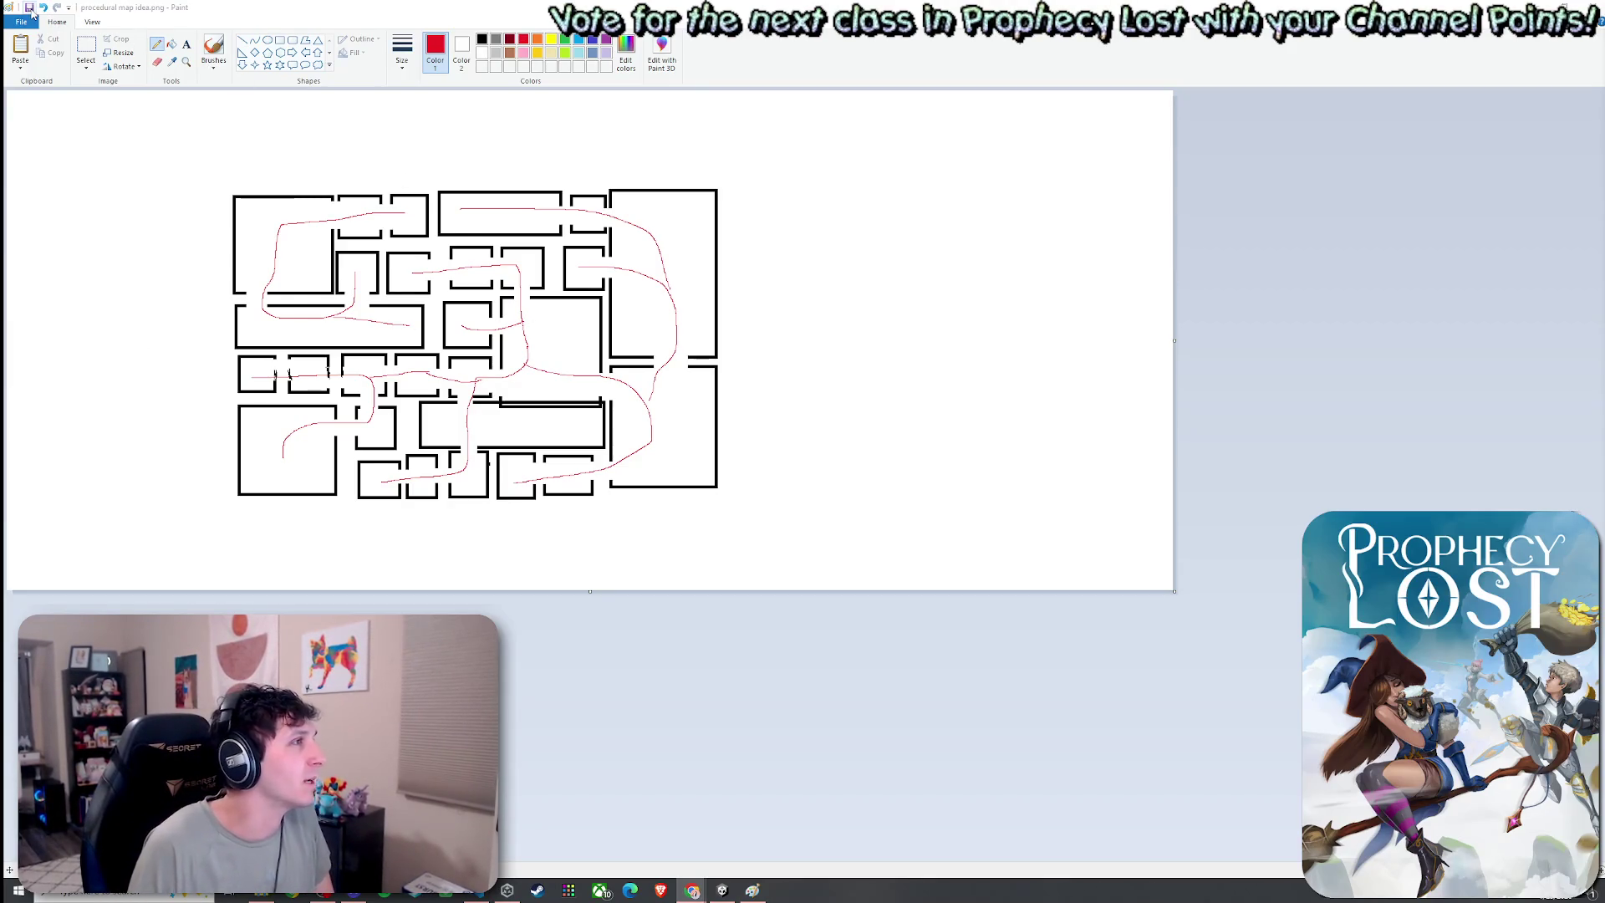
Start a new blank Untitled canvas in Paint, replacing the procedural map sketch
left_click(33, 12)
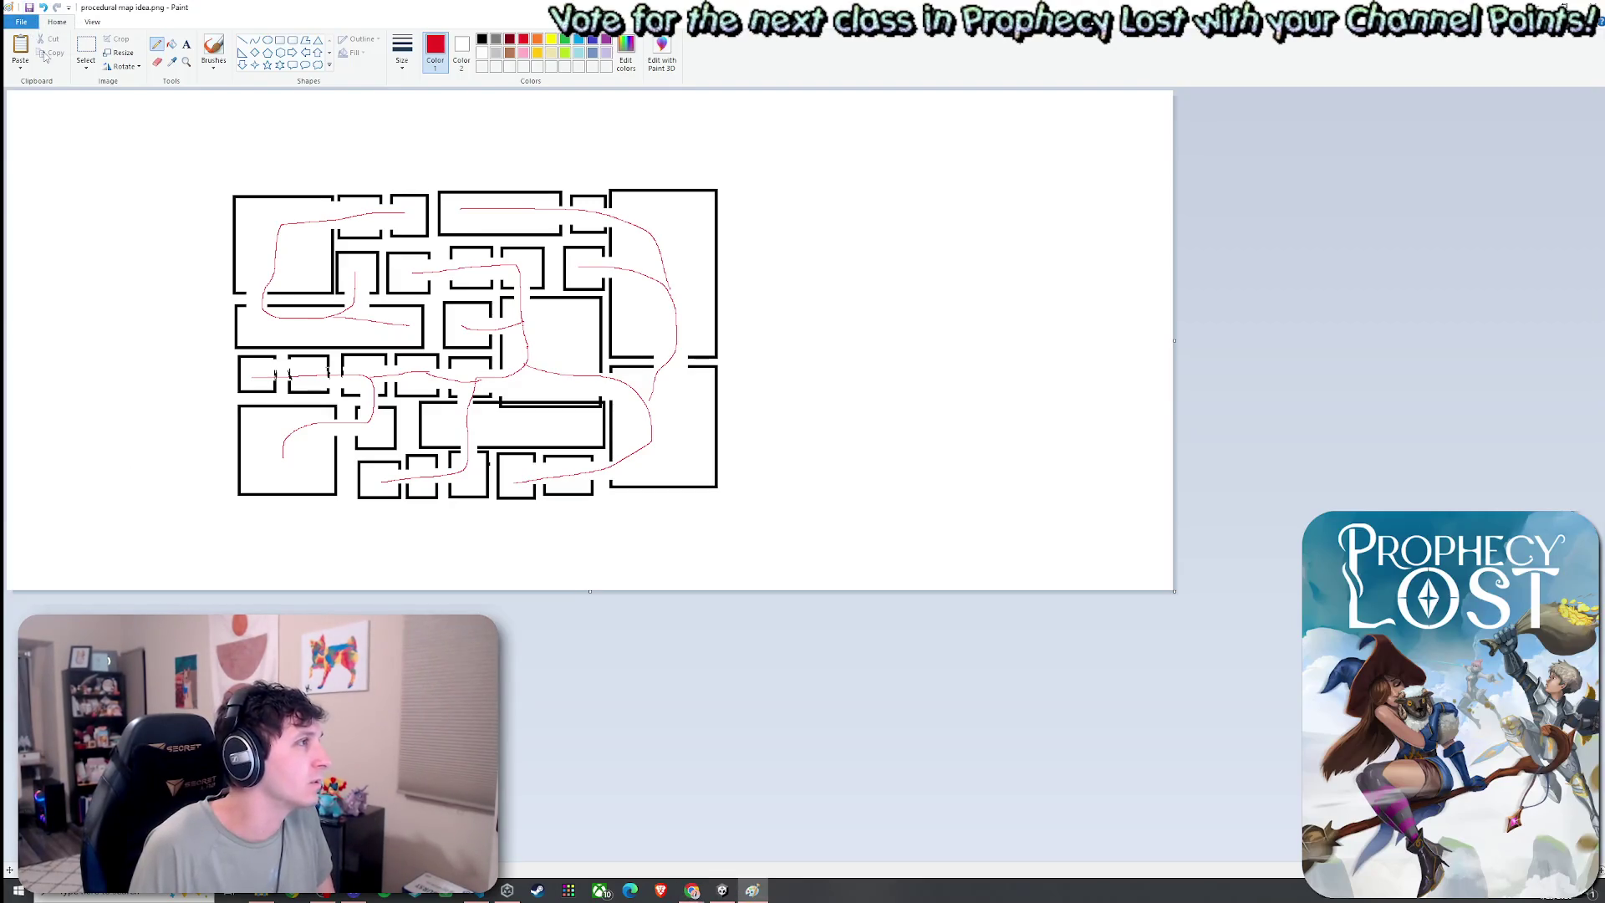
left_click(25, 22)
left_click(33, 46)
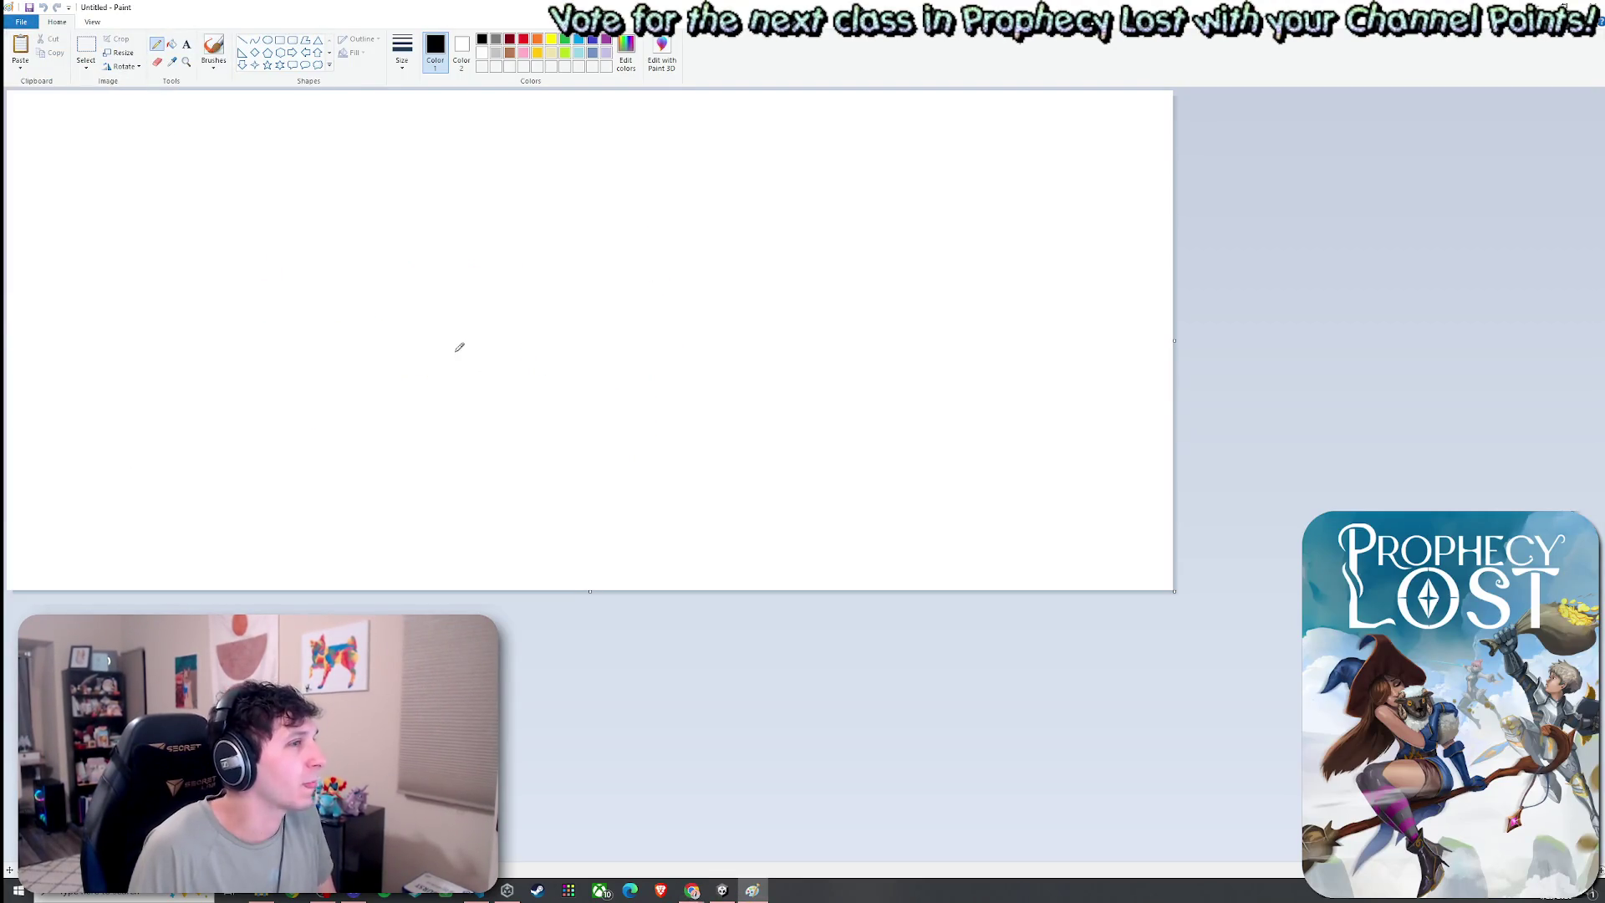
Enlarge the canvas and set up a red Pencil for freehand drawing
left_click_drag(1174, 591, 1287, 808)
left_click(280, 40)
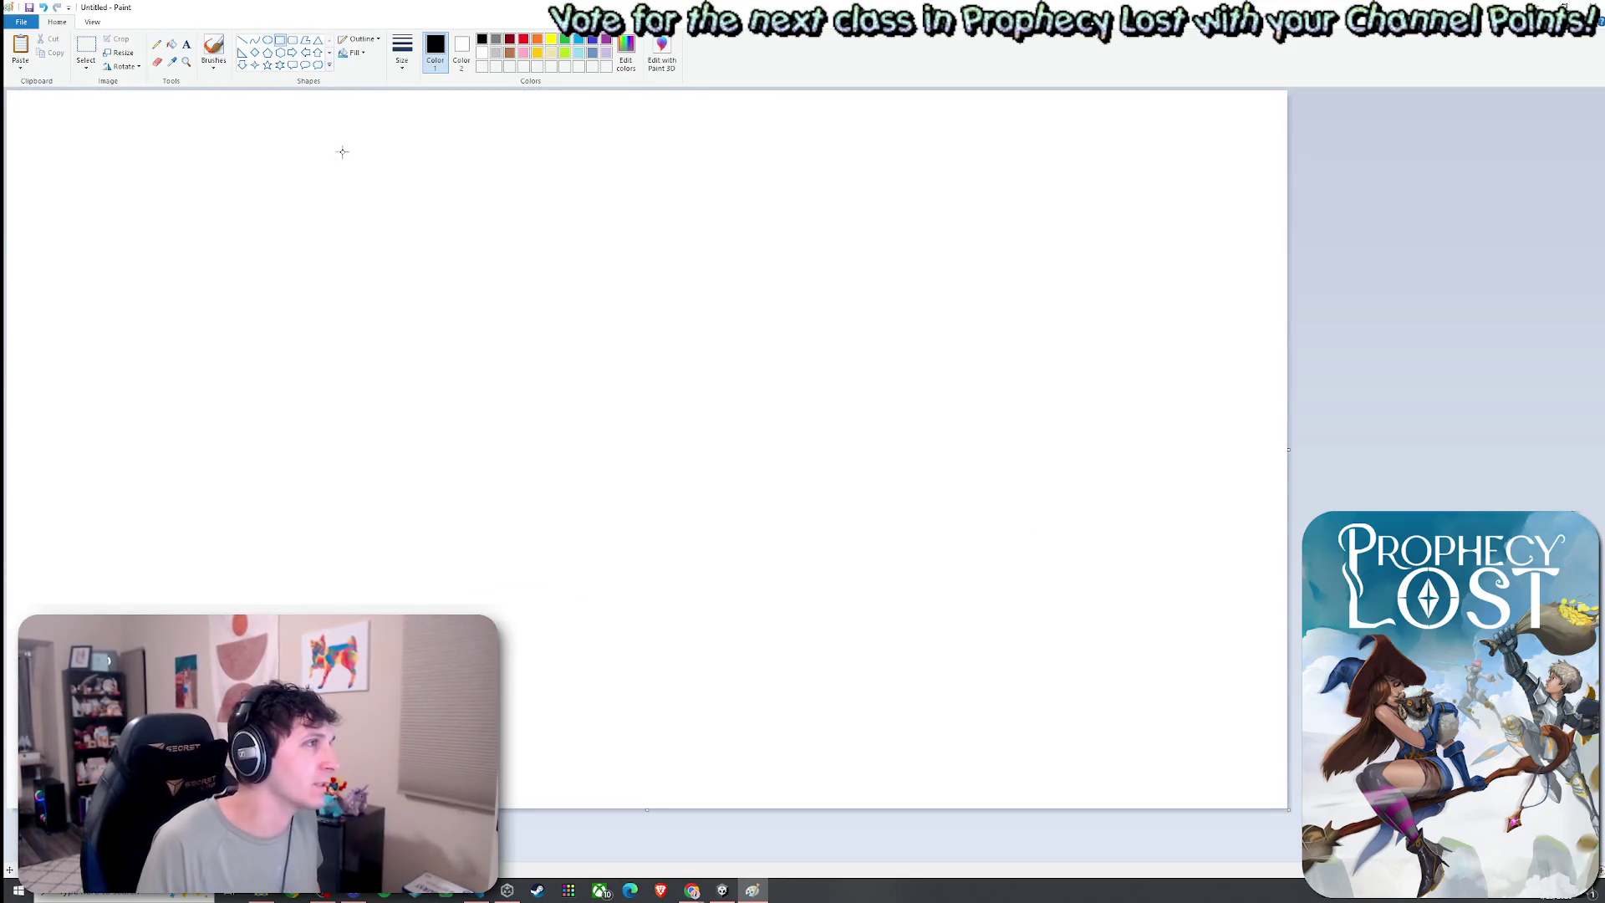
left_click(241, 39)
left_click(523, 40)
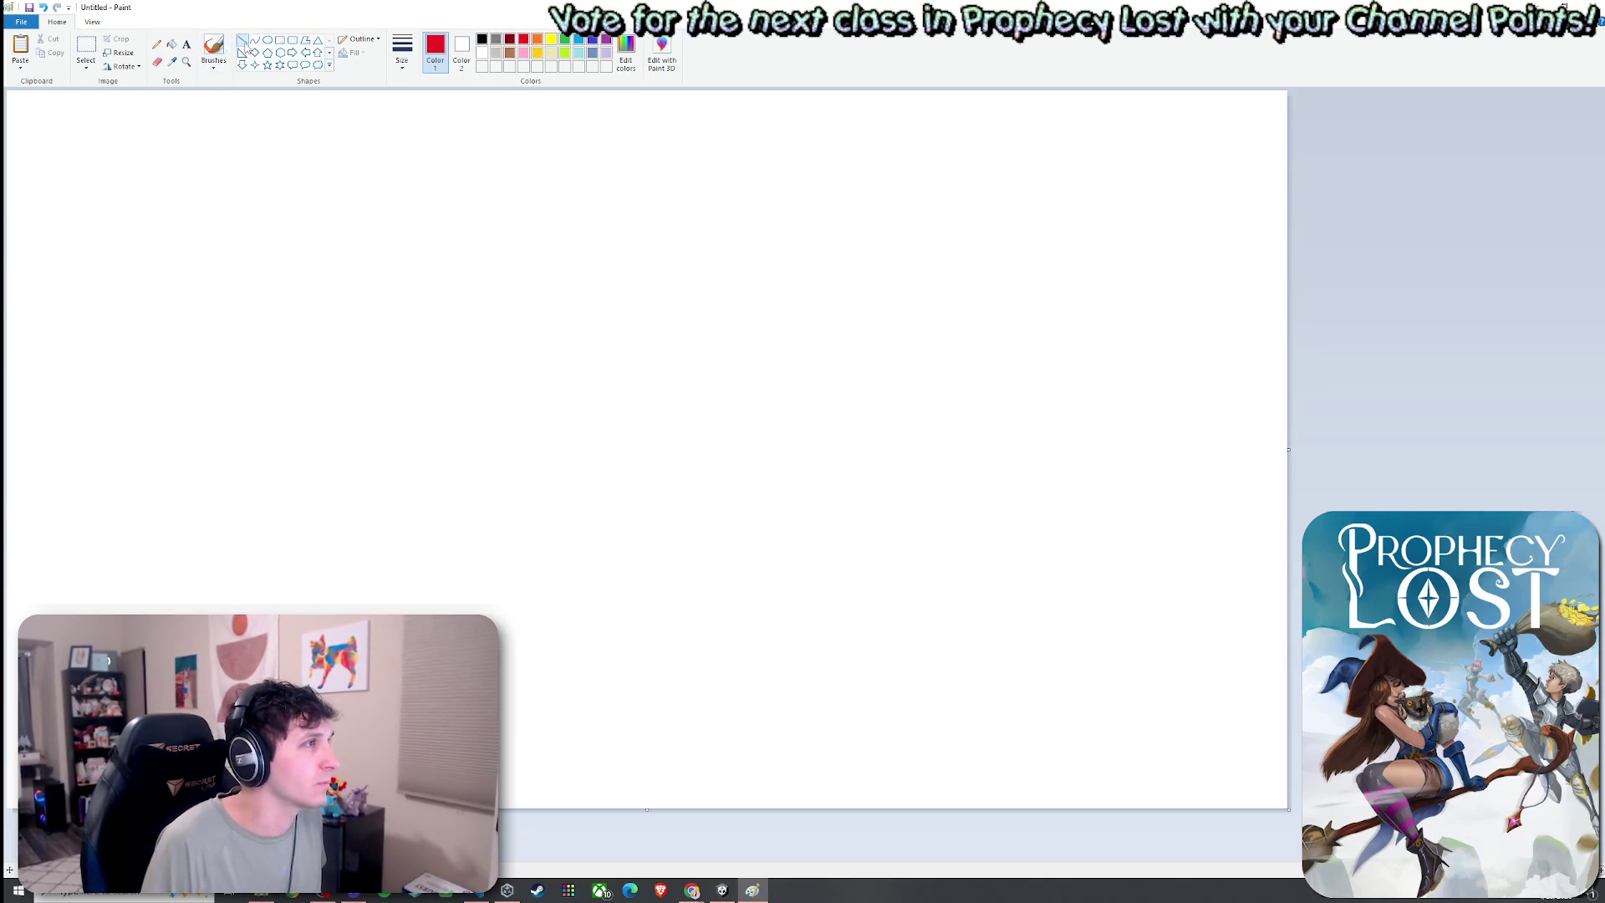
left_click(157, 44)
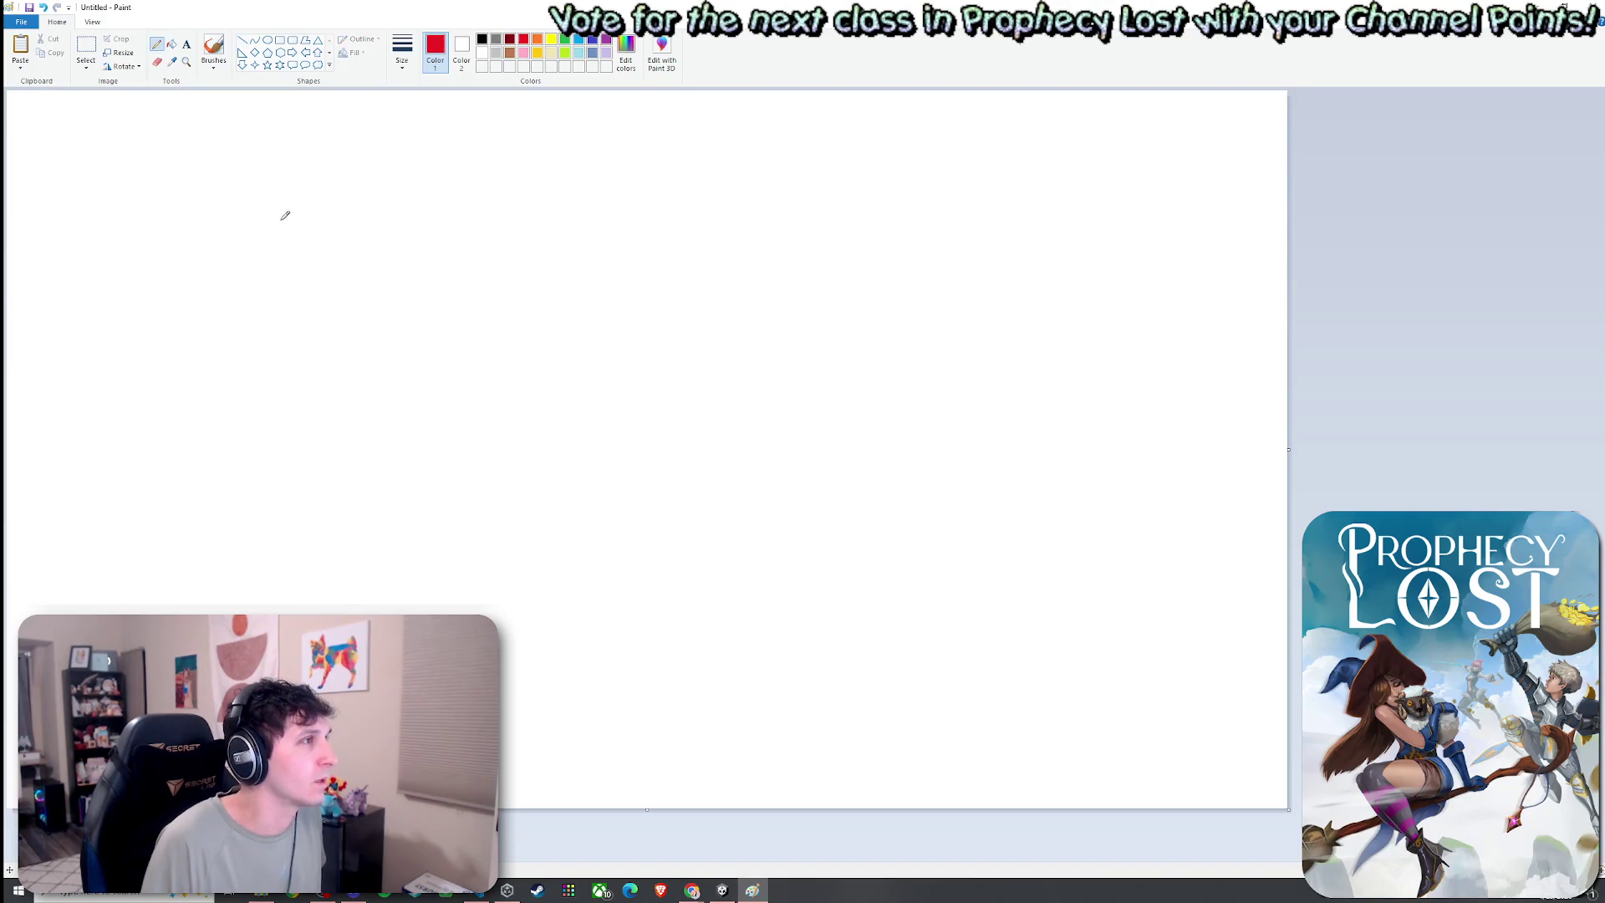
Sketch red right-angled corridor paths branching out from a starting dot
left_click(244, 176)
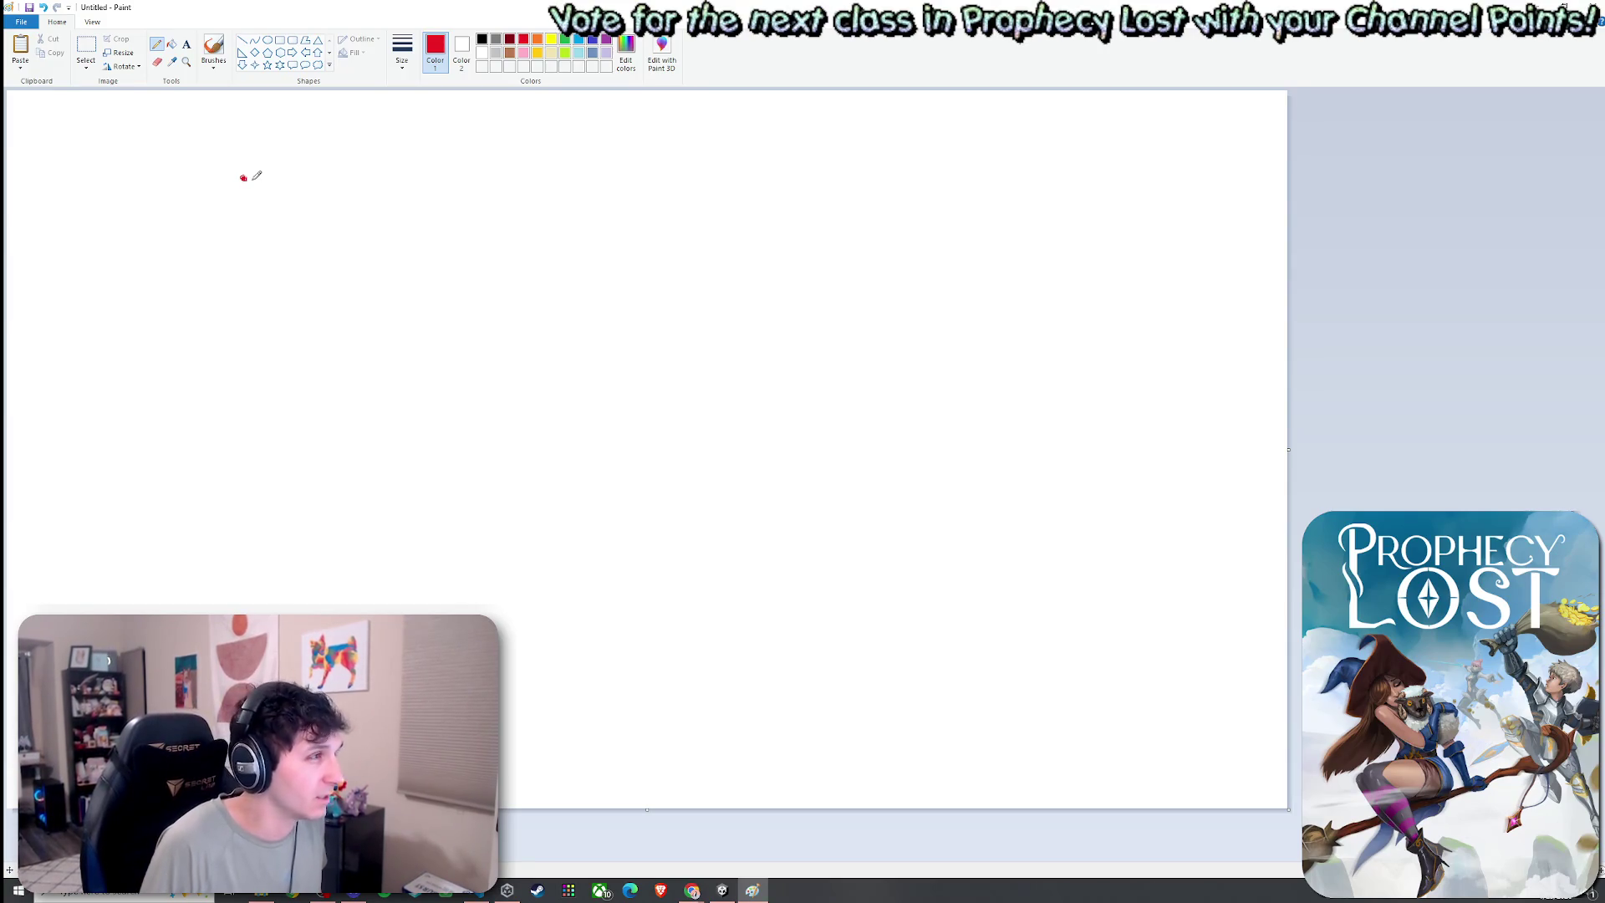
mouse_move(252, 179)
left_mouse_down()
mouse_move(293, 178)
mouse_move(326, 205)
mouse_move(330, 264)
mouse_move(623, 260)
mouse_move(639, 357)
mouse_move(528, 426)
mouse_move(622, 459)
mouse_move(623, 541)
mouse_move(794, 563)
left_mouse_up()
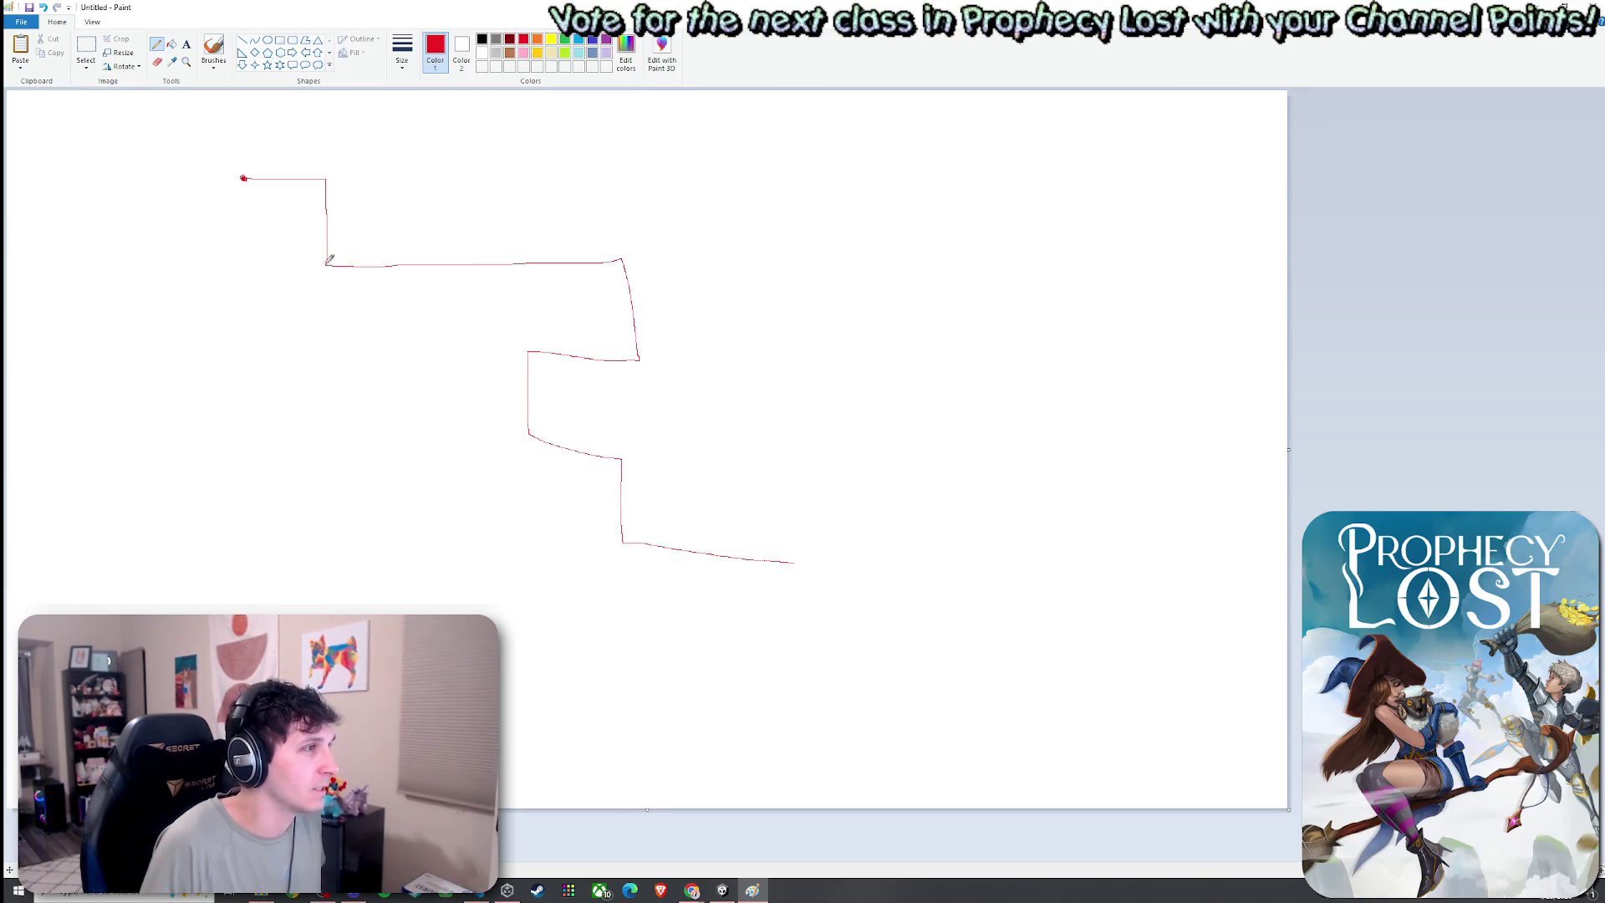
mouse_move(326, 264)
left_mouse_down()
mouse_move(329, 376)
mouse_move(259, 365)
mouse_move(285, 451)
mouse_move(417, 569)
mouse_move(264, 613)
left_mouse_up()
mouse_move(494, 264)
left_mouse_down()
mouse_move(547, 159)
mouse_move(742, 316)
left_mouse_up()
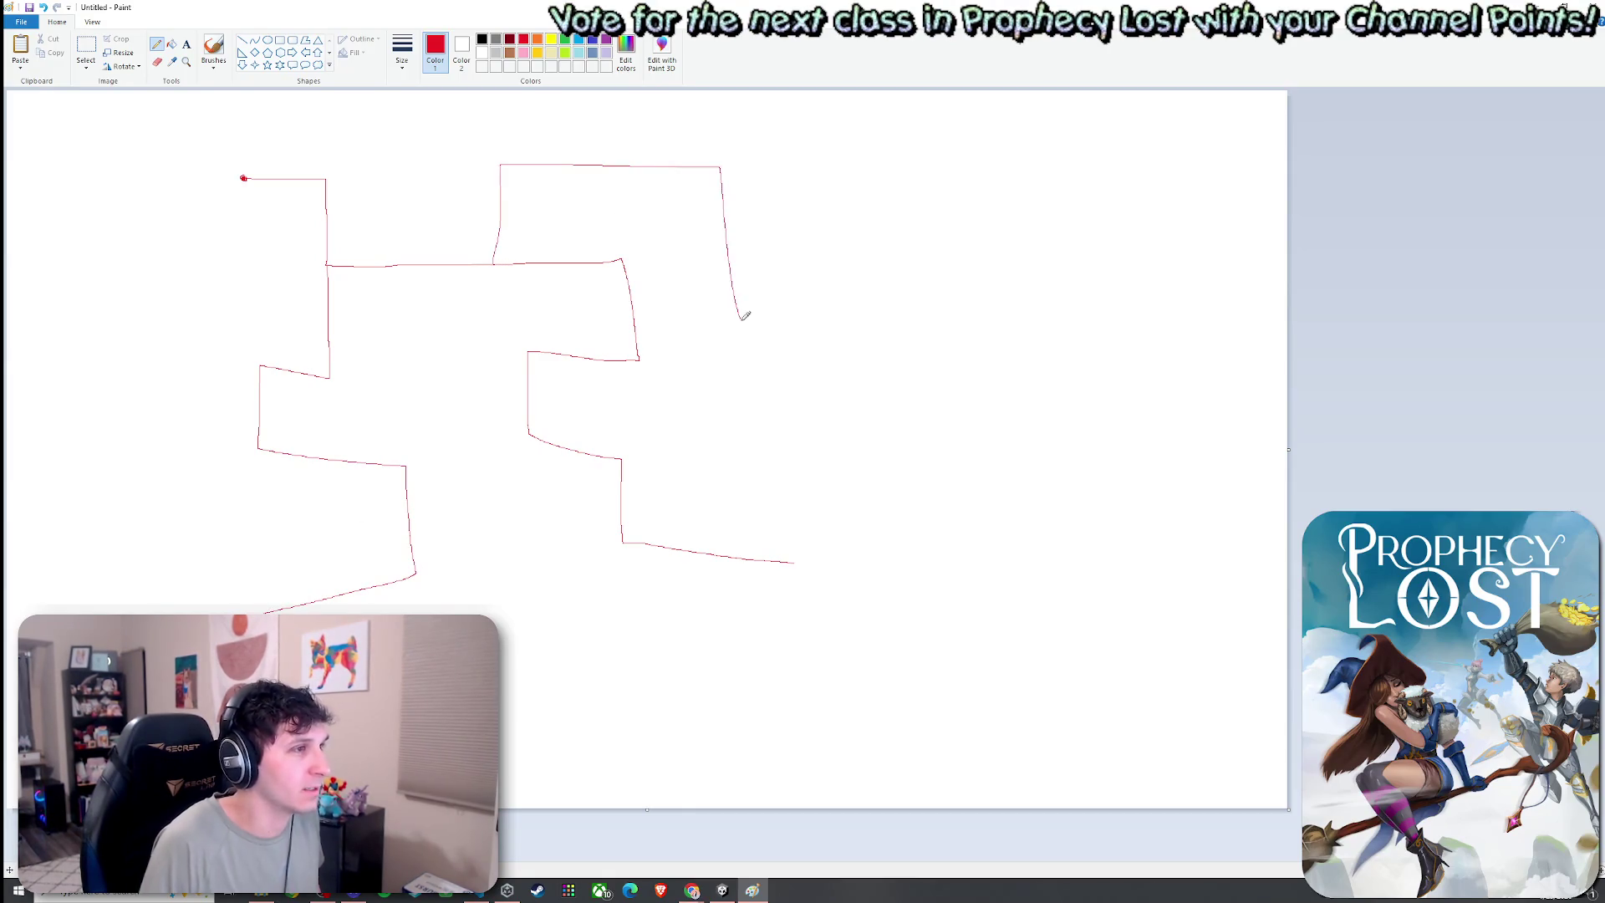
mouse_move(410, 514)
left_mouse_down()
mouse_move(533, 516)
mouse_move(528, 575)
mouse_move(758, 681)
left_mouse_up()
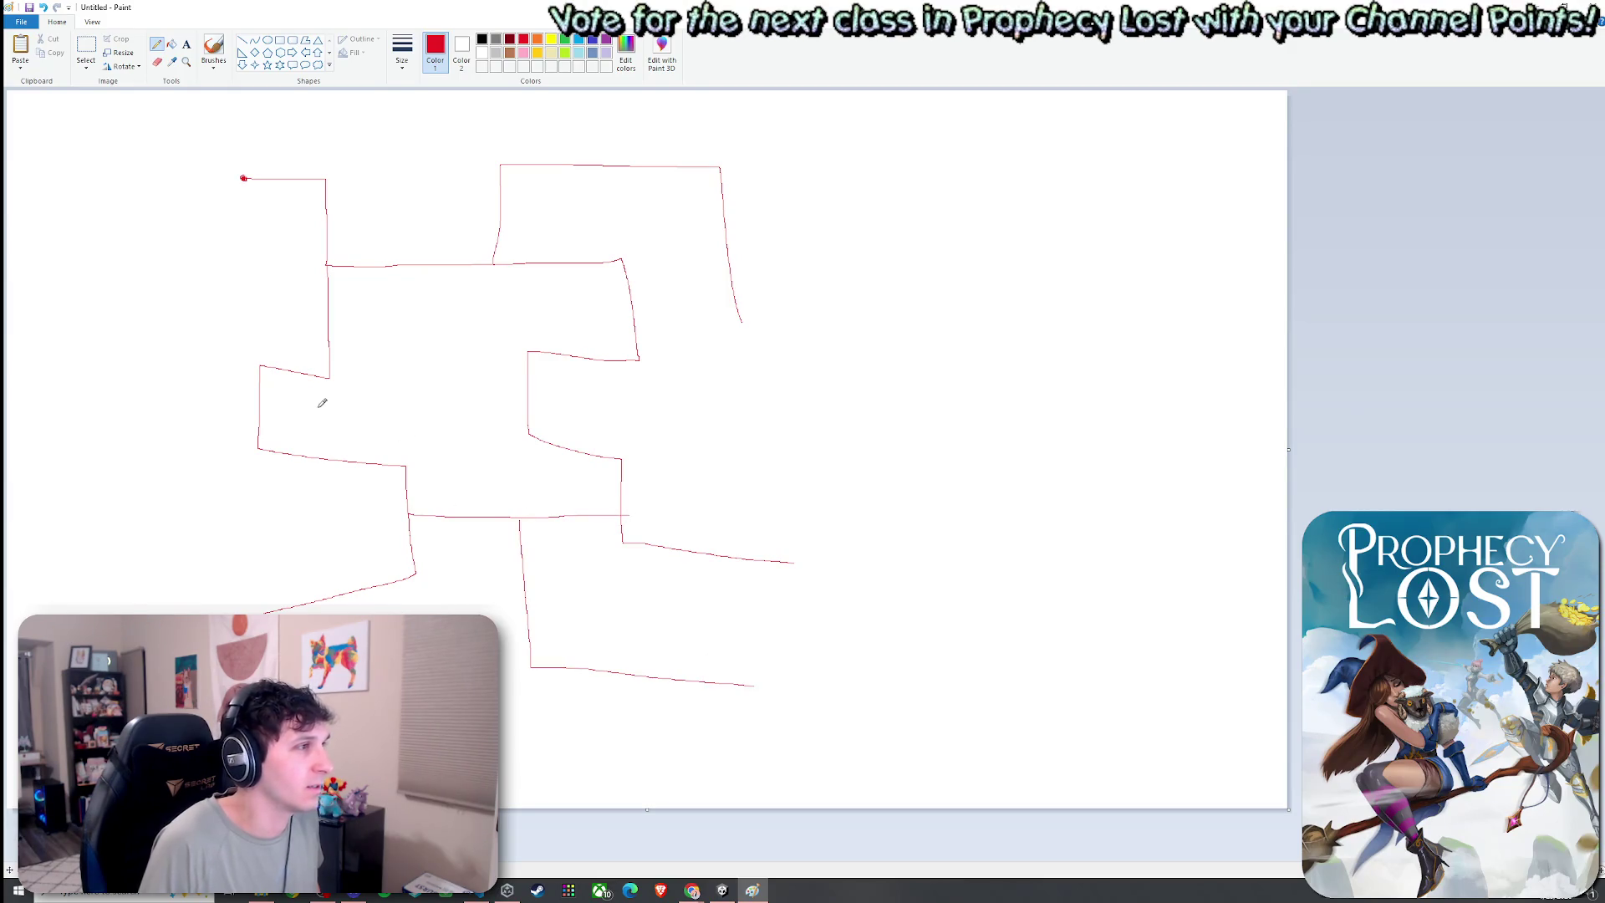
left_click_drag(259, 402, 129, 386)
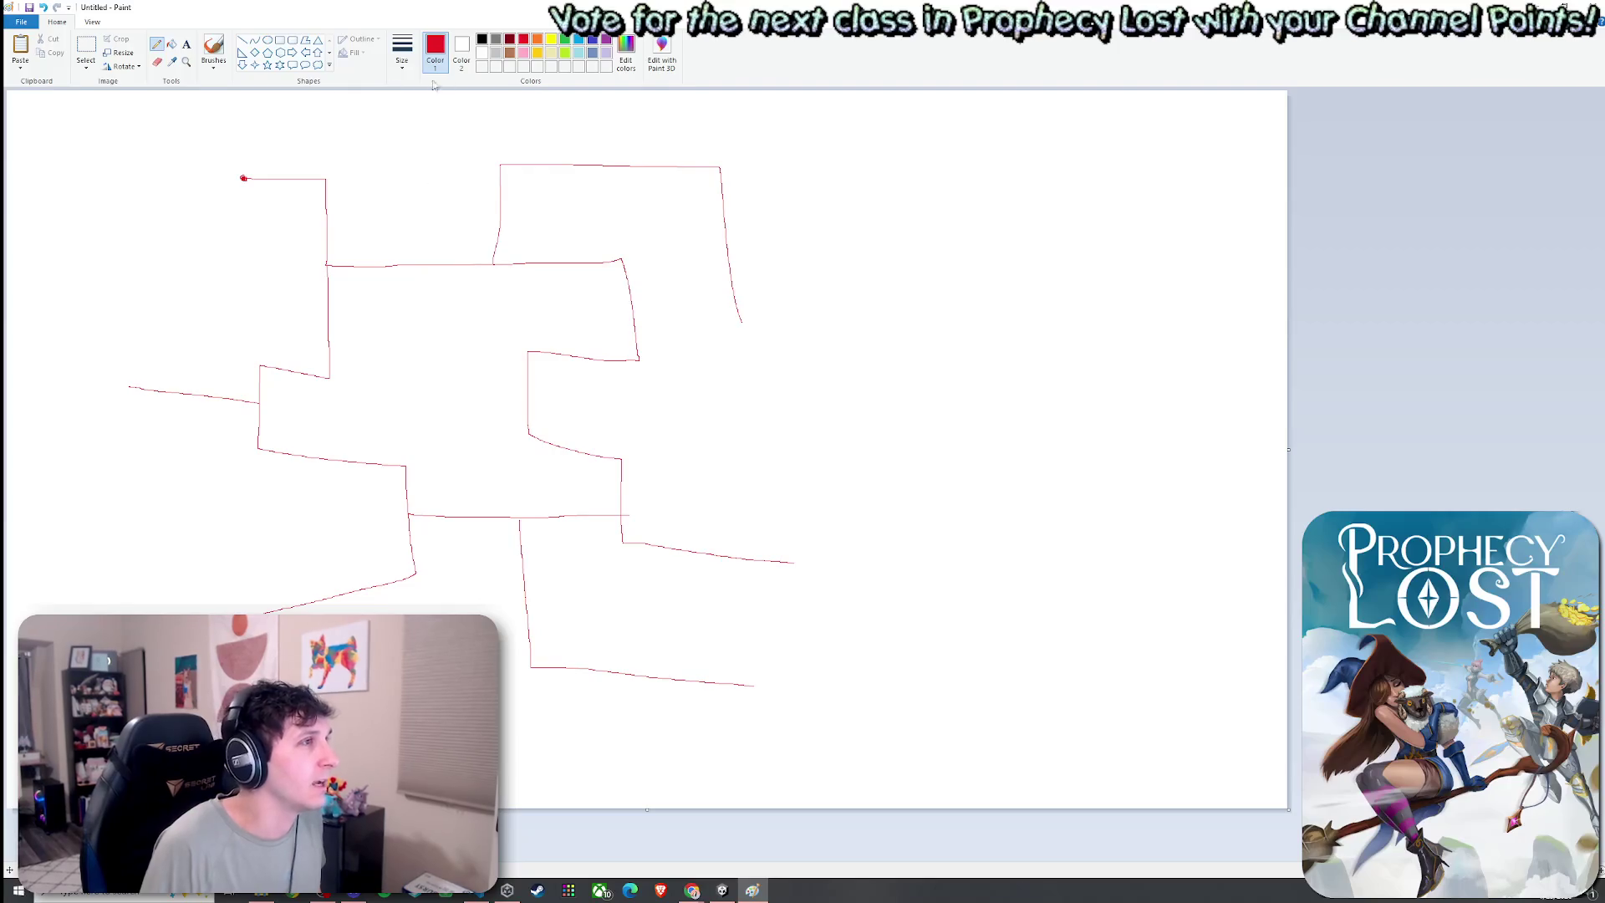
left_click(481, 39)
Draw black rectangle rooms around the start point and along each red branch
left_click(281, 42)
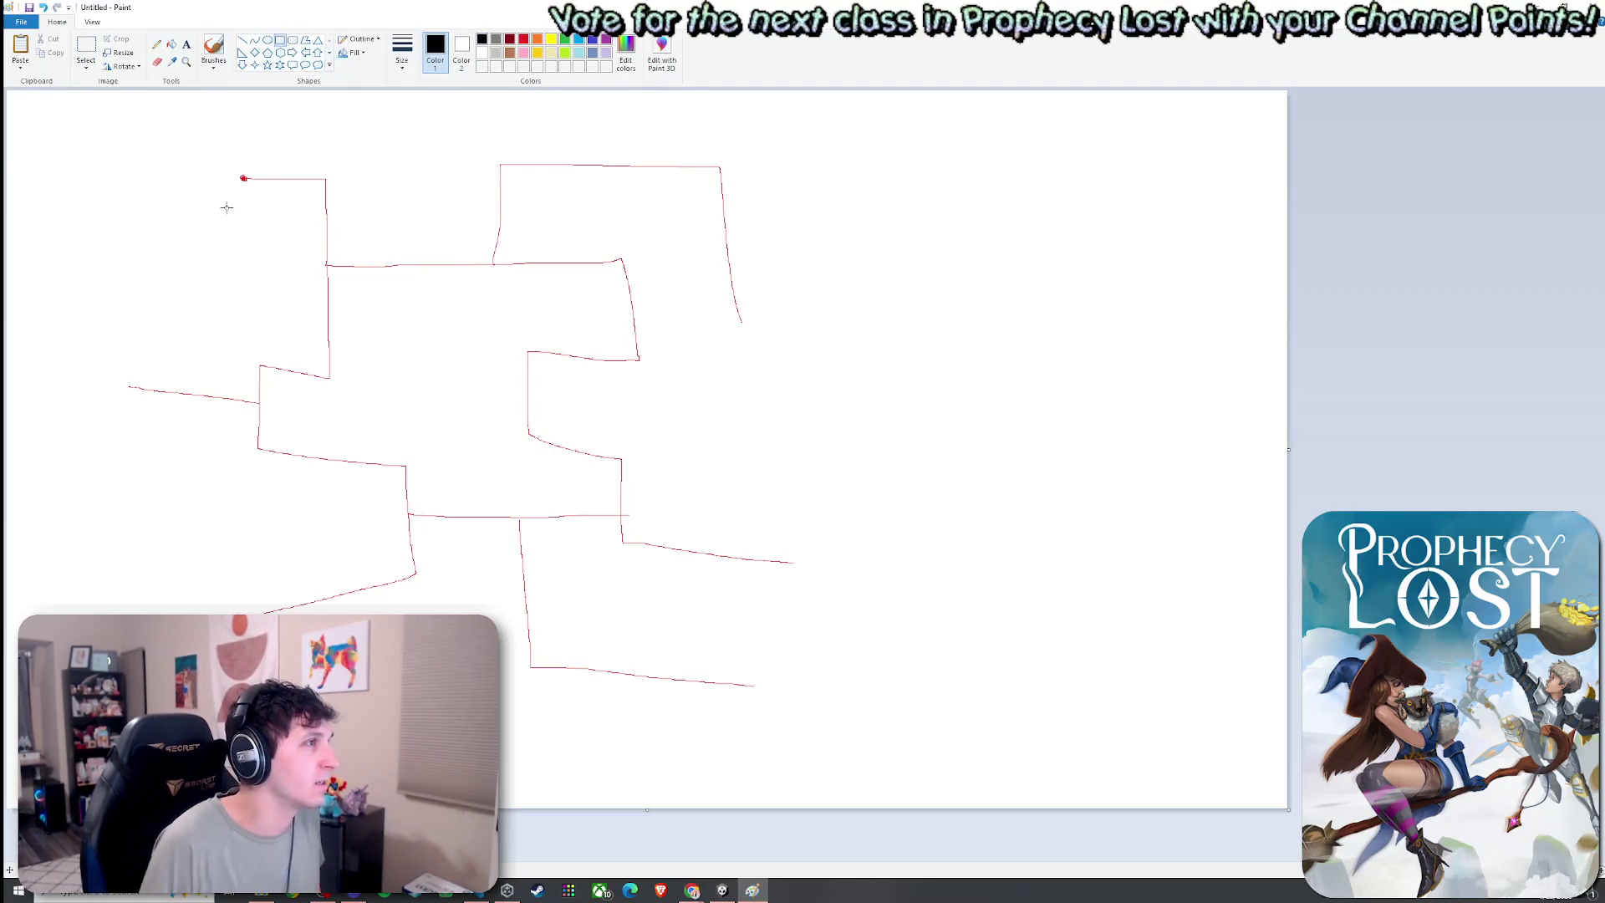
mouse_move(172, 114)
left_mouse_down()
mouse_move(318, 251)
mouse_move(305, 241)
left_mouse_up()
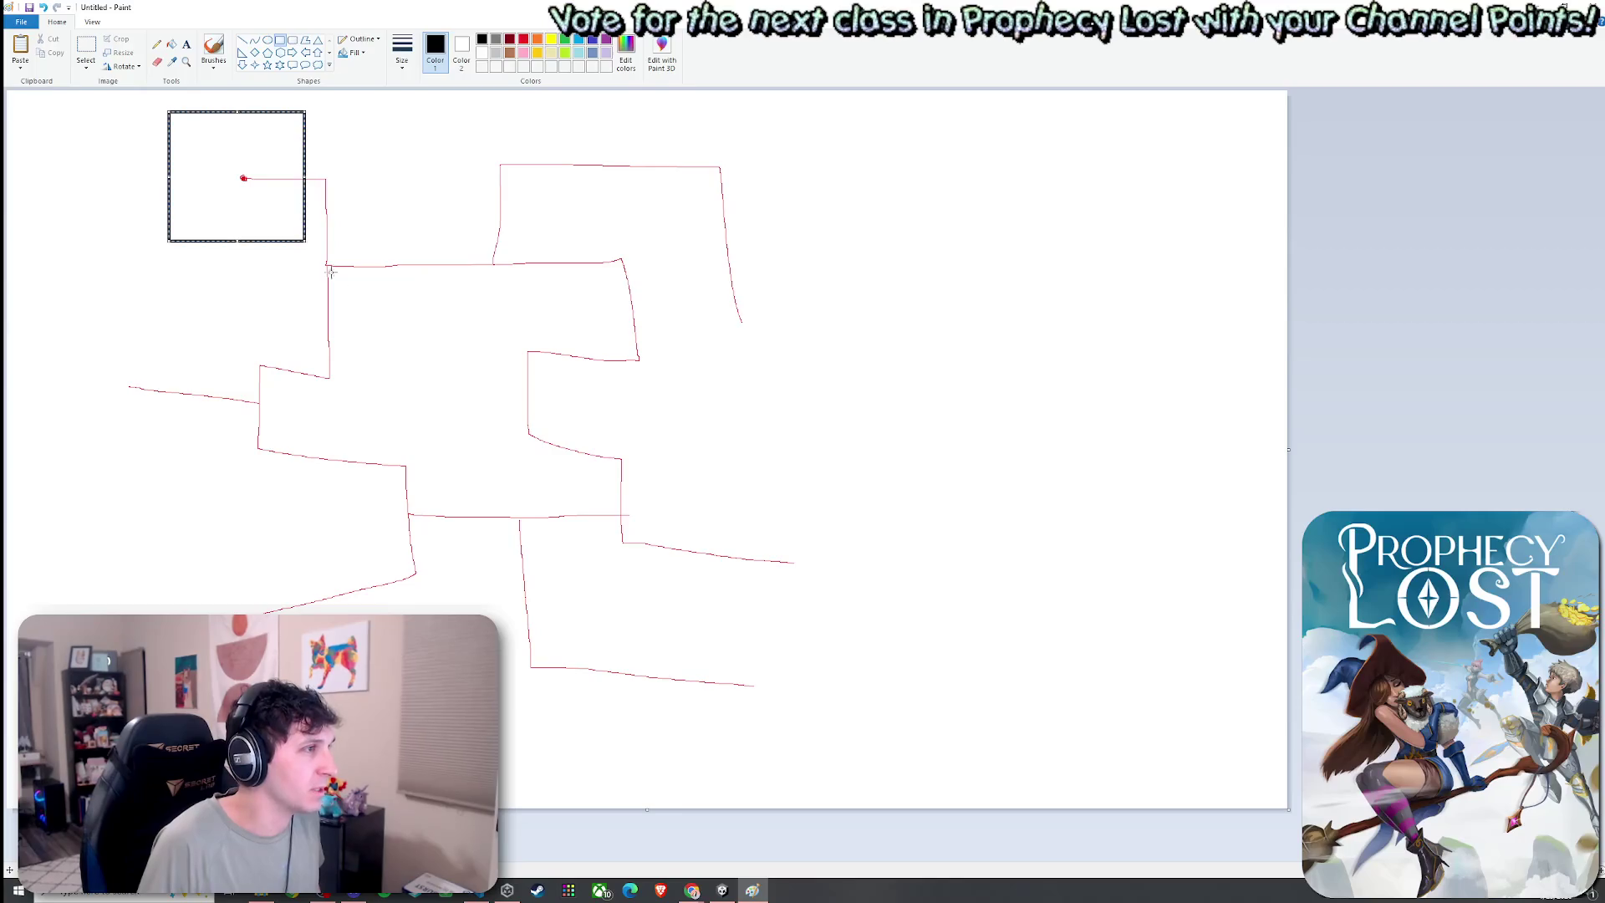
mouse_move(71, 353)
left_mouse_down()
mouse_move(223, 413)
mouse_move(440, 552)
left_mouse_up()
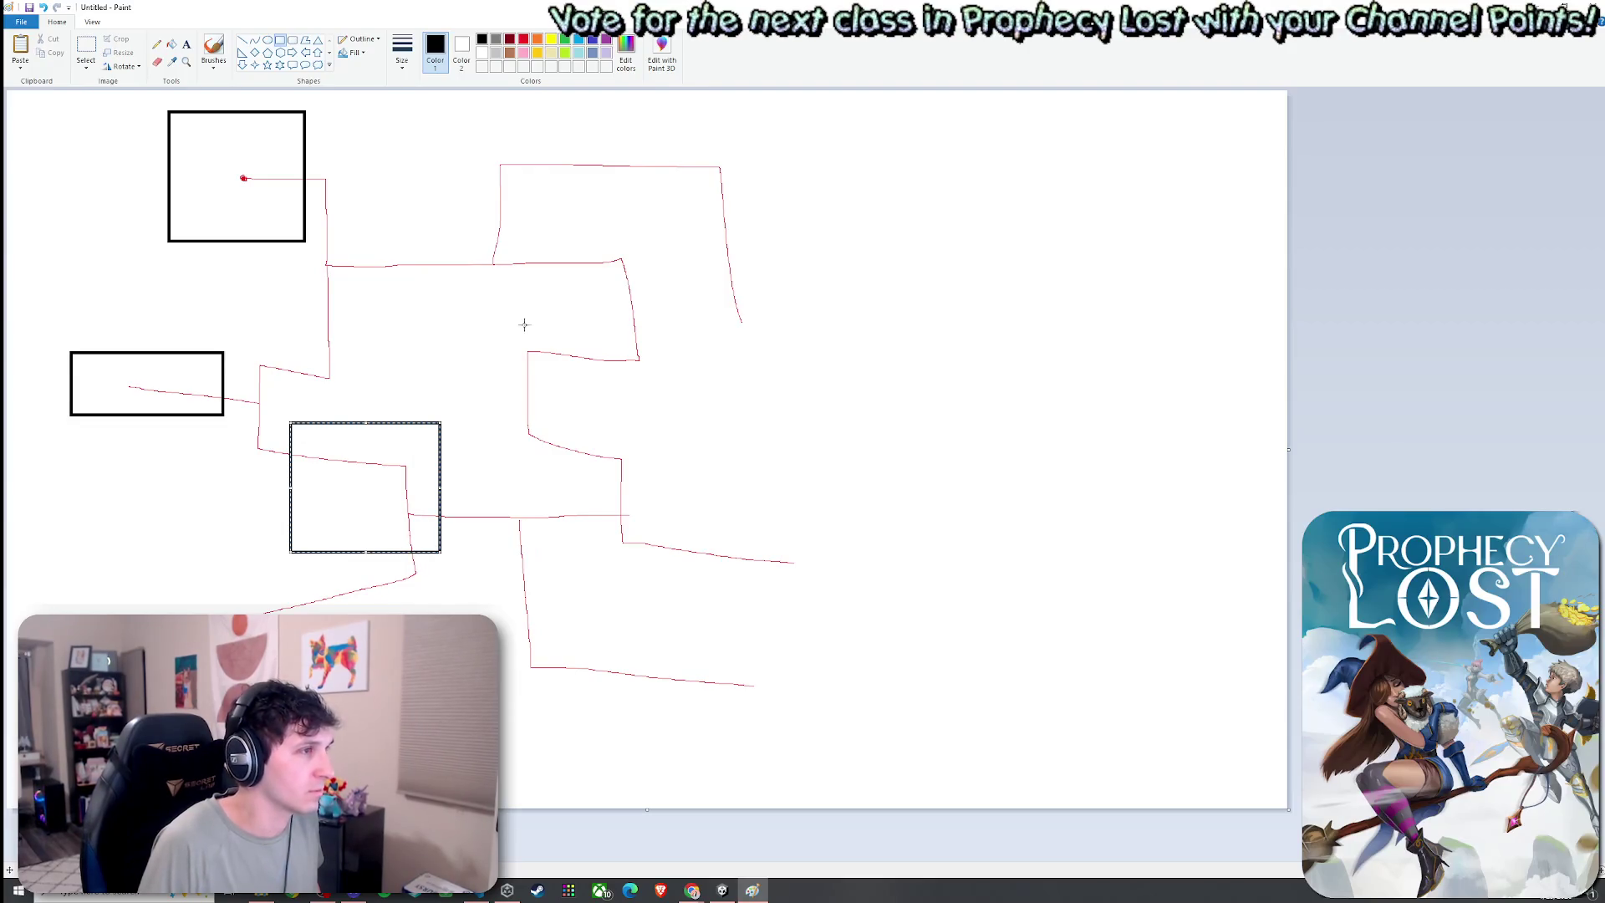
mouse_move(437, 210)
left_mouse_down()
mouse_move(562, 298)
mouse_move(570, 329)
left_mouse_up()
left_click_drag(685, 233, 856, 387)
left_click_drag(670, 521, 952, 580)
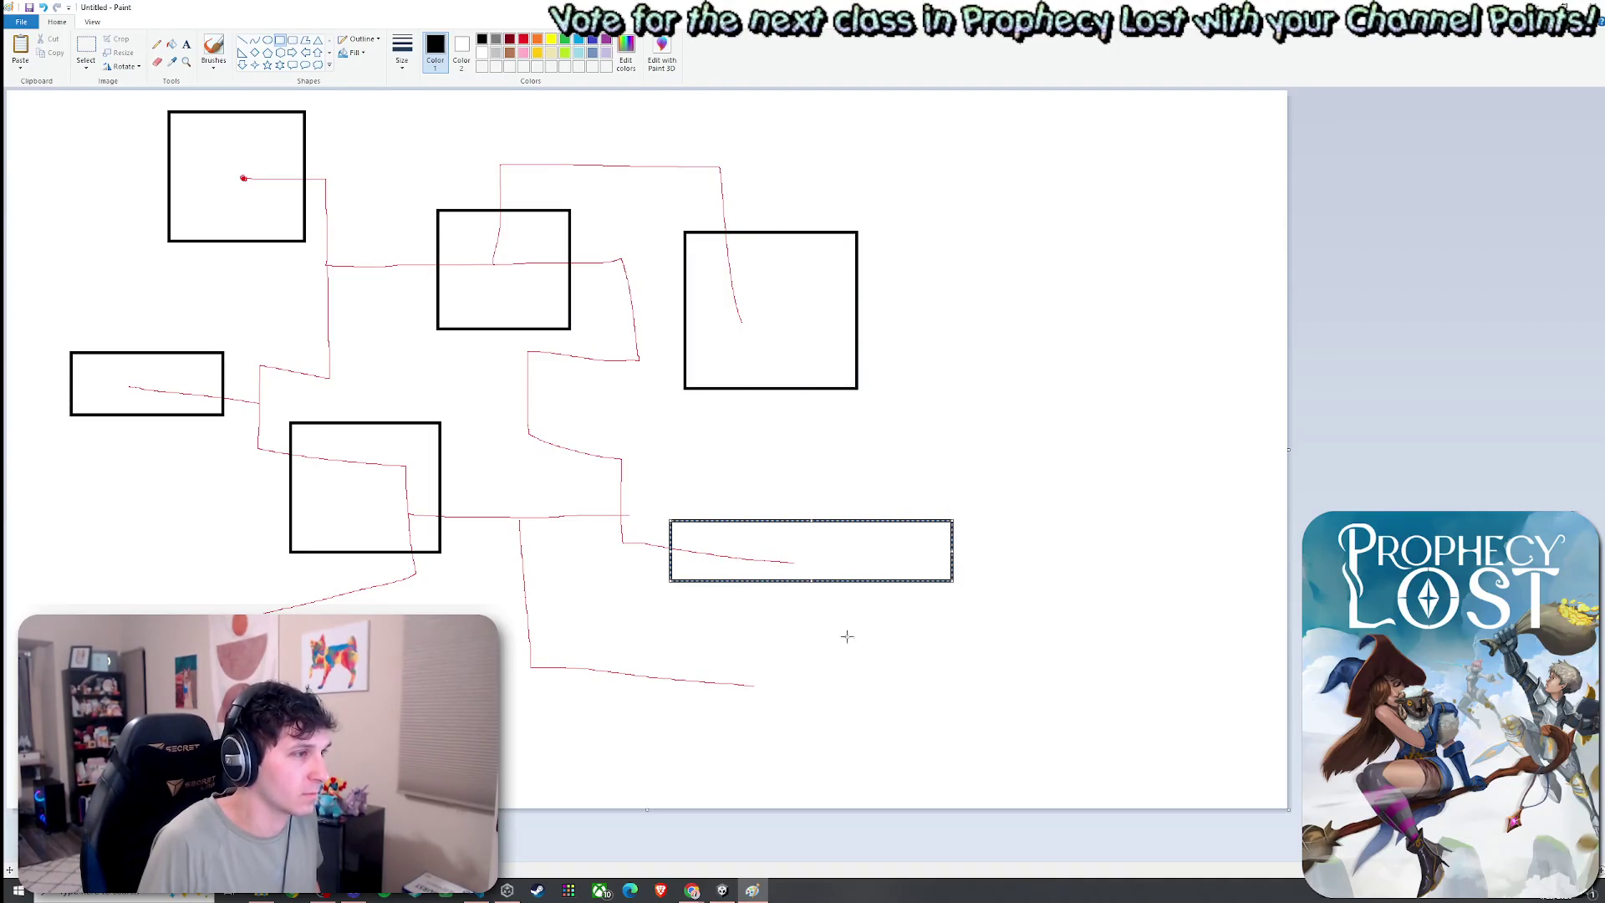
mouse_move(450, 583)
left_mouse_down()
mouse_move(594, 681)
mouse_move(633, 736)
left_mouse_up()
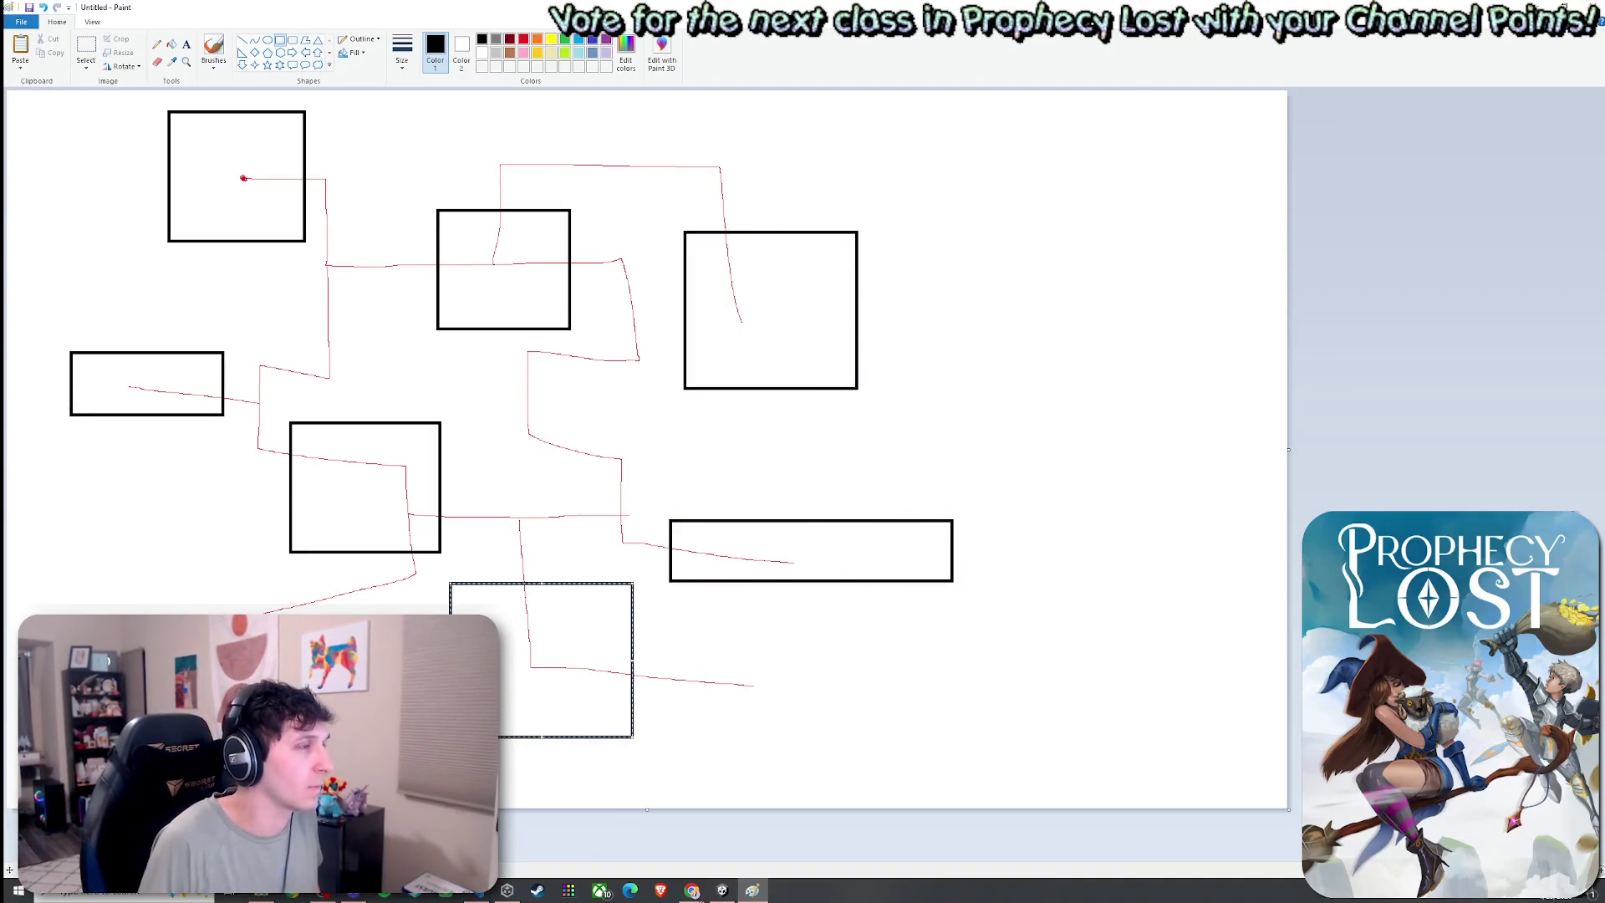
Add a stack of small rooms beside and below the starting room
mouse_move(294, 163)
left_mouse_down()
mouse_move(339, 190)
mouse_move(334, 289)
mouse_move(434, 290)
left_mouse_up()
mouse_move(289, 290)
left_mouse_down()
mouse_move(358, 330)
mouse_move(335, 332)
mouse_move(327, 380)
mouse_move(345, 390)
left_mouse_up()
mouse_move(232, 353)
left_mouse_down()
mouse_move(282, 390)
mouse_move(256, 414)
mouse_move(258, 341)
mouse_move(234, 395)
mouse_move(289, 453)
left_mouse_up()
left_click(299, 436)
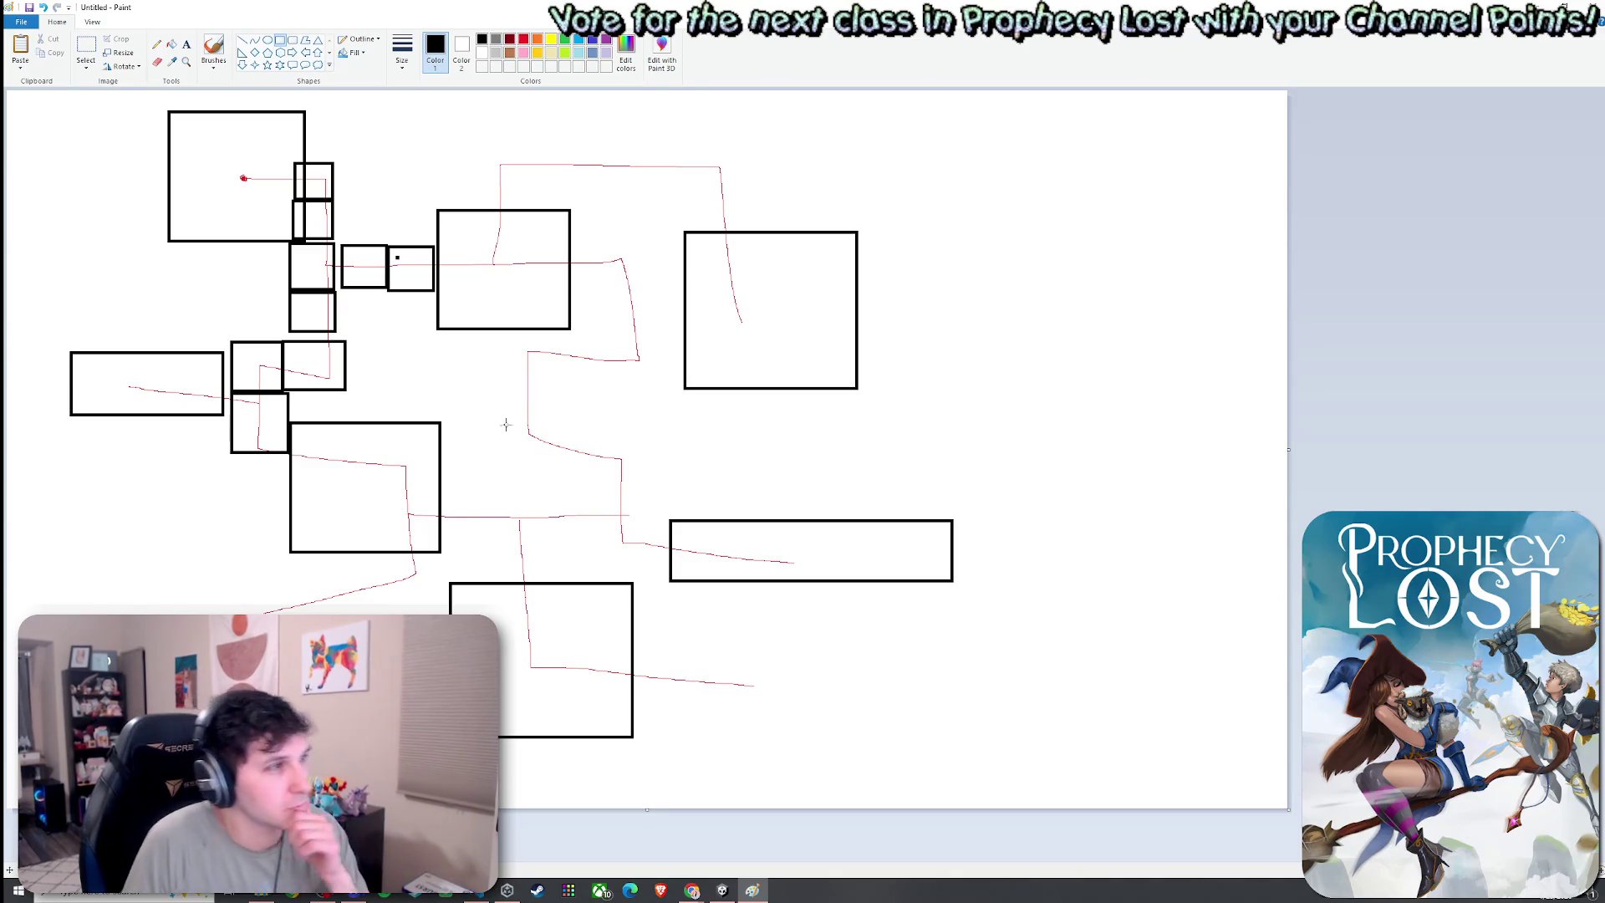
Add small rooms around the middle room and a row along the top path, then close Paint
left_click_drag(572, 247, 621, 294)
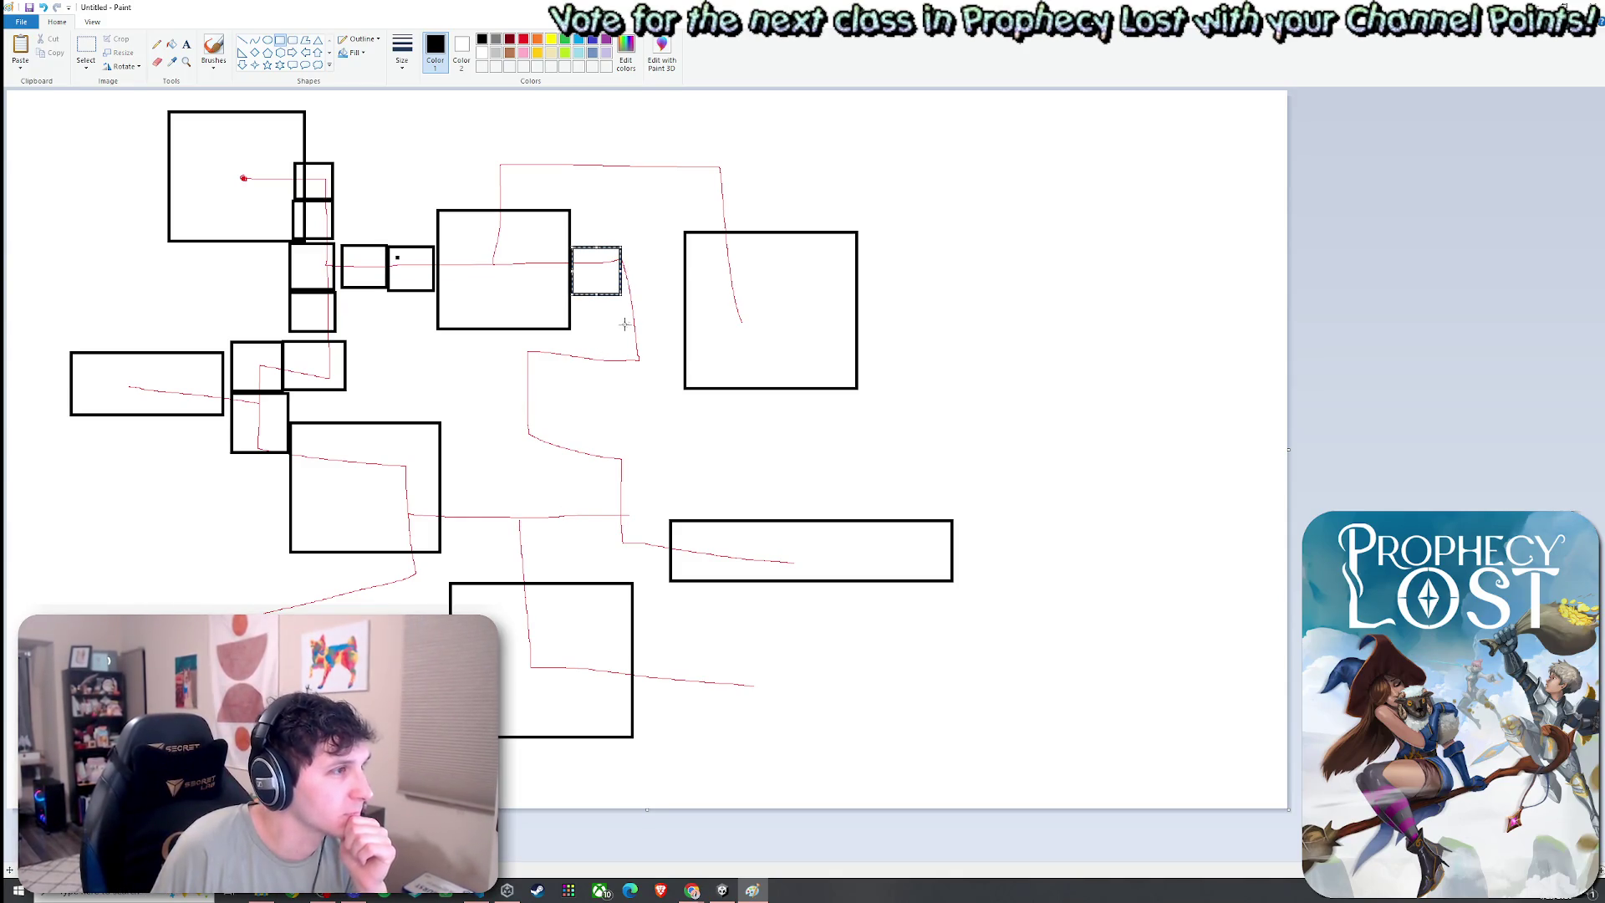
left_click(589, 226)
left_click_drag(466, 157, 525, 210)
mouse_move(469, 105)
left_mouse_down()
mouse_move(533, 156)
mouse_move(598, 156)
left_mouse_up()
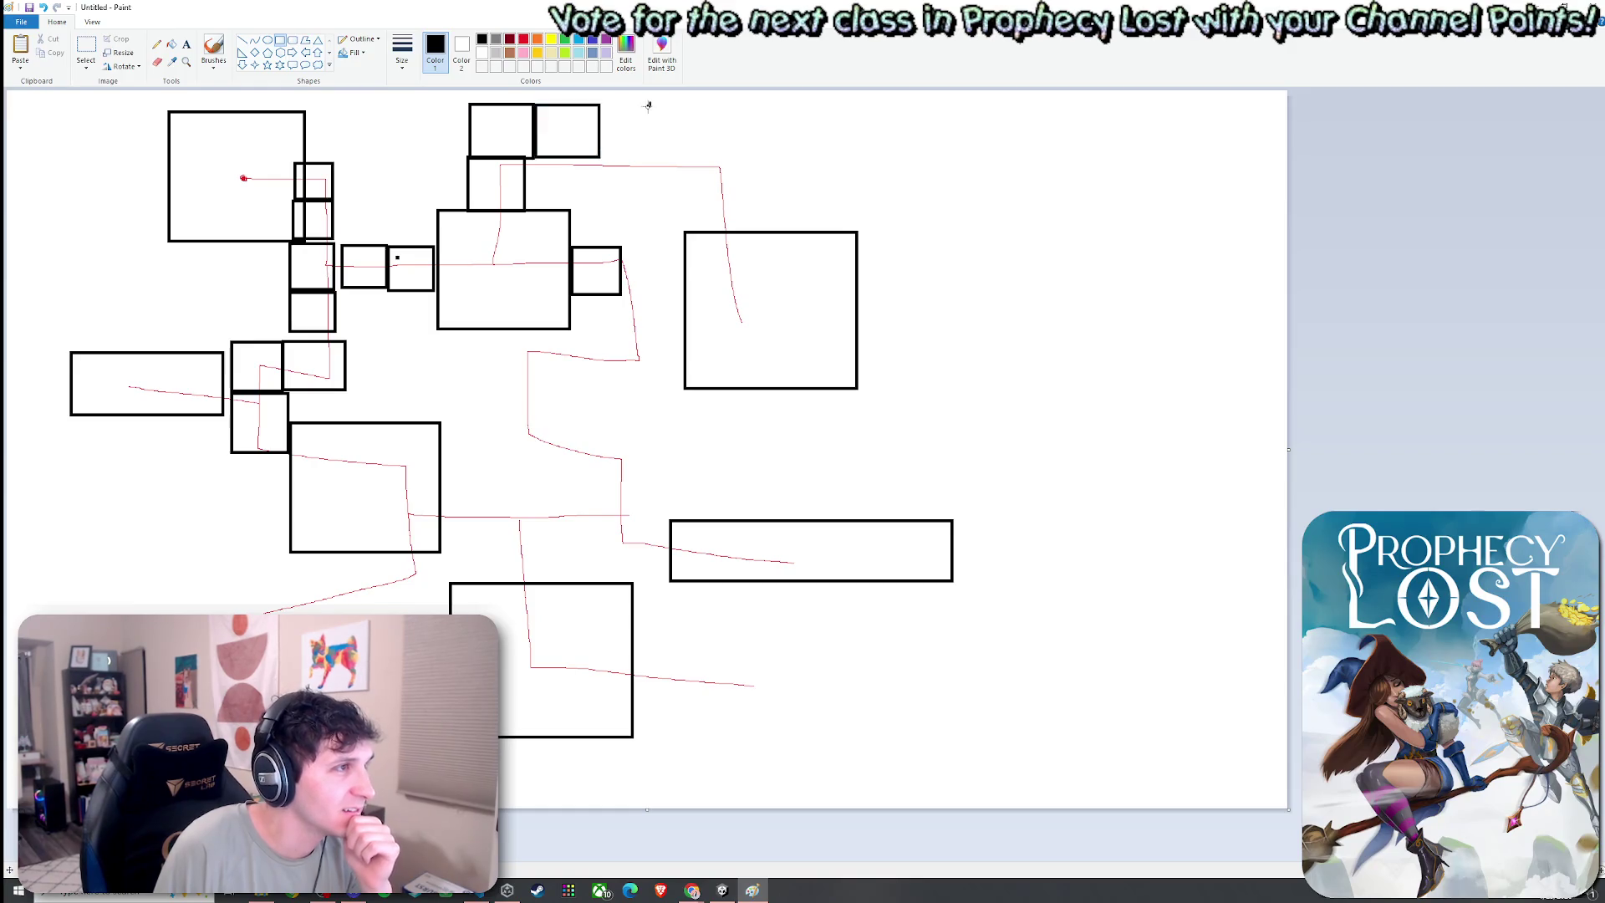
left_click_drag(650, 103, 598, 157)
mouse_move(653, 109)
left_mouse_down()
mouse_move(718, 162)
mouse_move(756, 229)
left_mouse_up()
left_click(680, 501)
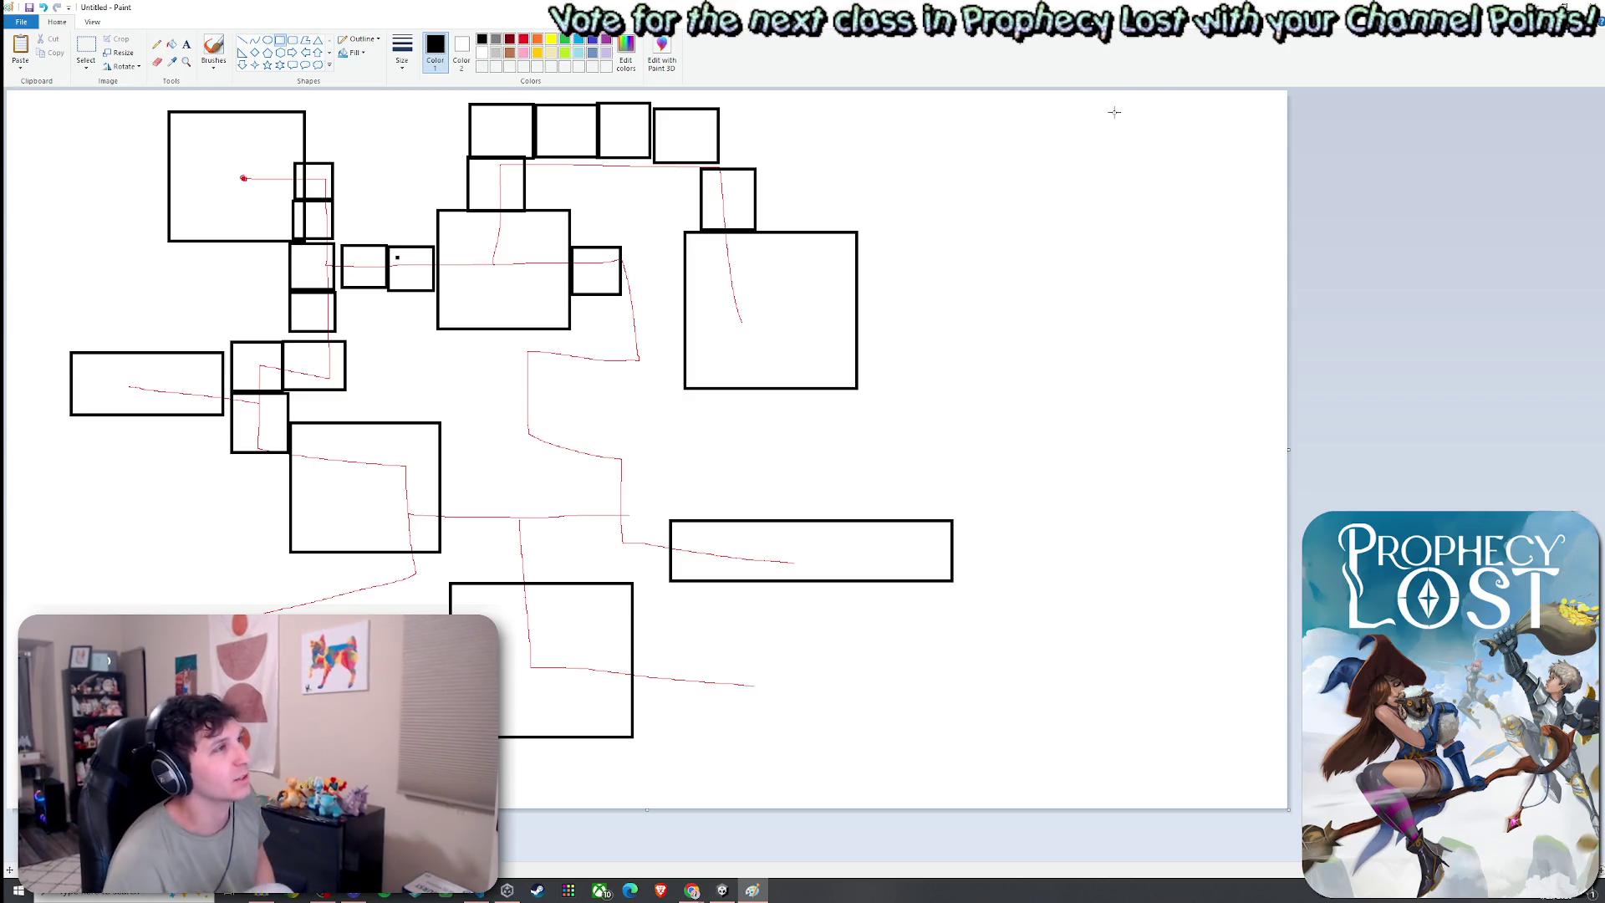
left_click(1588, 5)
Discard the Paint sketch without saving and load the 03_Foothills scene in Unity
left_click(826, 447)
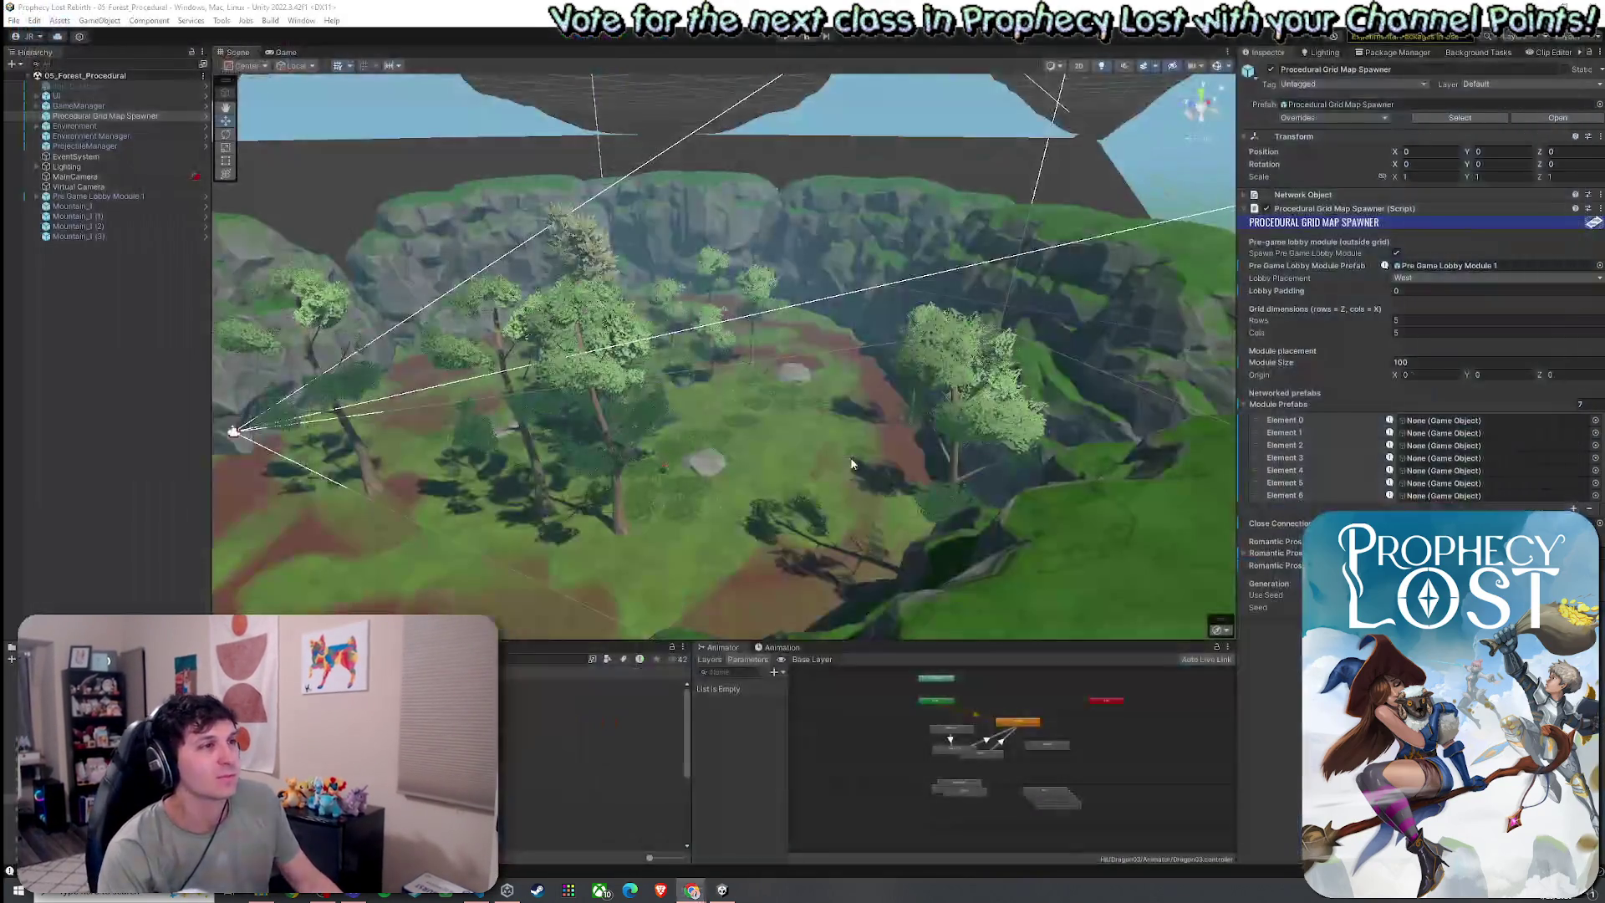
left_click(14, 20)
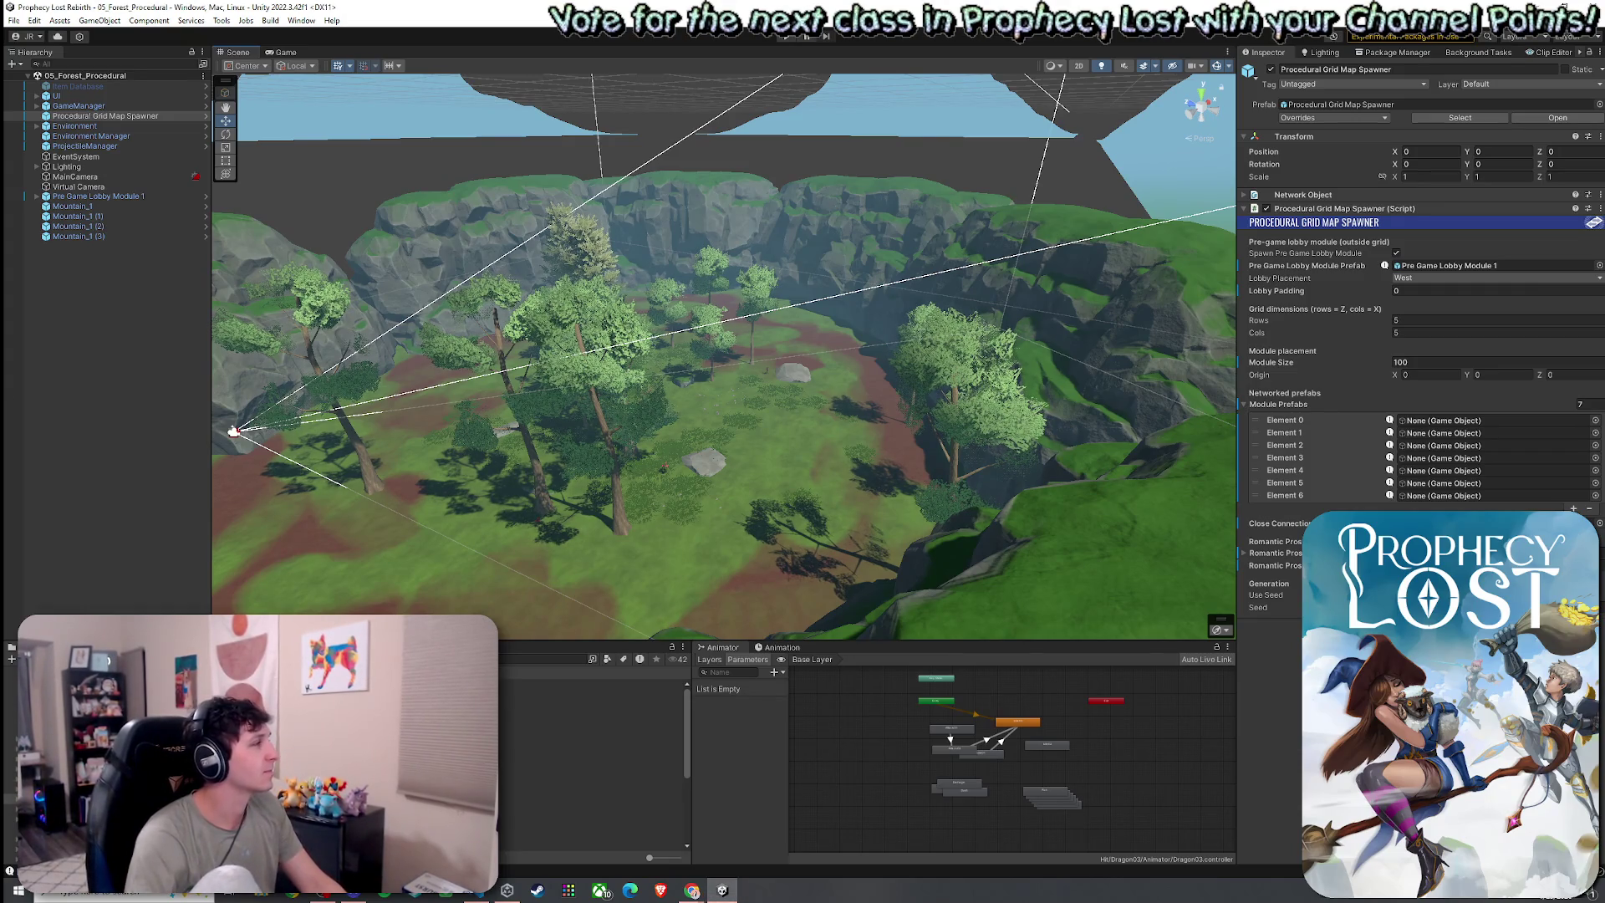
key("alt+Tab")
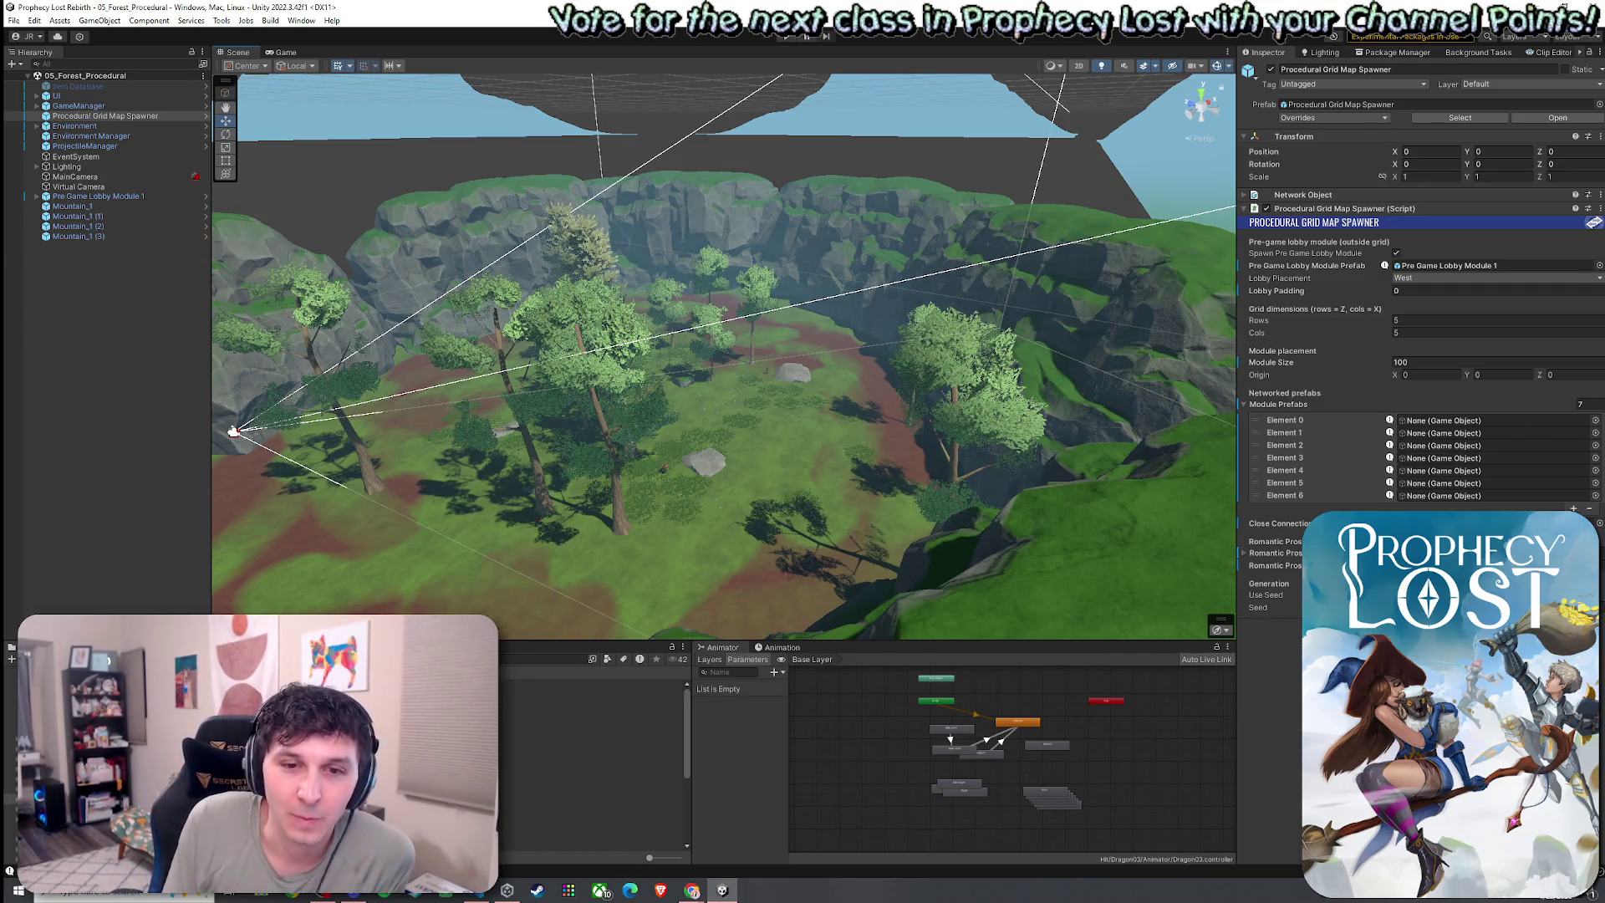
scroll(975, 431, "up", 5)
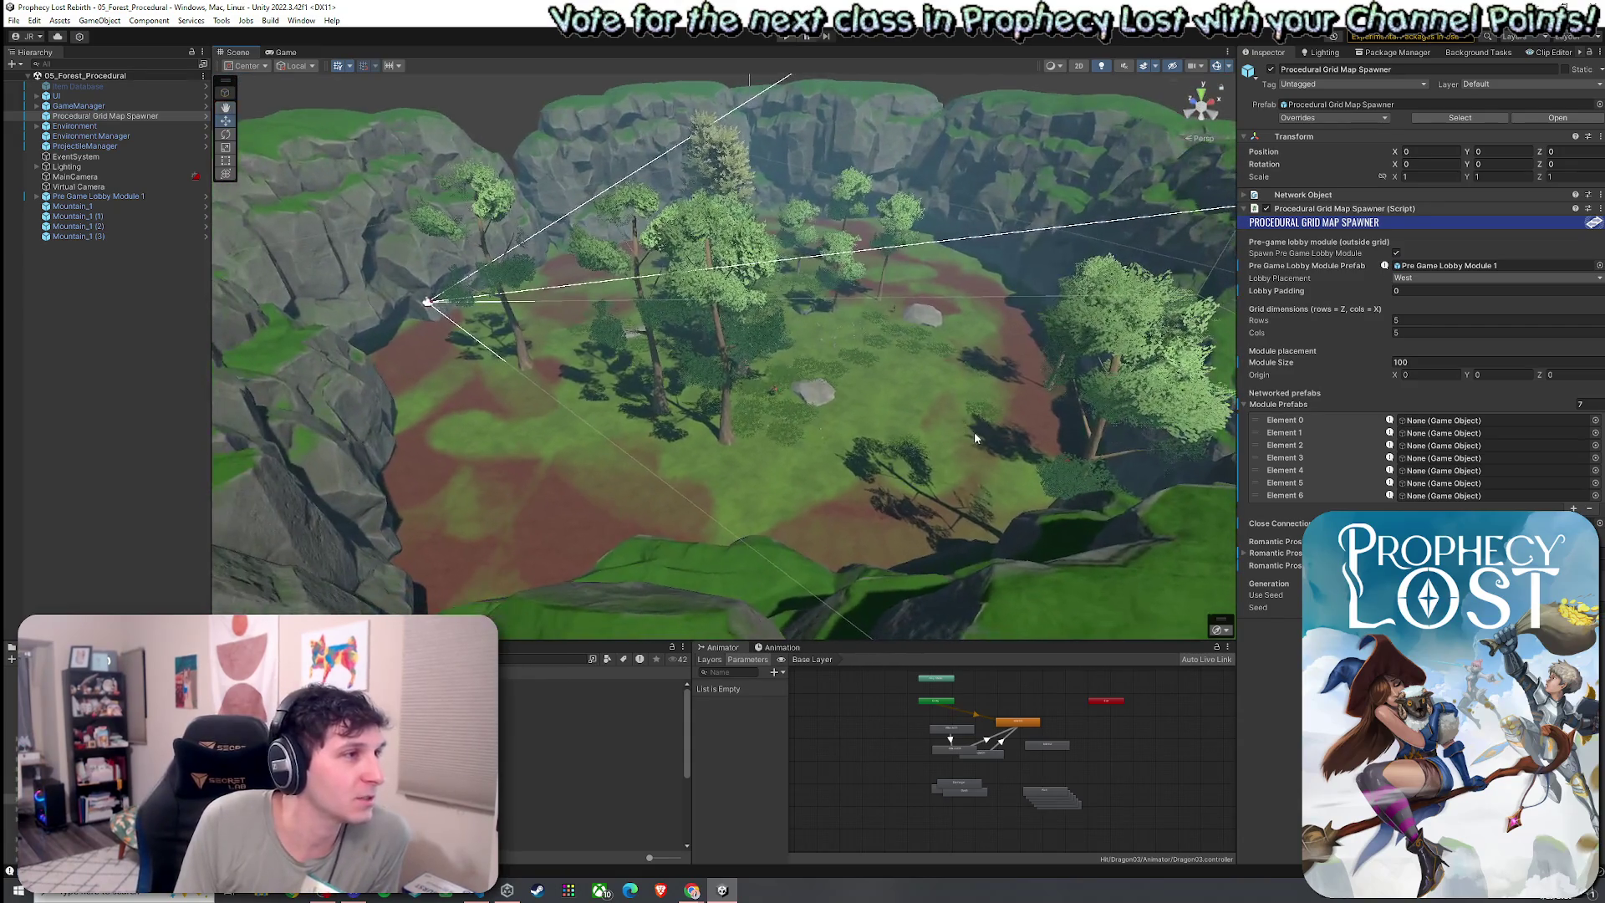
left_click(13, 20)
key("Escape")
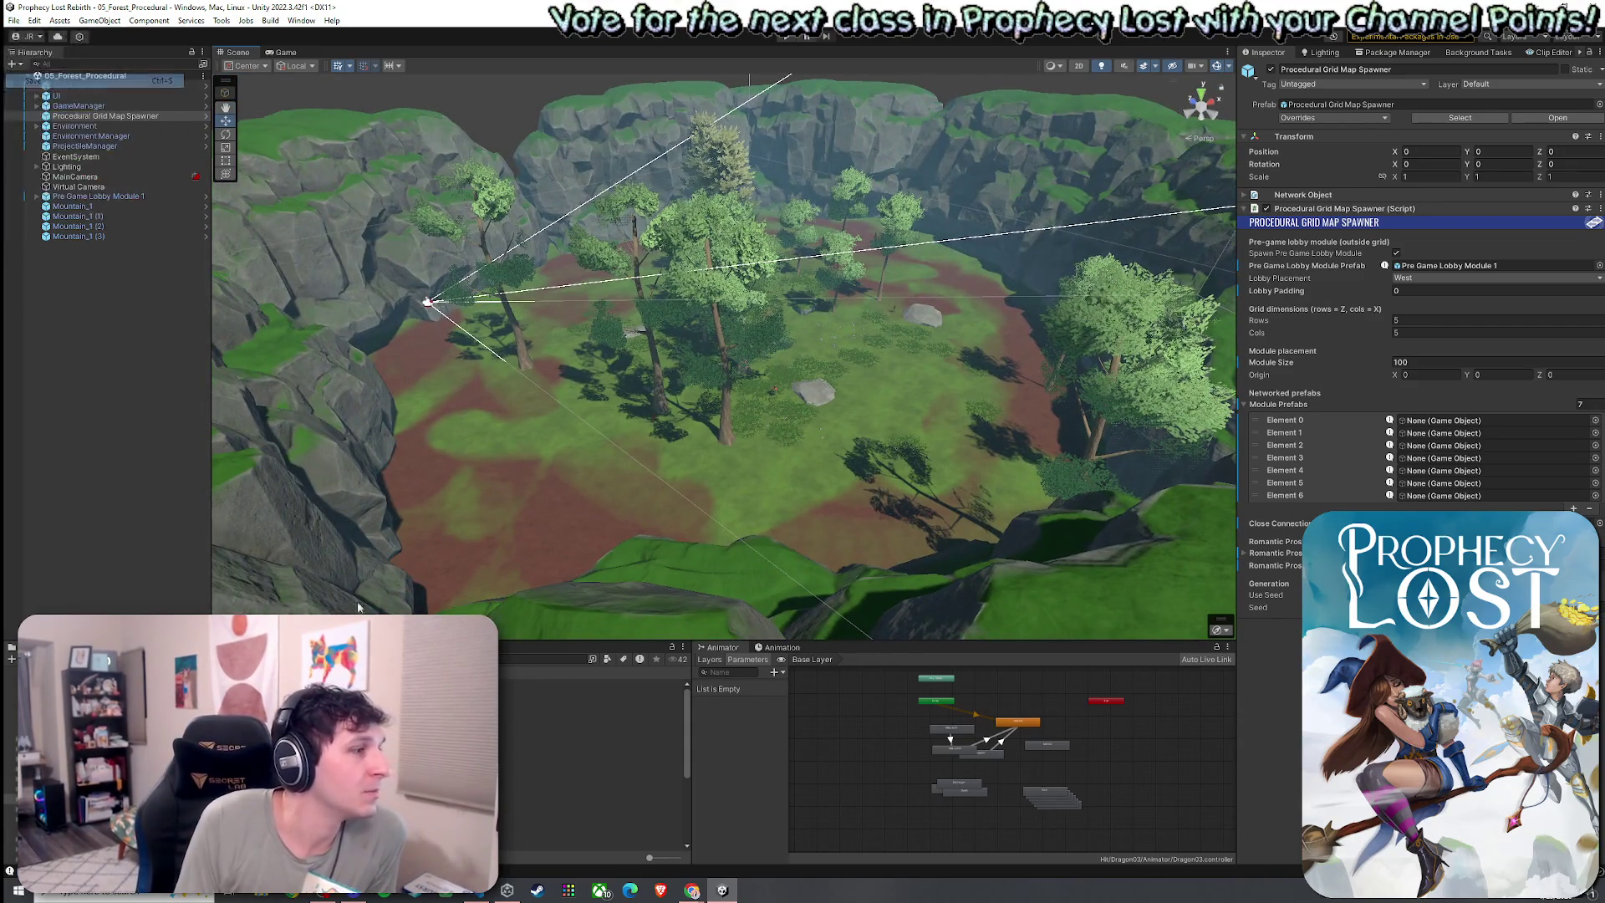
left_click(585, 784)
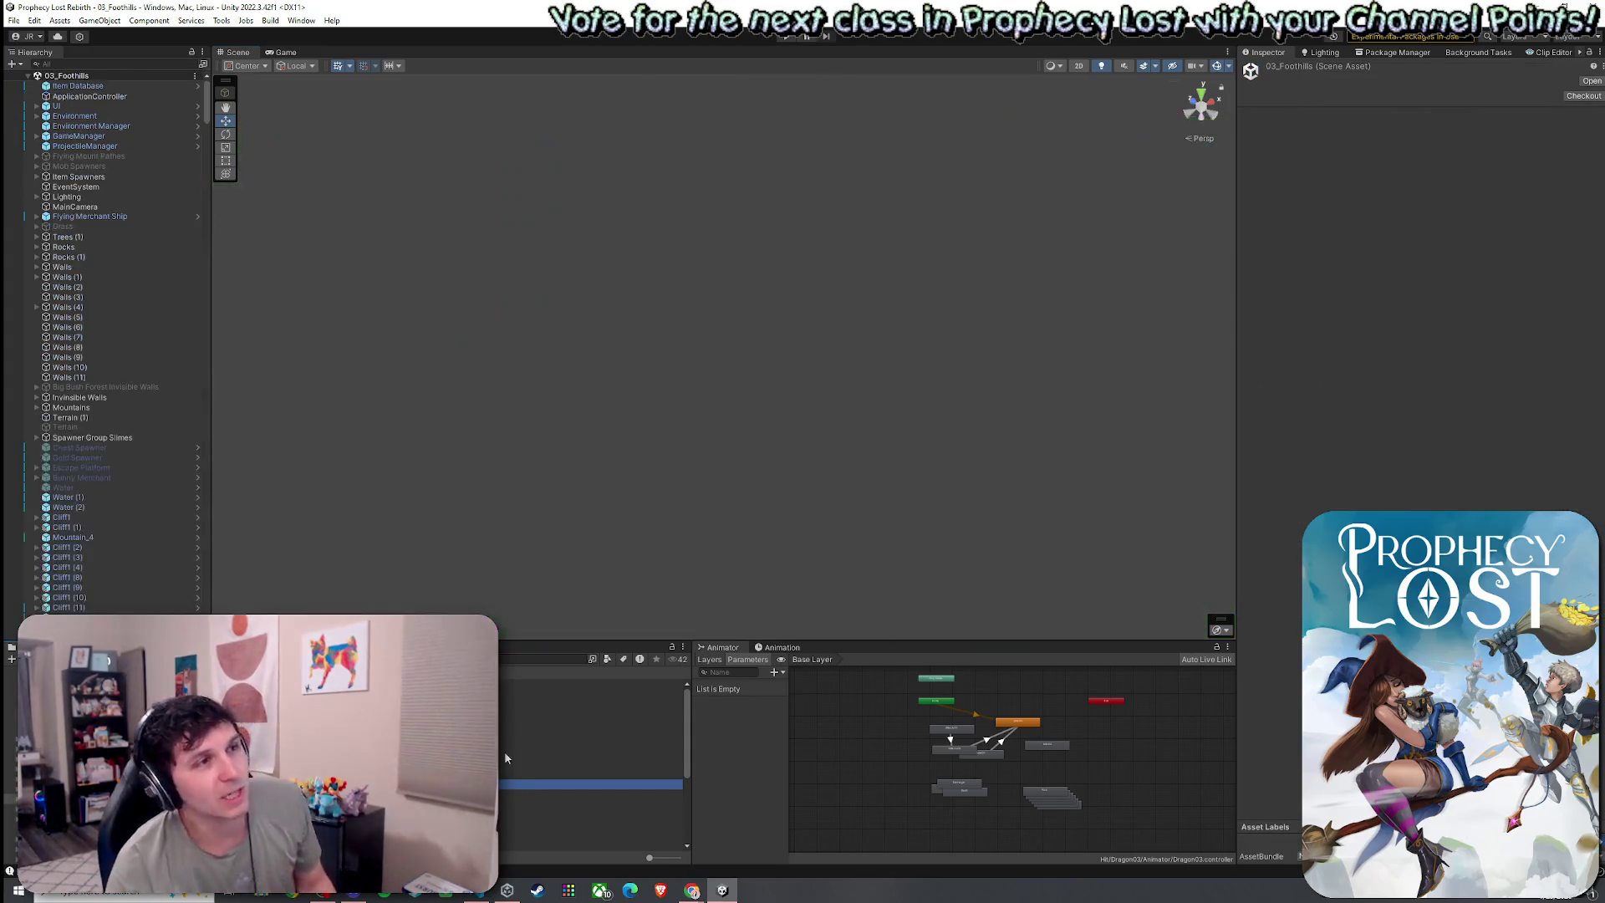
left_click(94, 246)
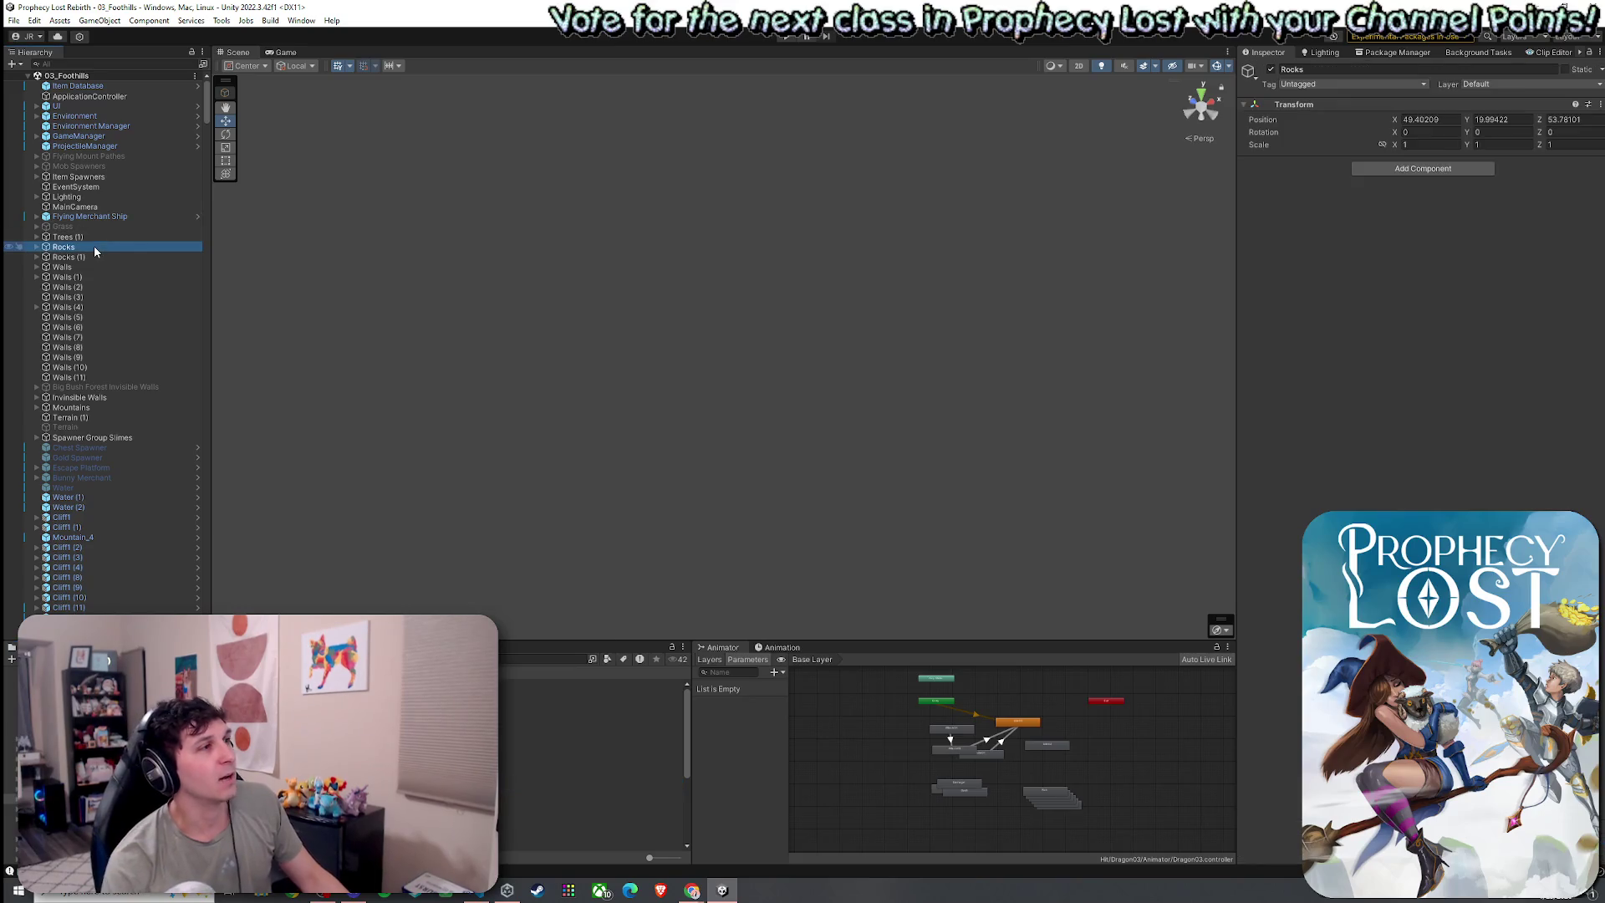
key("f")
mouse_move(834, 425)
left_mouse_down()
mouse_move(996, 358)
mouse_move(1109, 458)
mouse_move(1077, 465)
mouse_move(679, 212)
mouse_move(747, 177)
mouse_move(784, 191)
left_mouse_up()
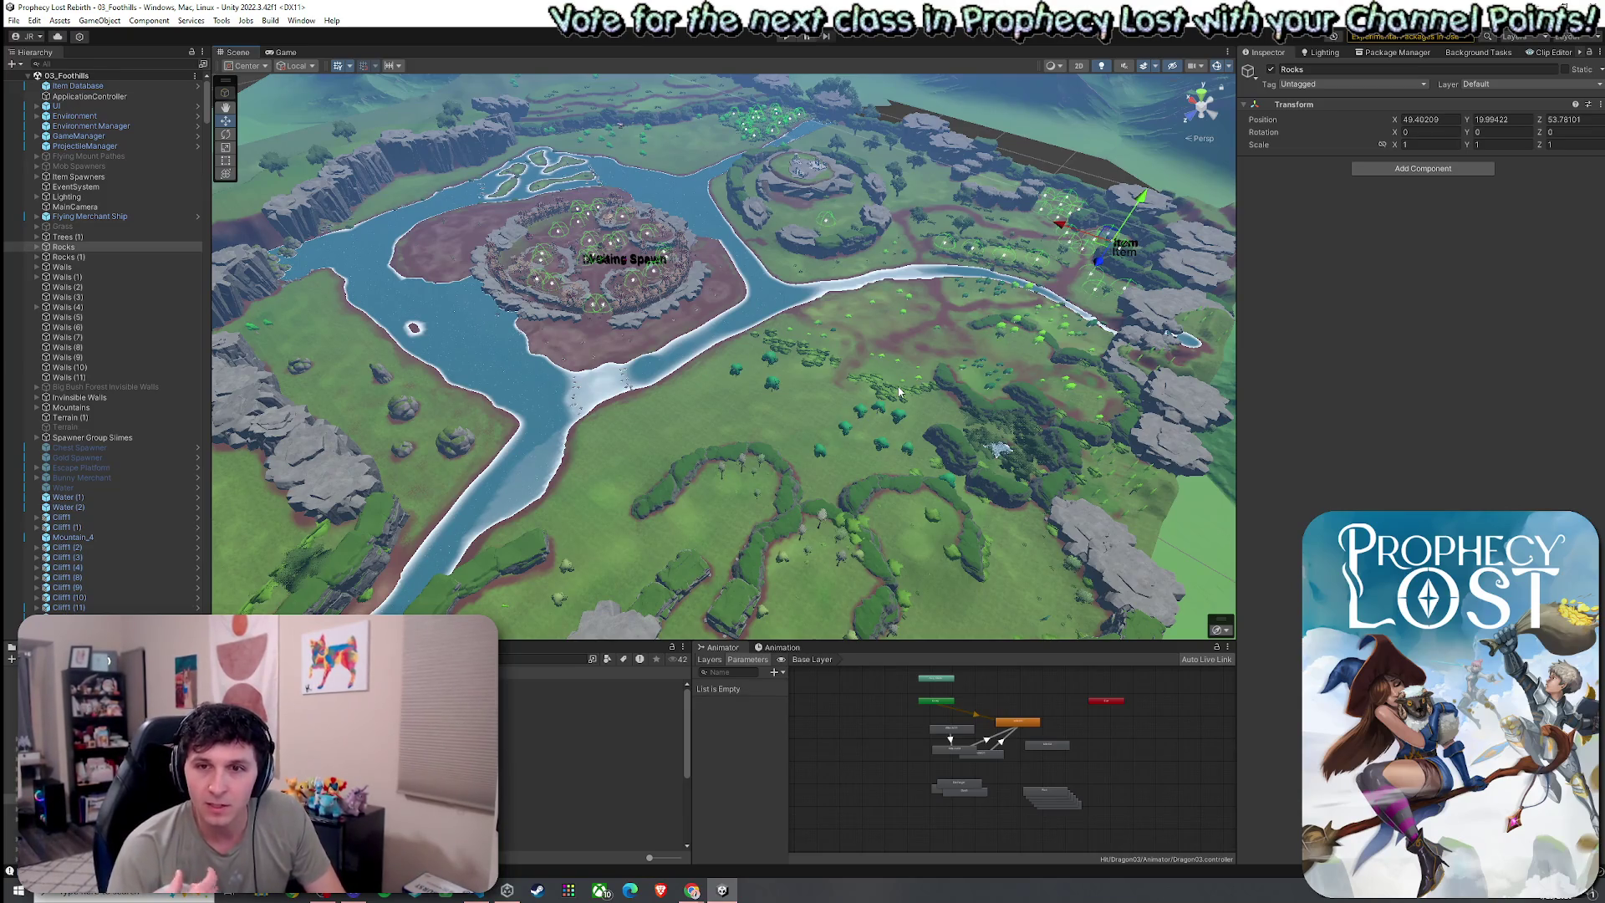
mouse_move(899, 391)
left_mouse_down()
mouse_move(805, 435)
mouse_move(931, 523)
mouse_move(1176, 292)
mouse_move(1003, 268)
mouse_move(1017, 264)
left_mouse_up()
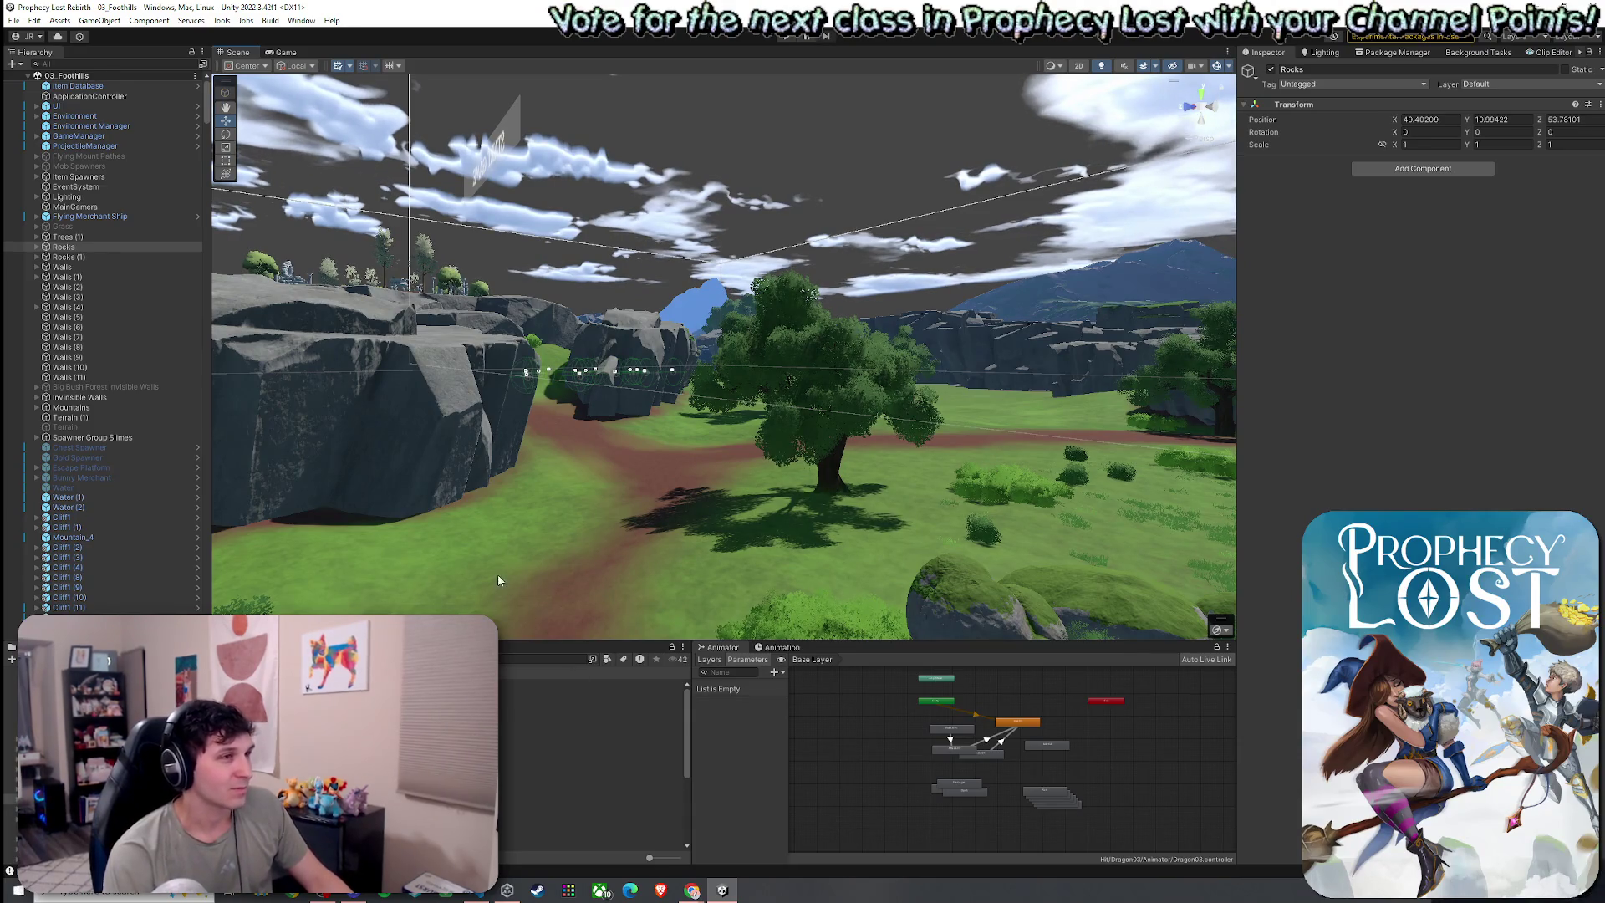
mouse_move(712, 581)
left_mouse_down()
mouse_move(987, 603)
mouse_move(1089, 651)
mouse_move(1210, 759)
left_mouse_up()
key("s")
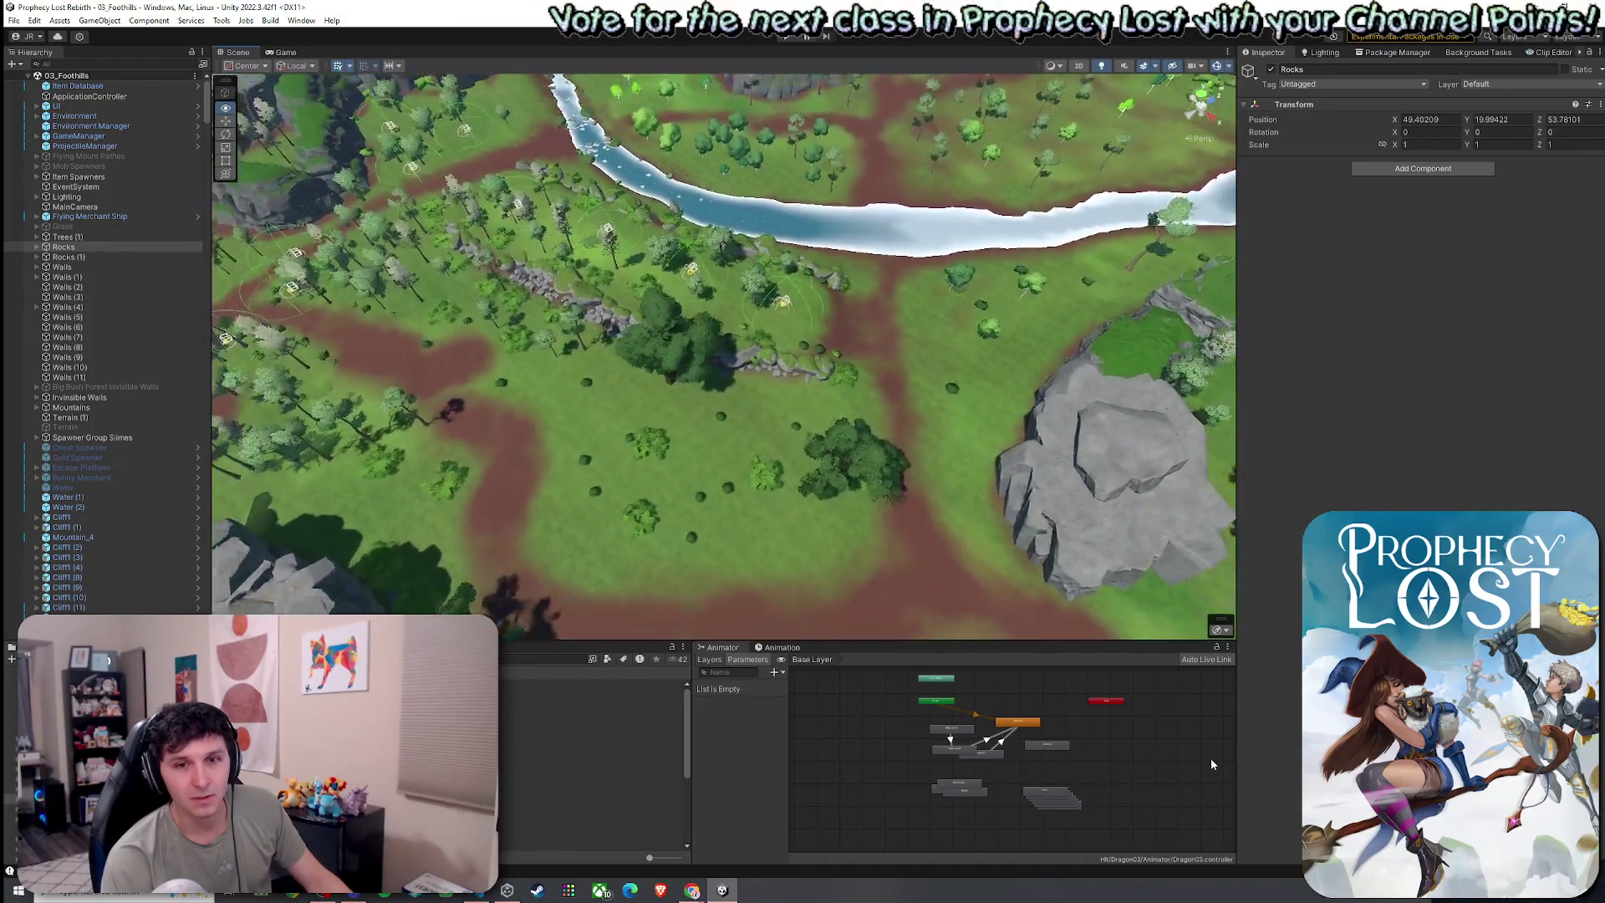
left_click_drag(1210, 759, 1210, 759)
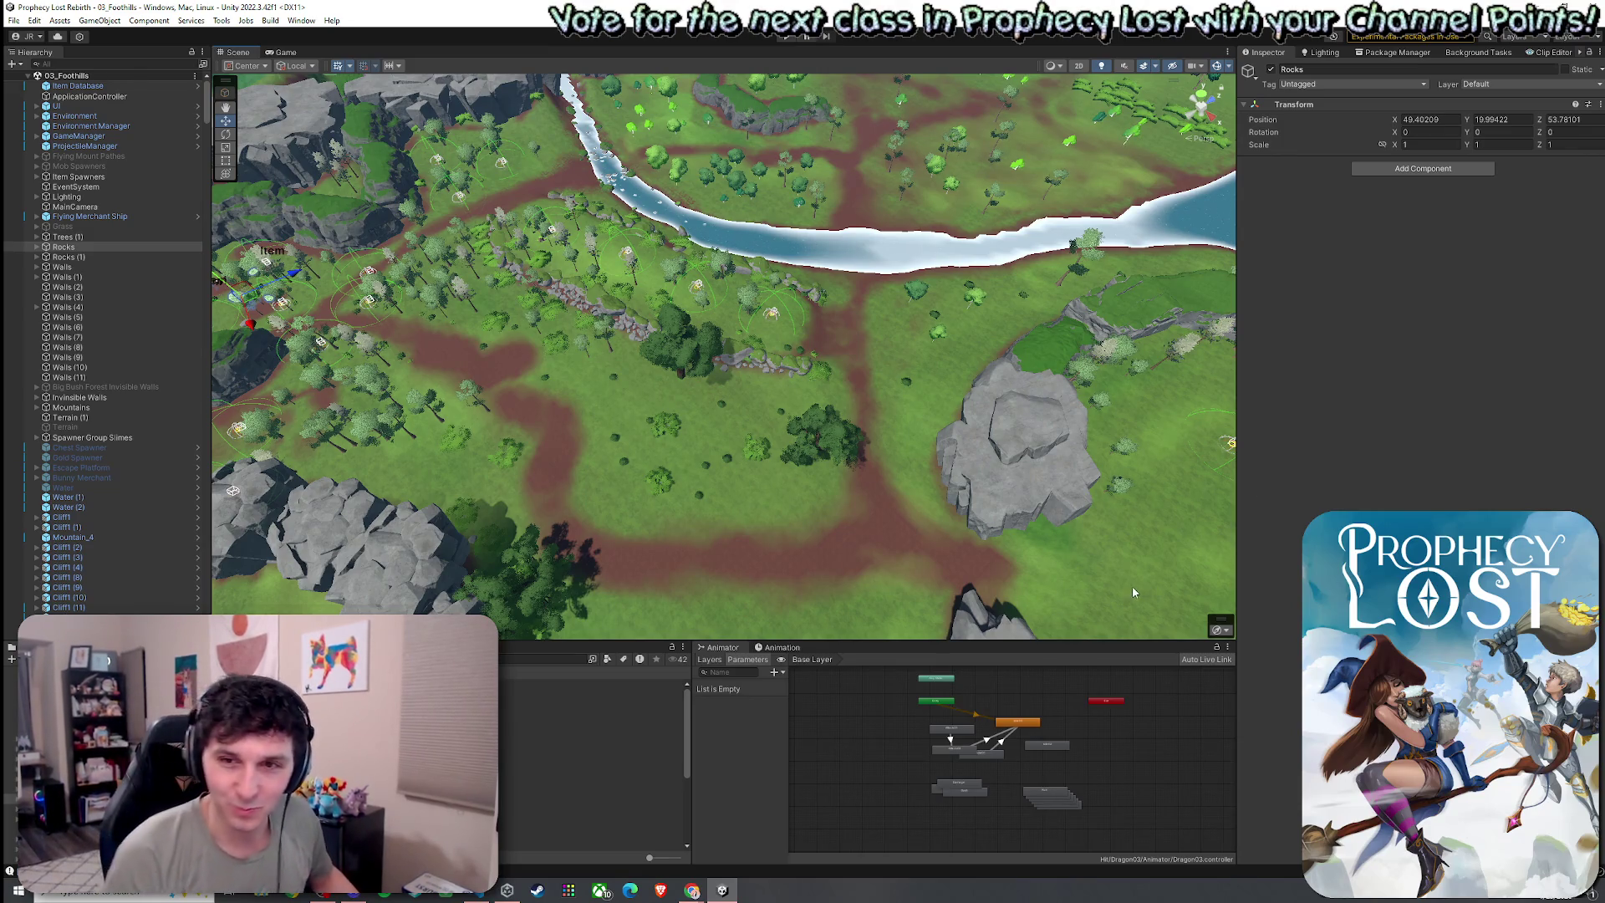
mouse_move(938, 518)
left_mouse_down()
mouse_move(986, 486)
mouse_move(836, 468)
left_mouse_up()
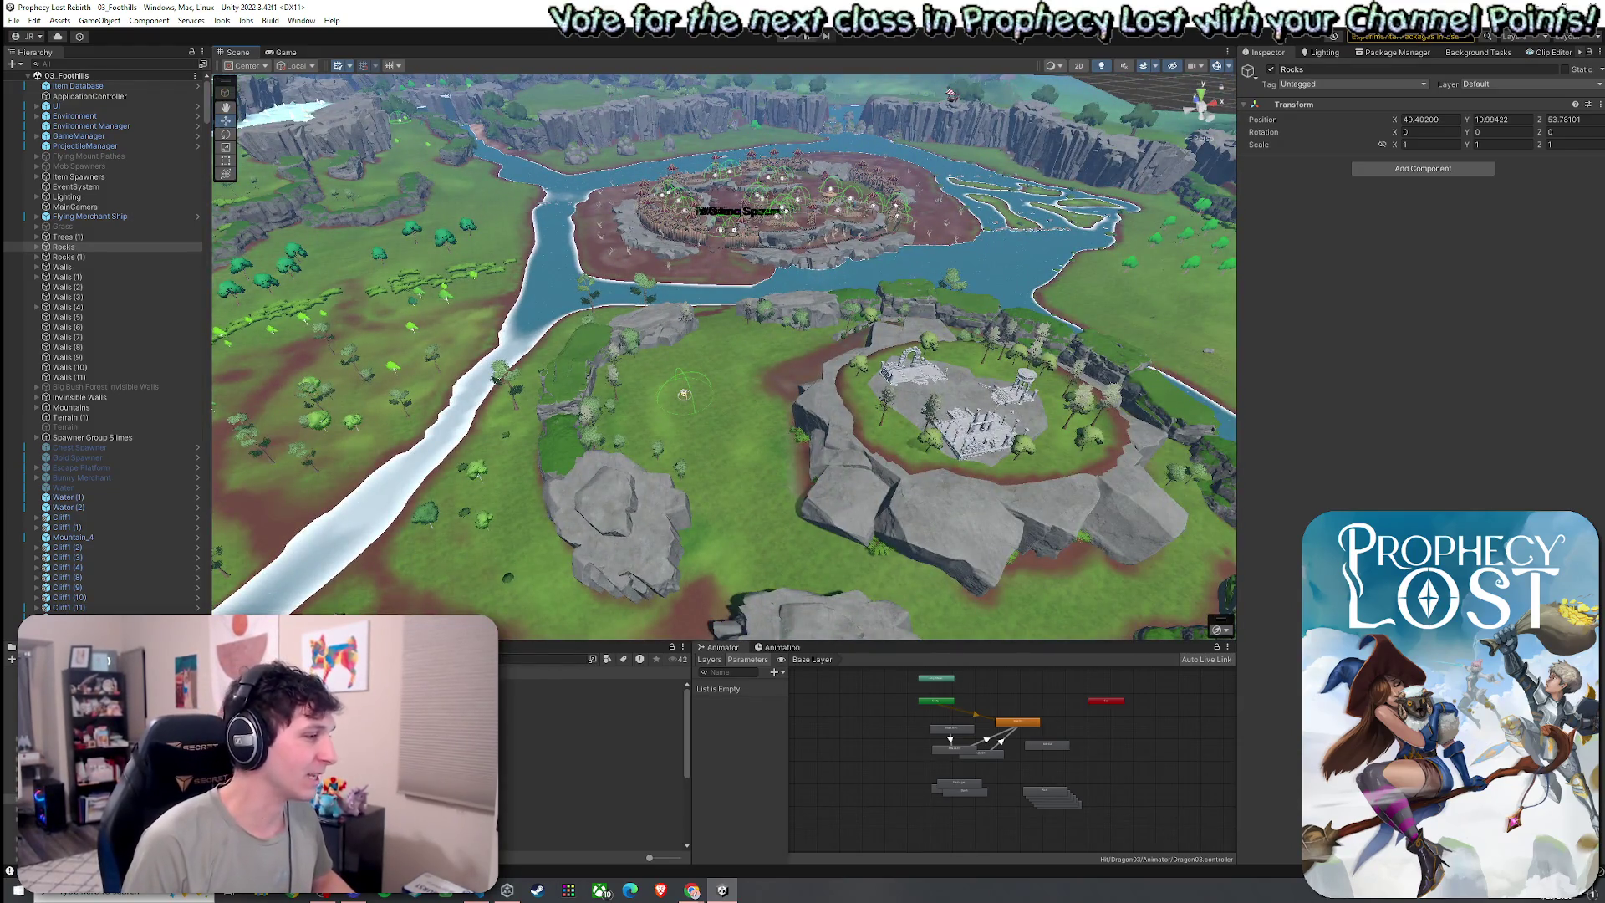
double_click(585, 804)
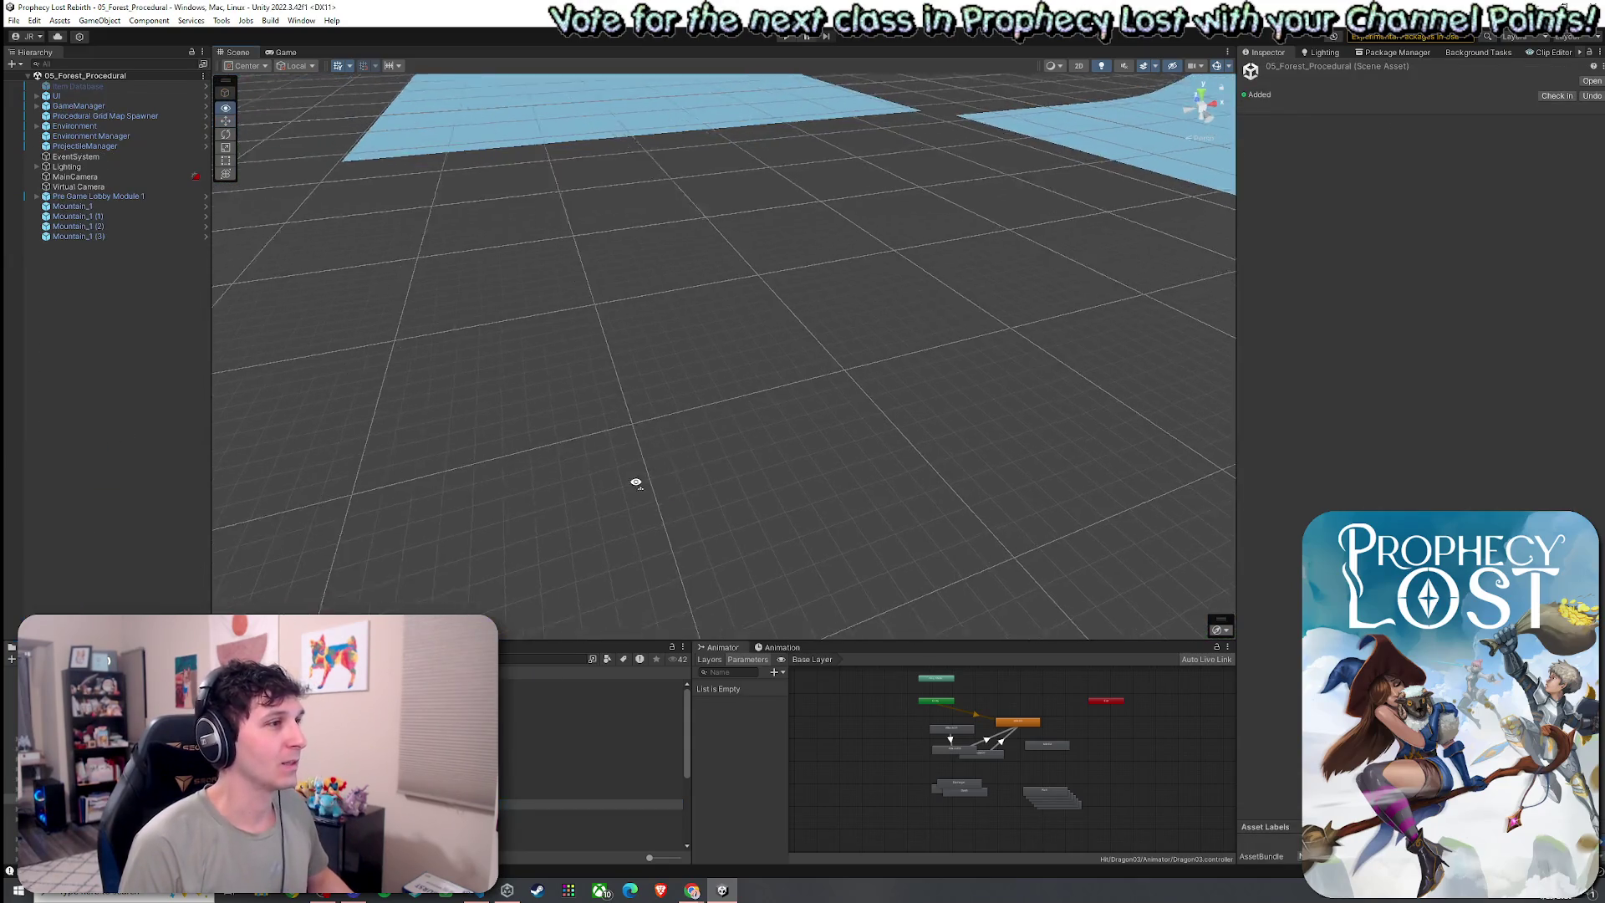
Tilt the scene camera down and switch to the Game view's title screen
left_click_drag(636, 483, 618, 509)
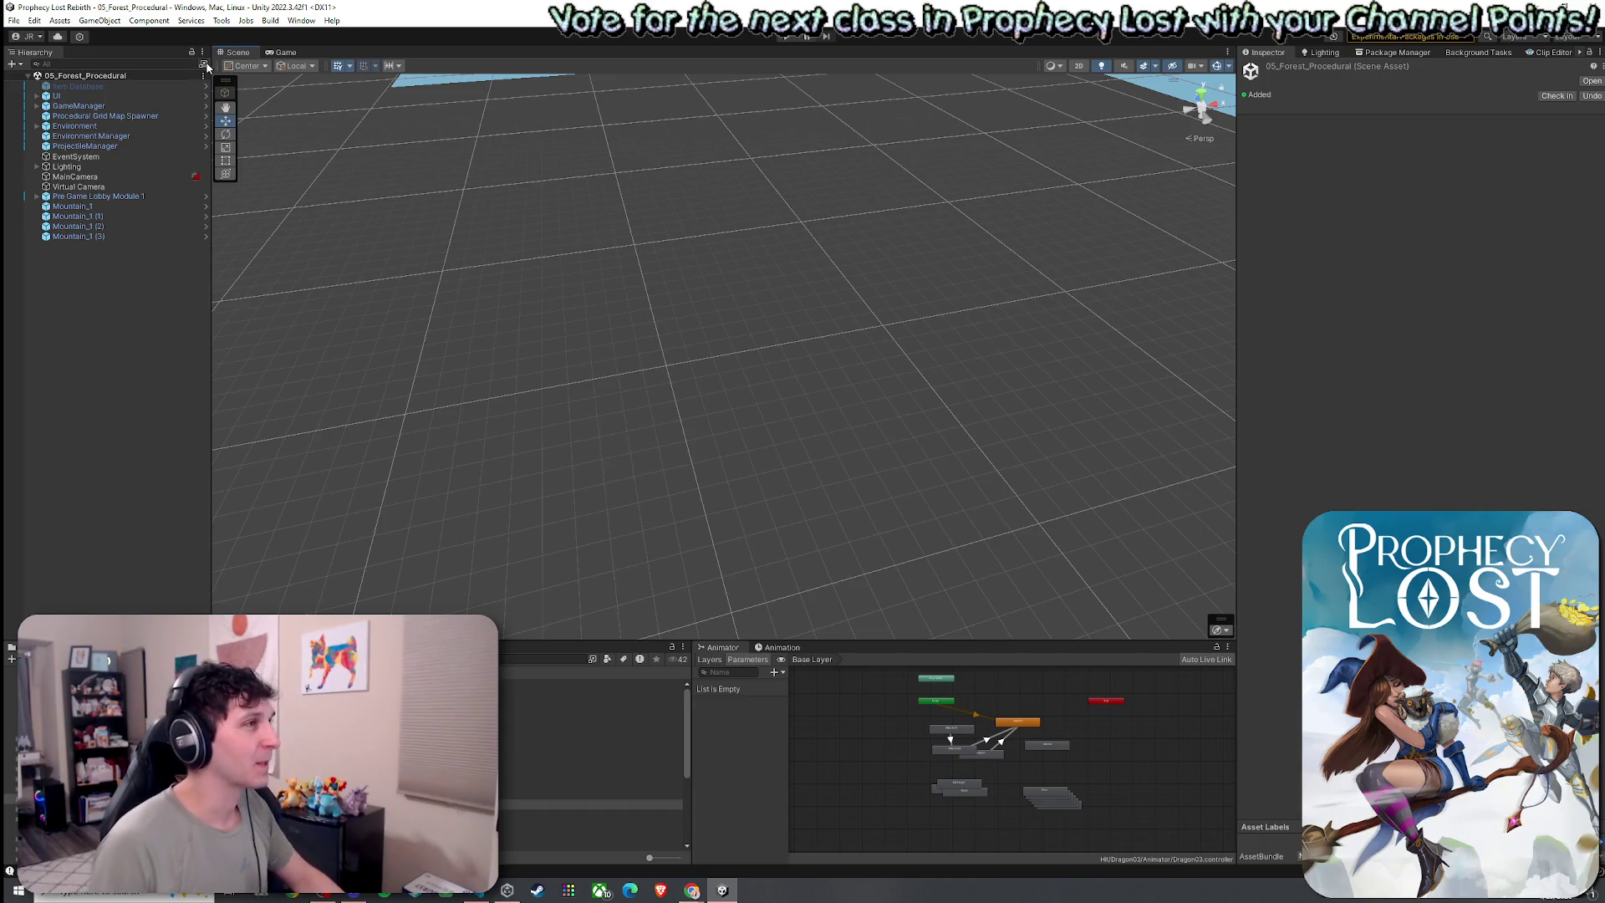
left_click(14, 20)
left_click(106, 4)
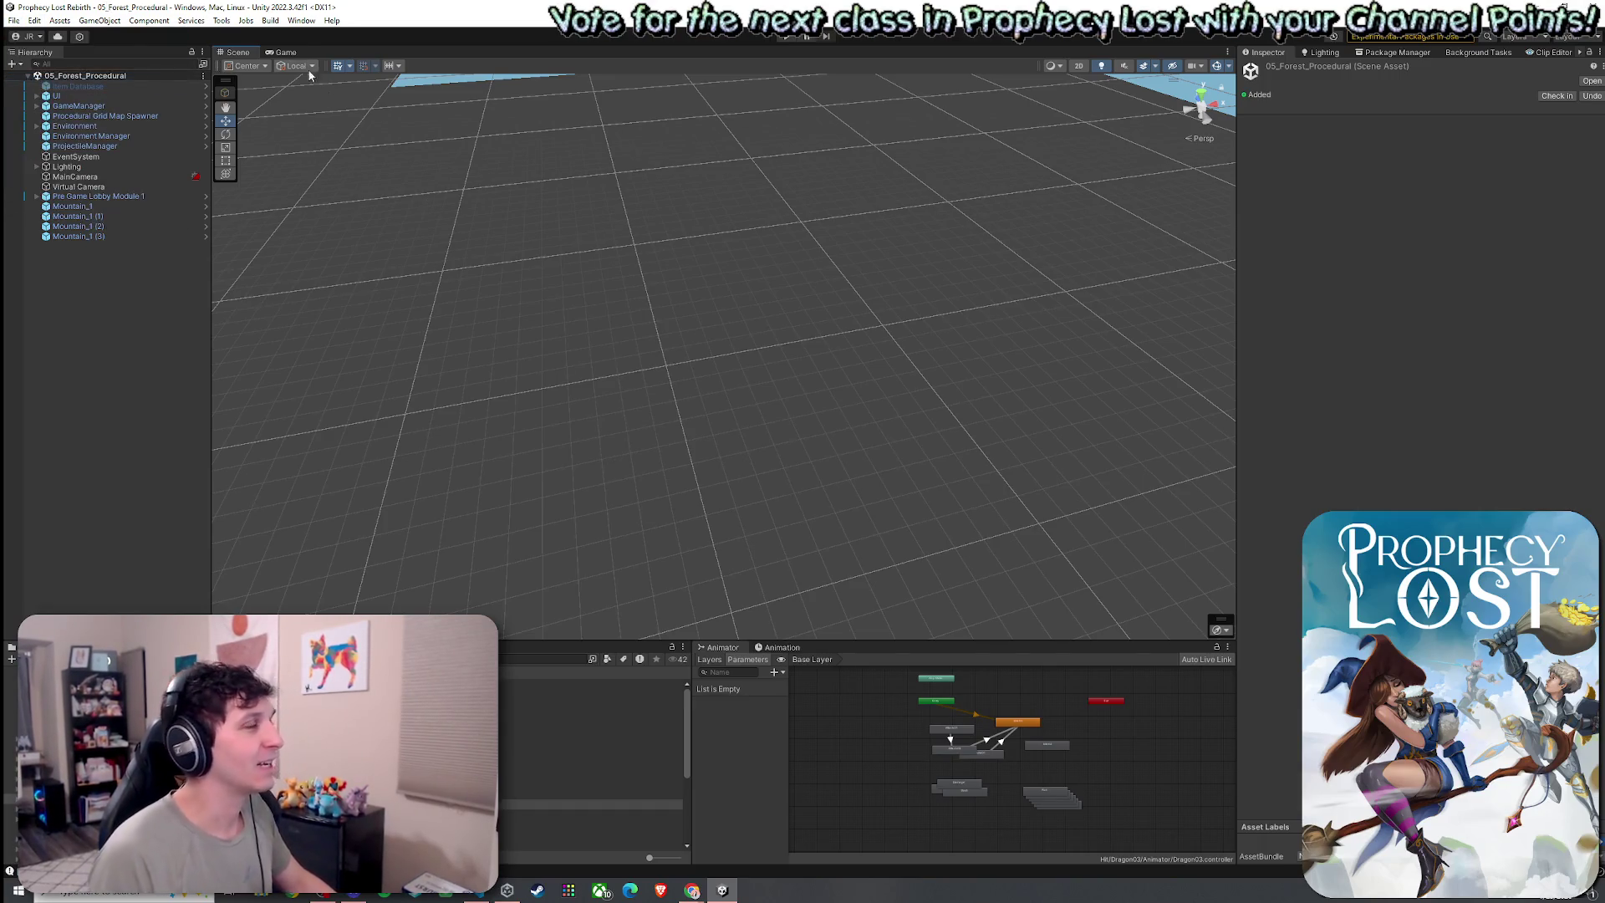
left_click(290, 53)
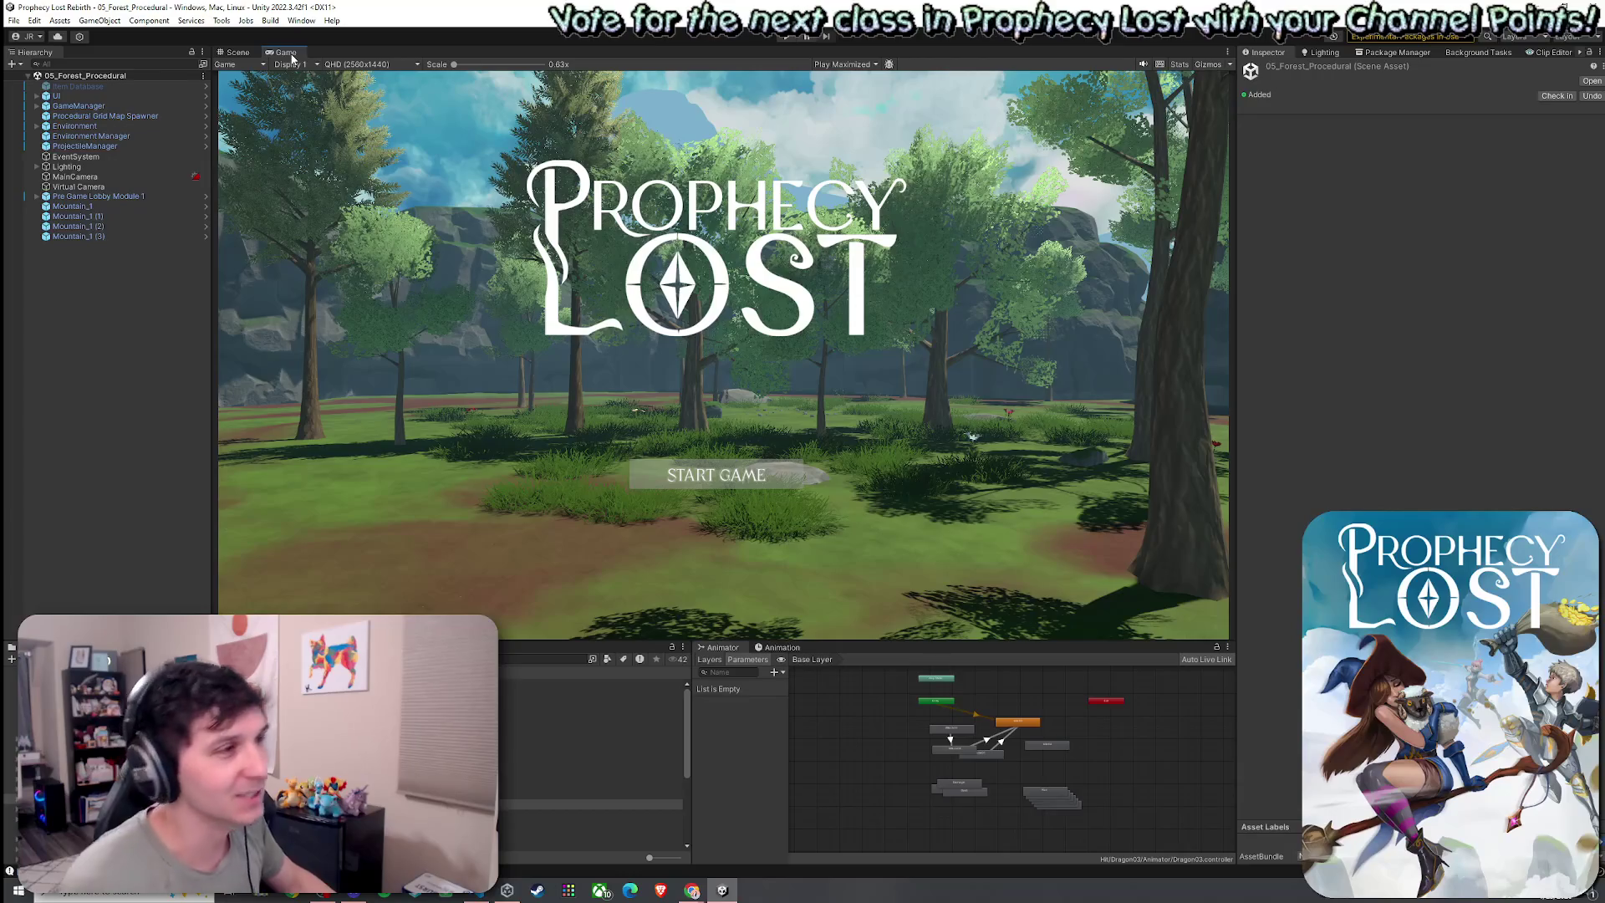
Play the scene, start a match from the title screen, then stop playing
left_click(786, 36)
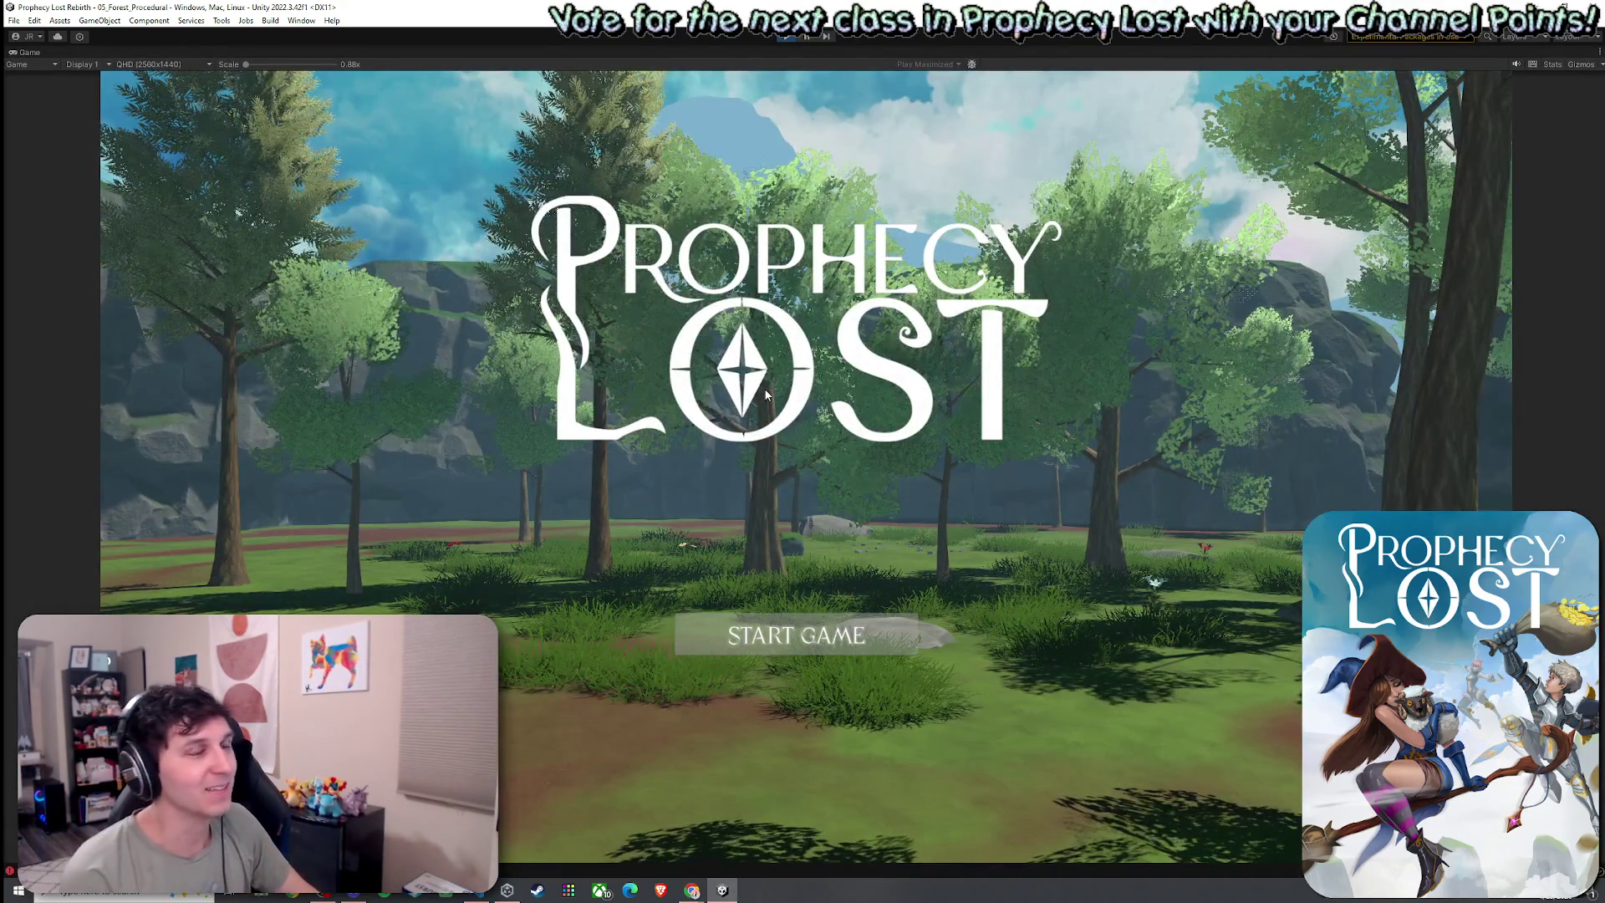
left_click(796, 635)
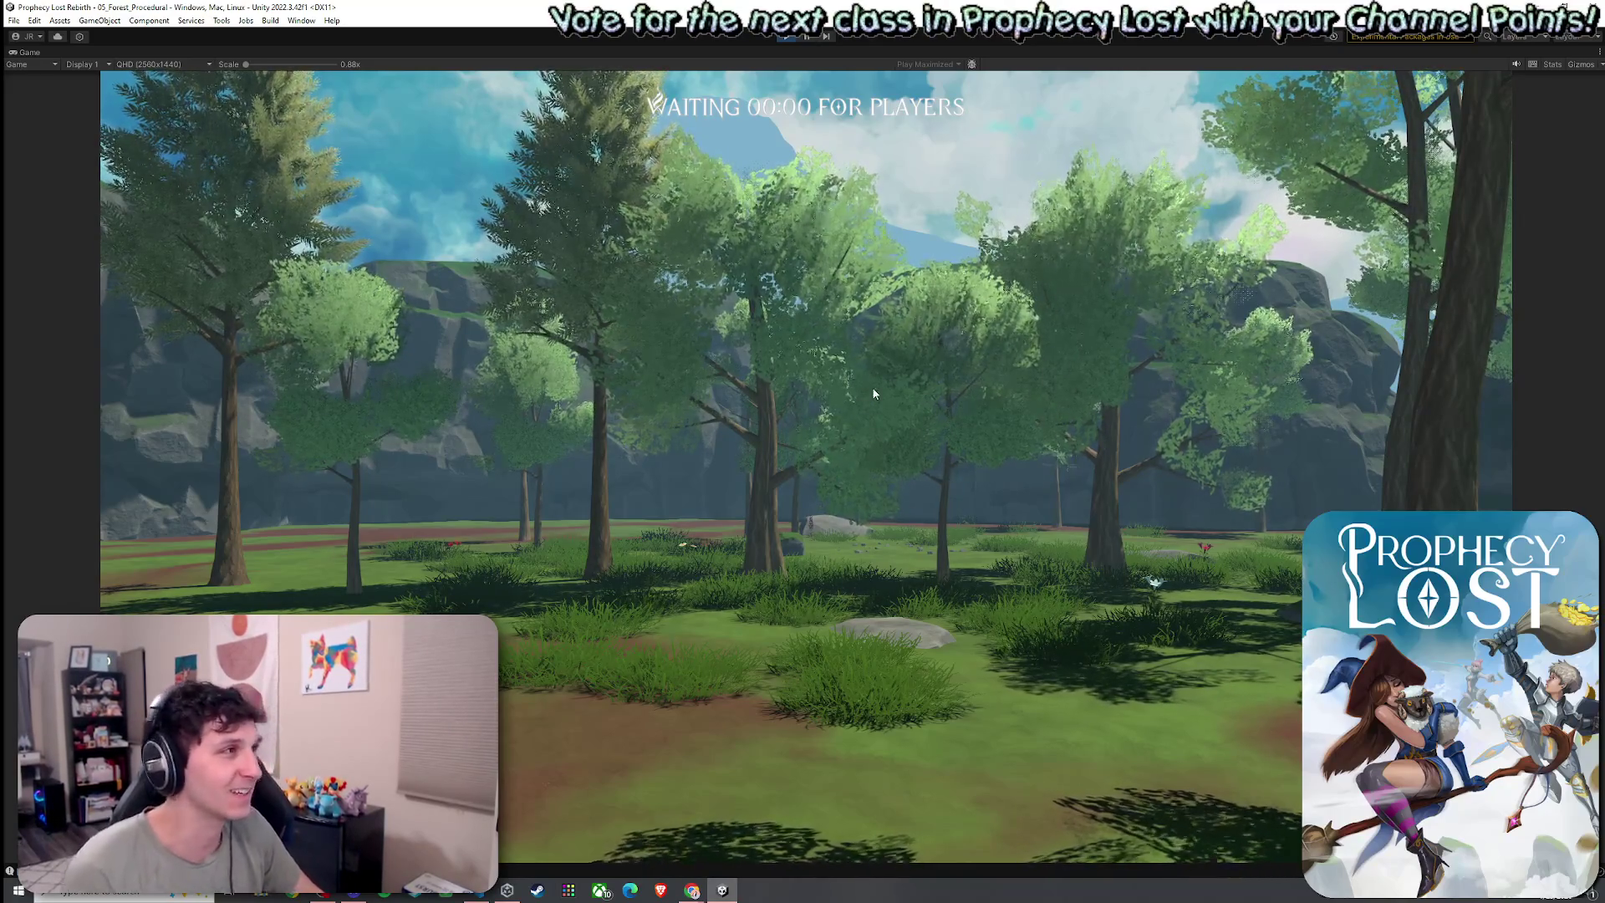
left_click(788, 37)
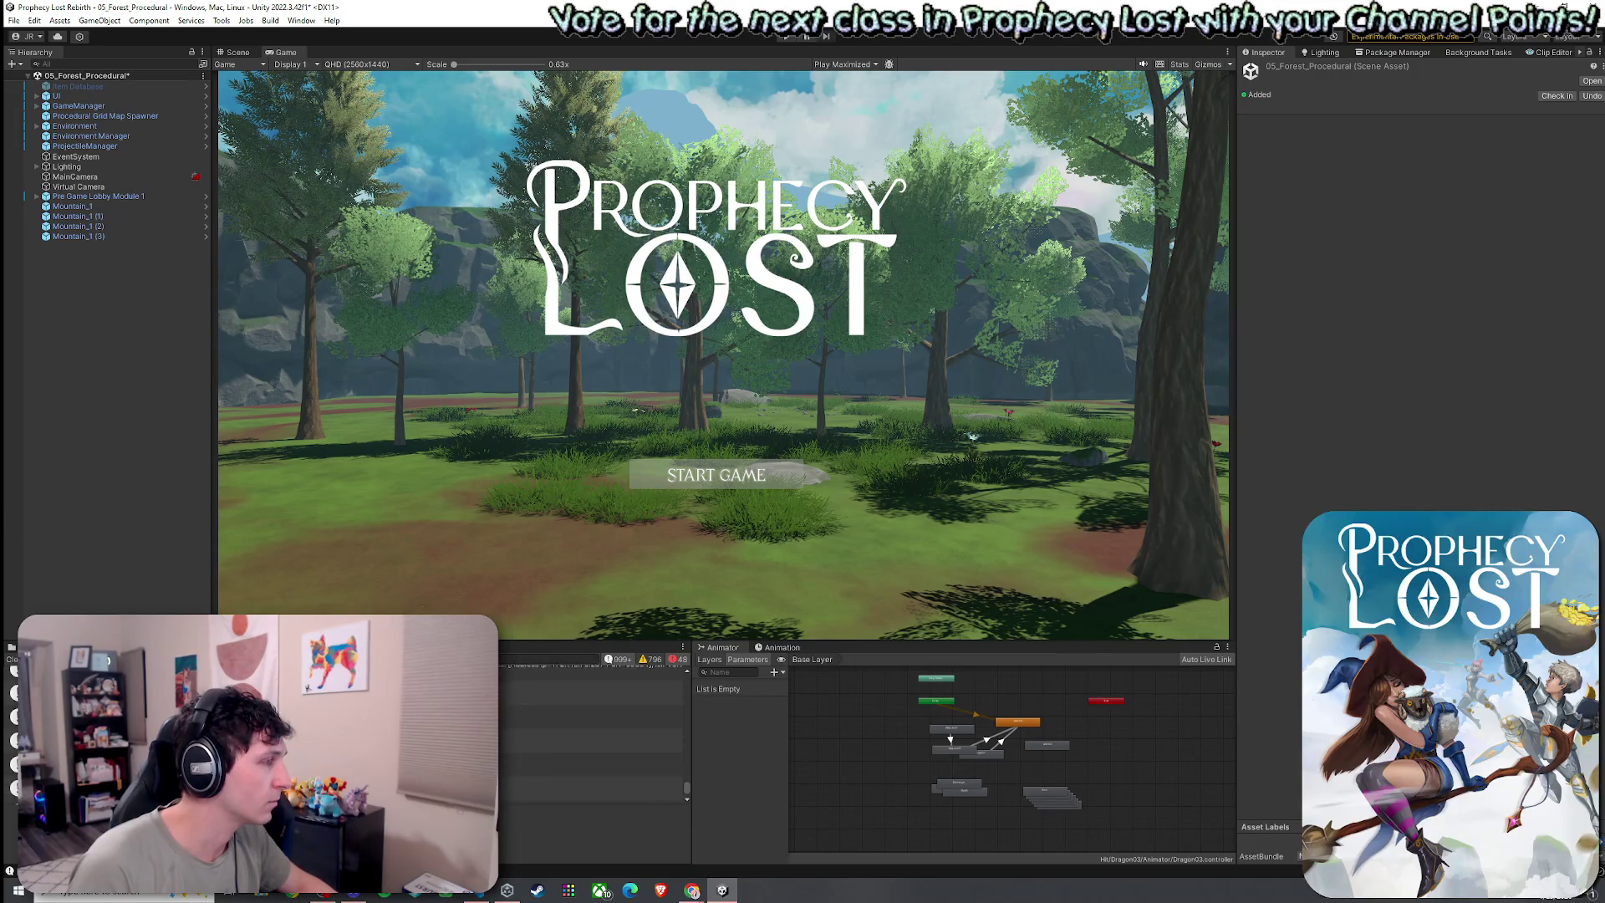
Inspect the spawner's seven empty module slots and browse Procedural Generation into Game Loop Prefabs
left_click(107, 146)
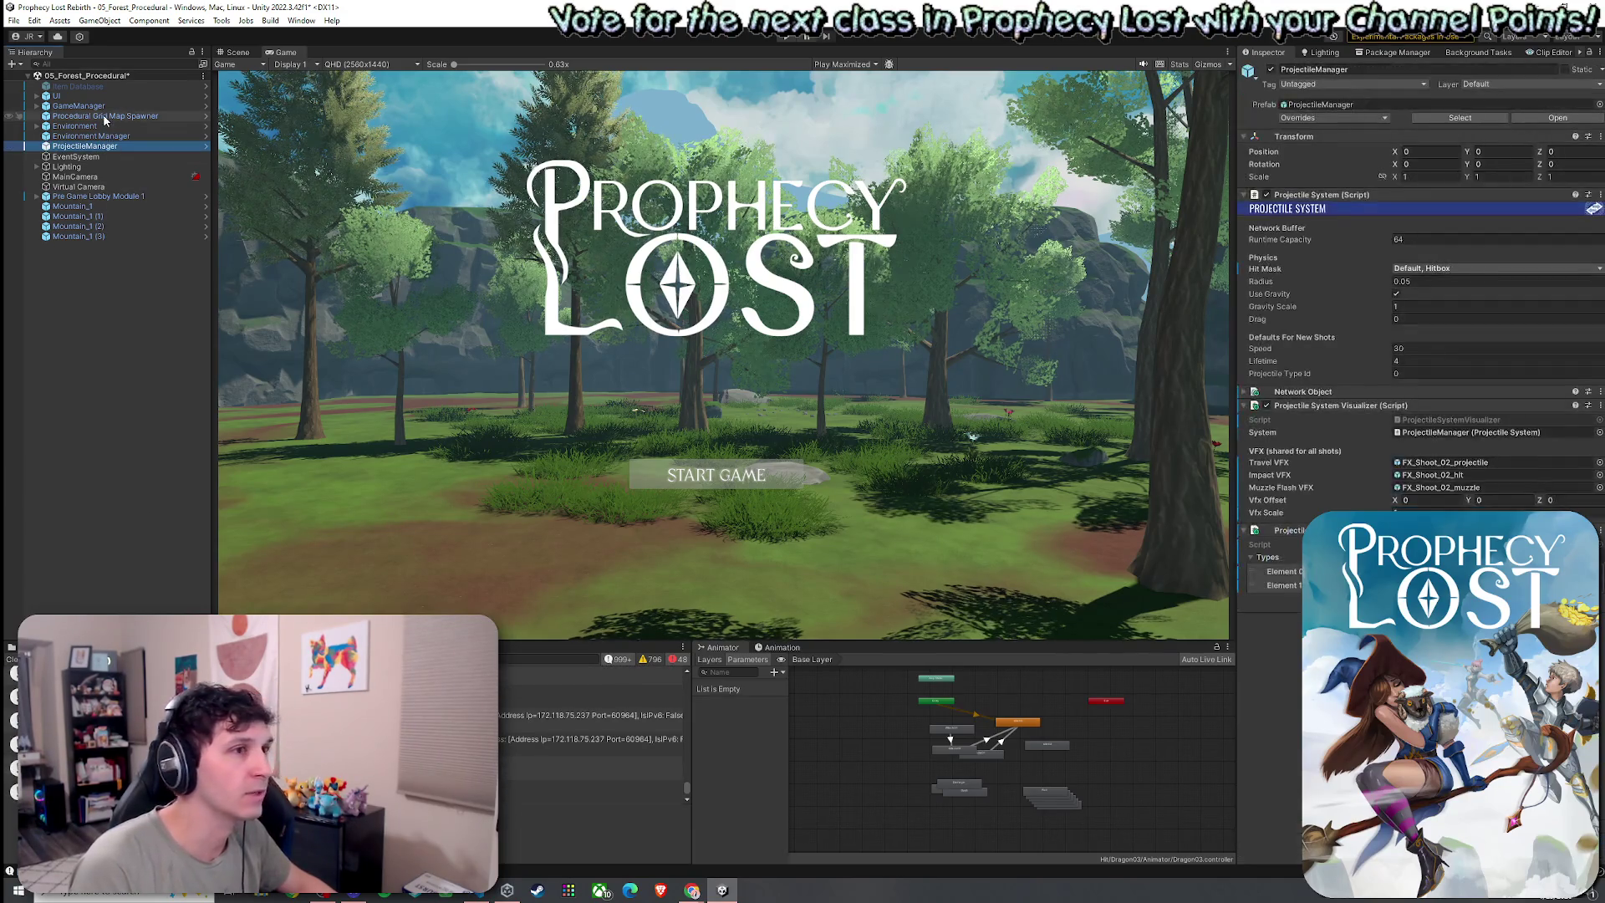
left_click(104, 116)
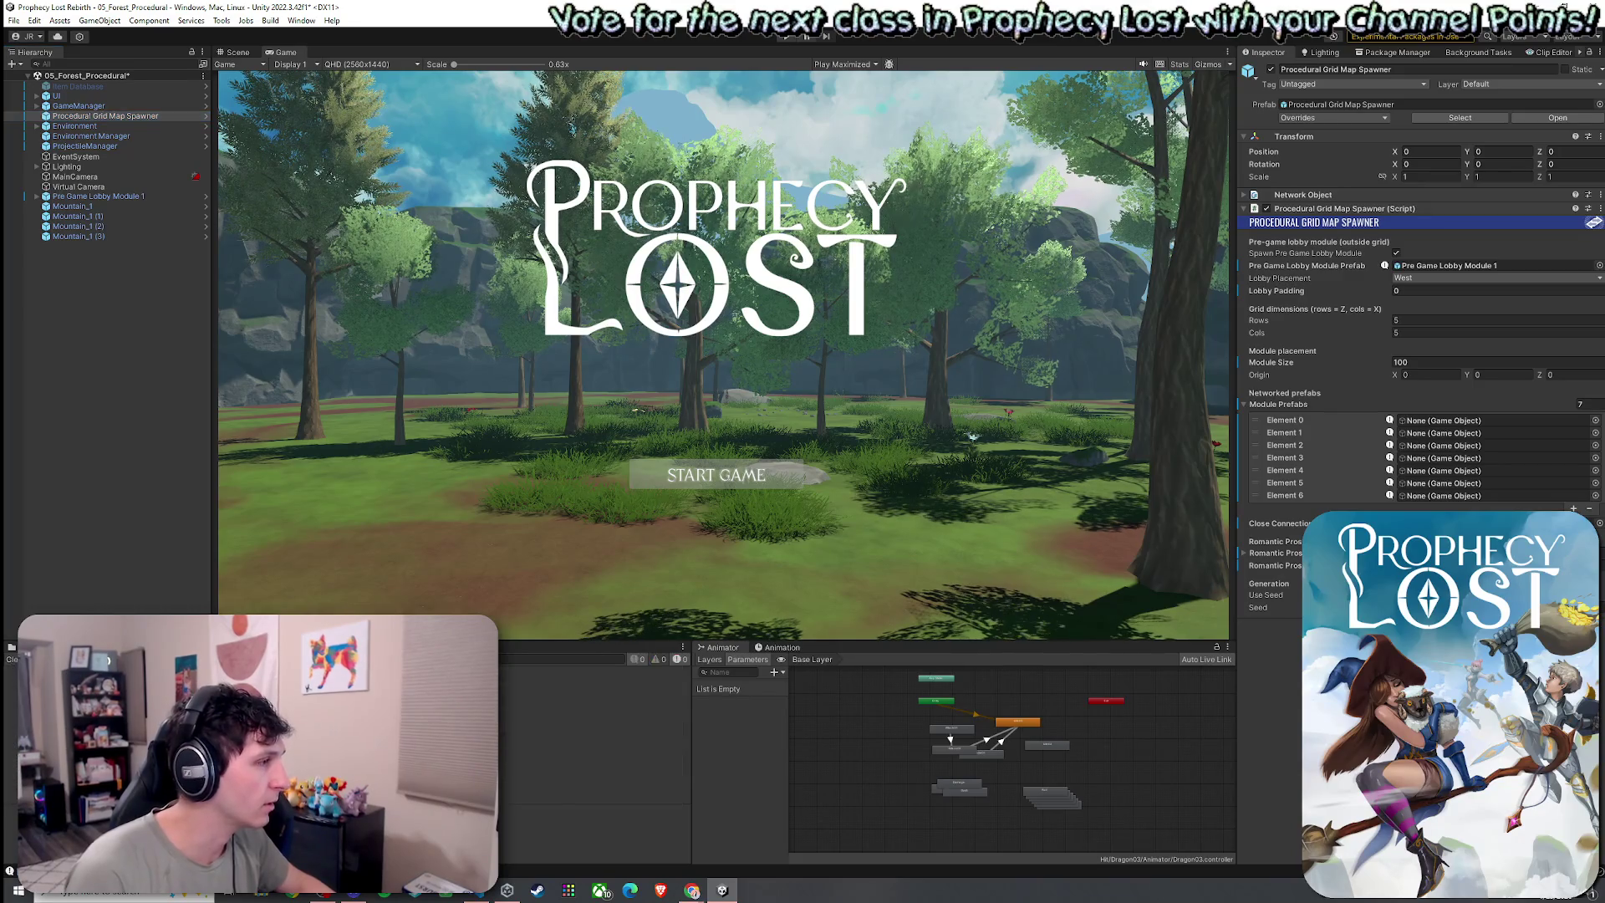
key("ctrl+5")
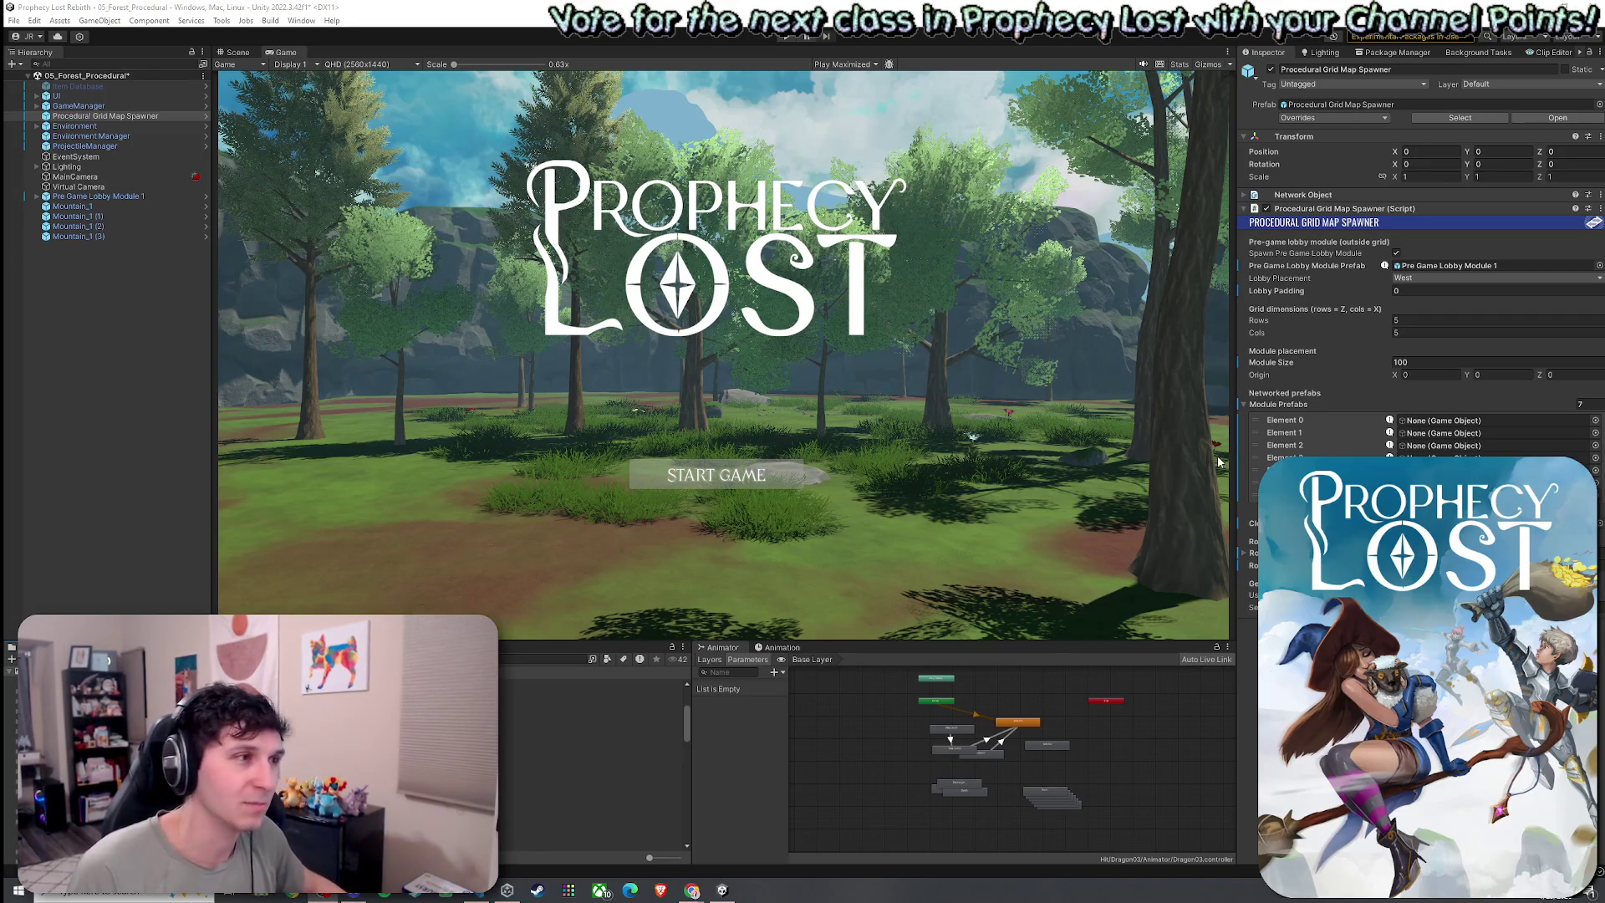
scroll(376, 752, "down", 3)
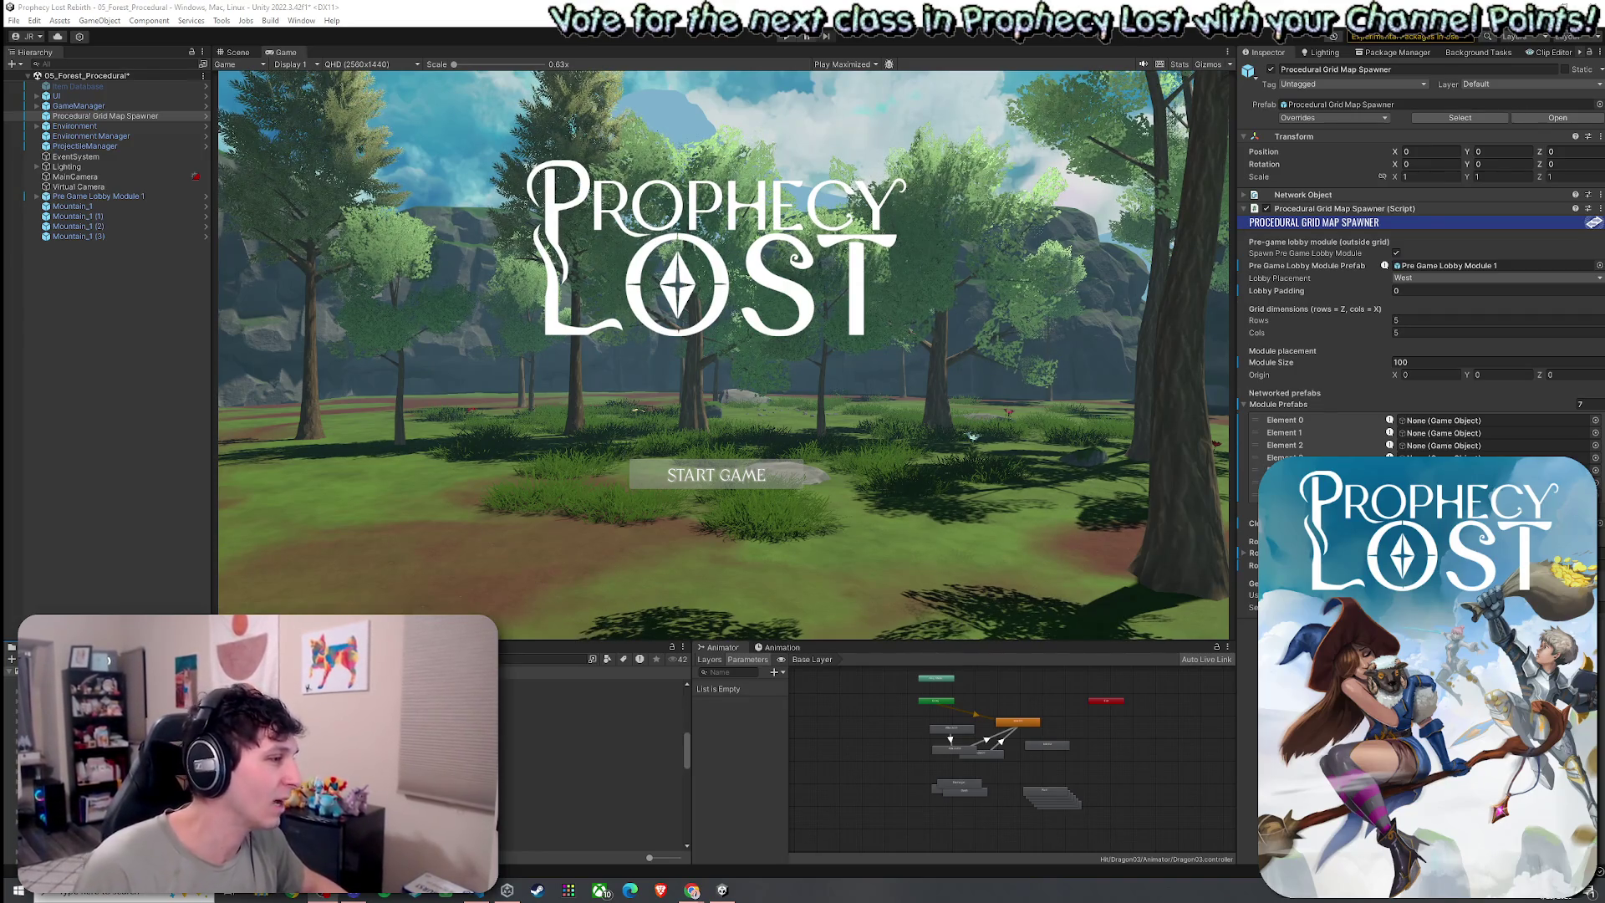
left_click(585, 793)
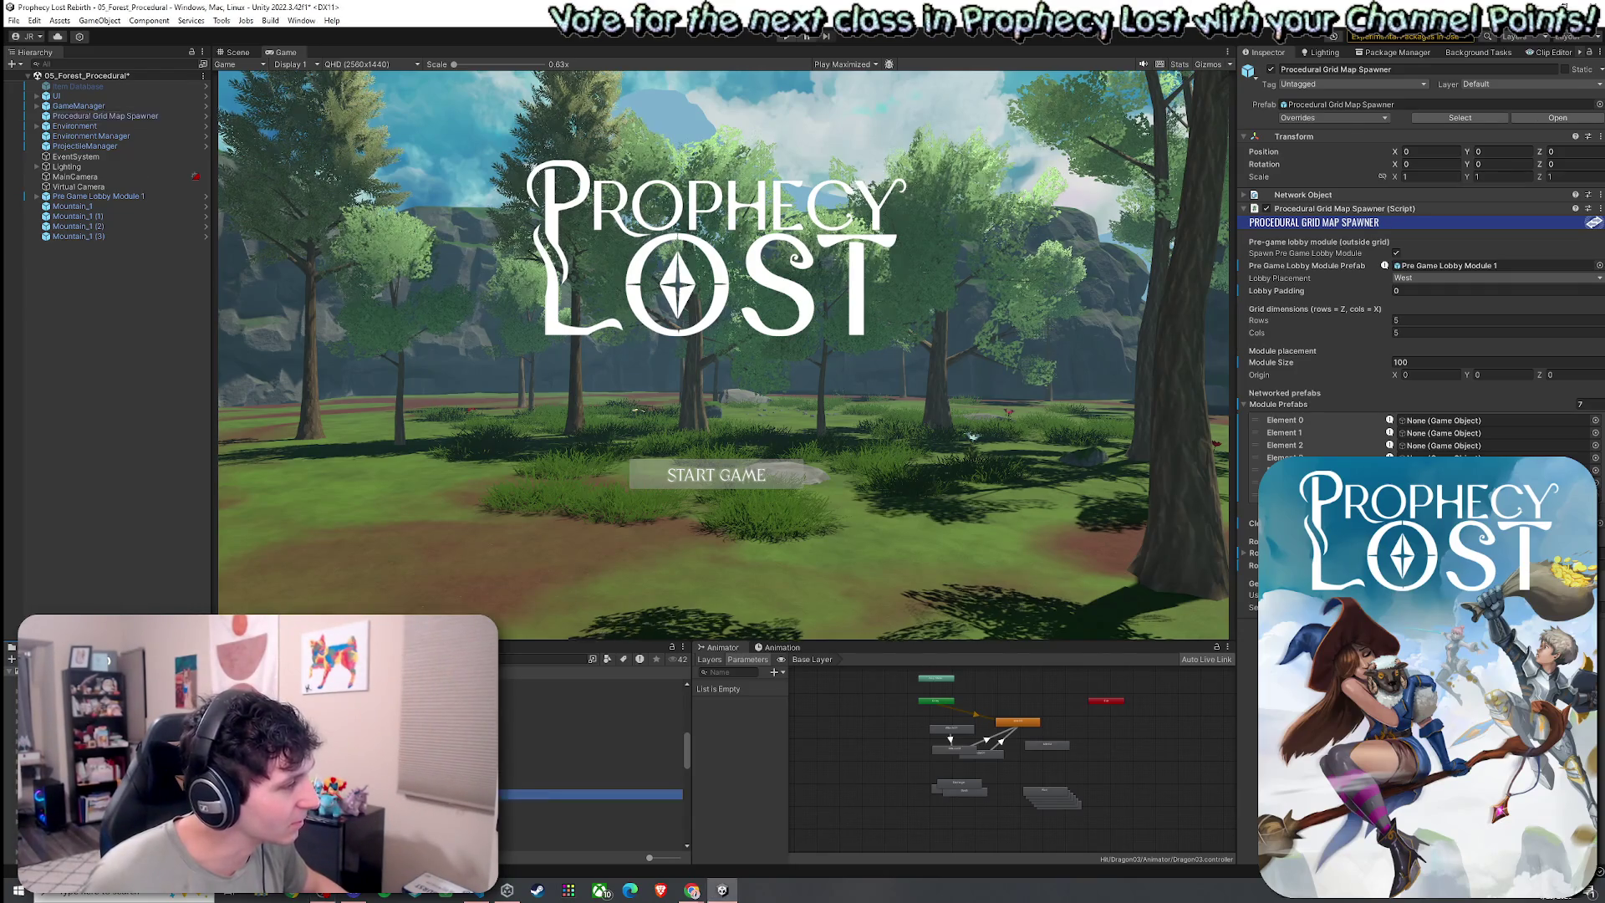
left_click(101, 116)
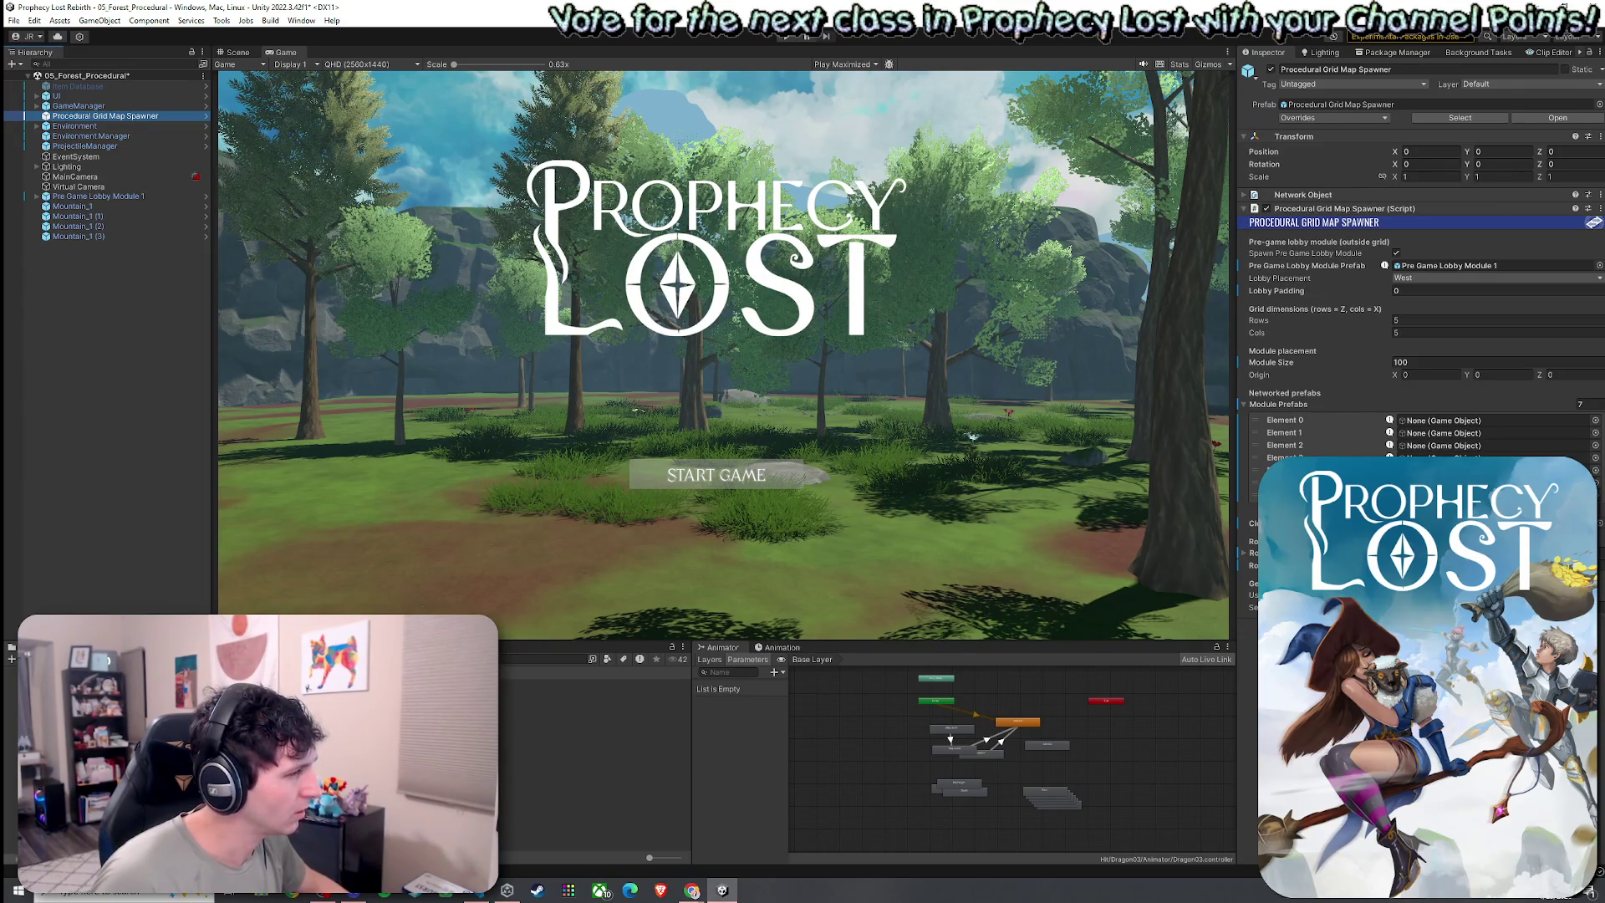
left_click(594, 693)
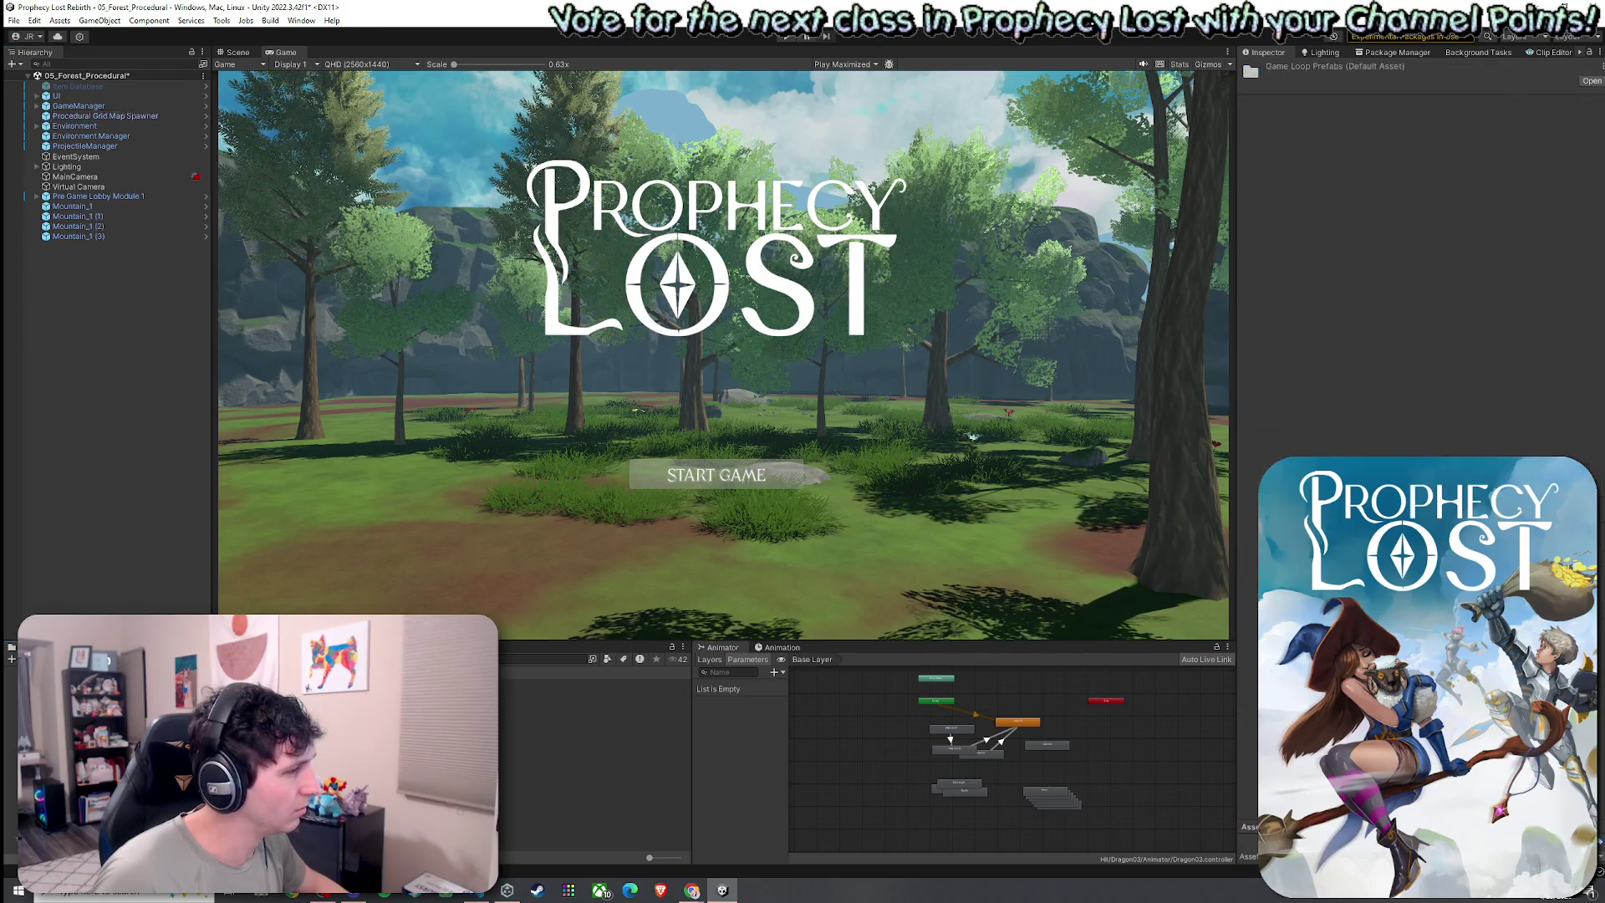
Drag Module 1 through Module 4 from Map Modules into the spawner's slots and save the scene
left_click(594, 703)
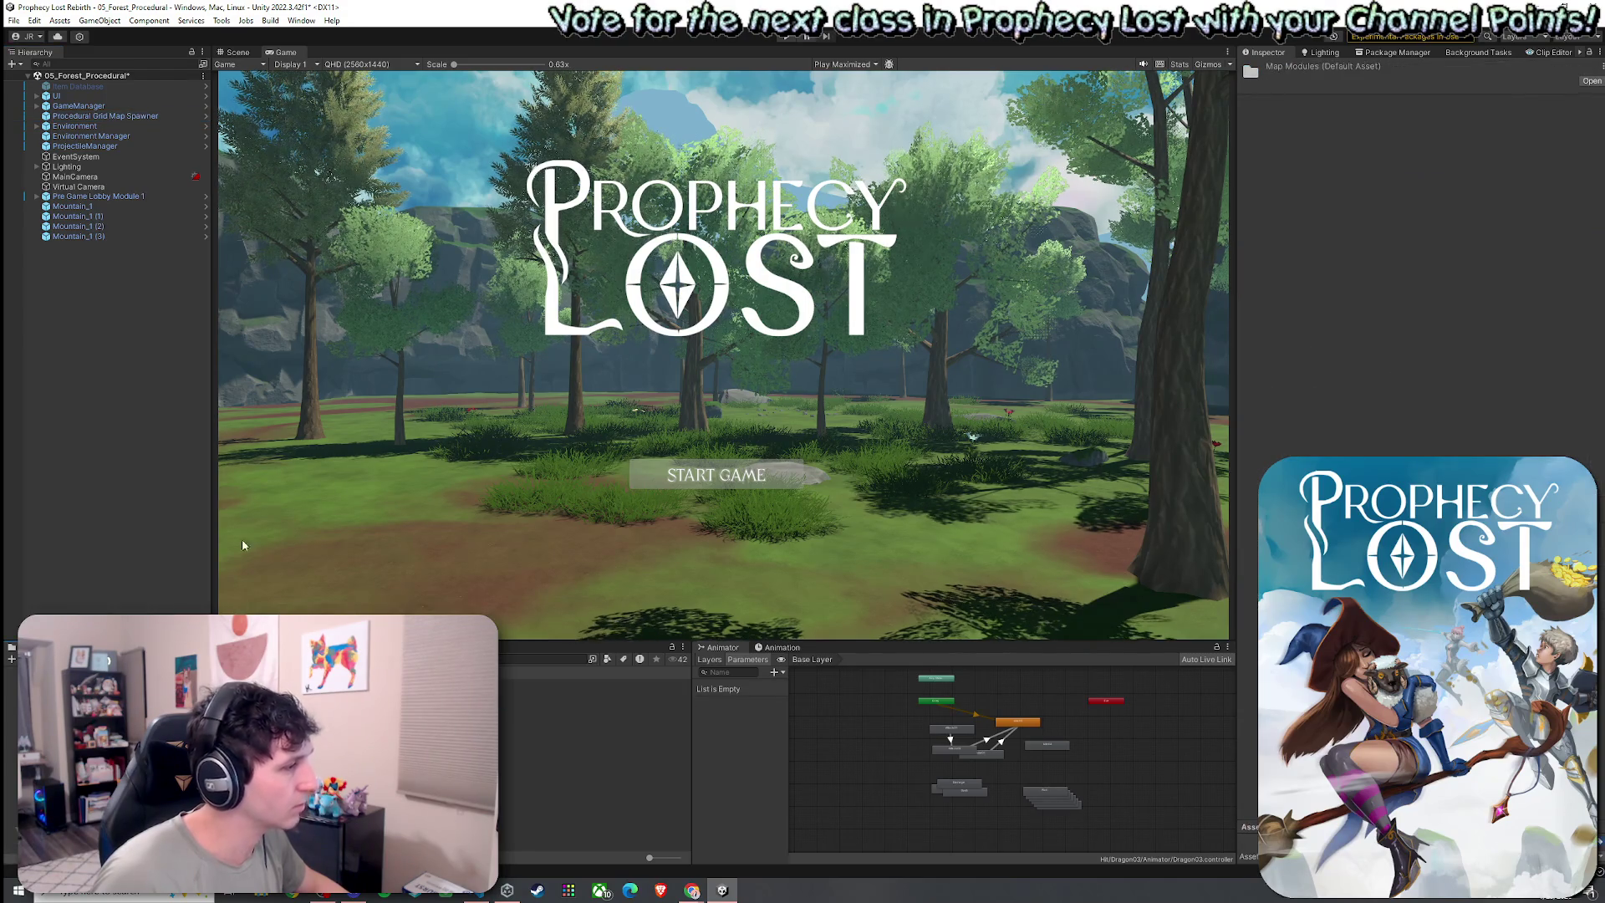
left_click(117, 115)
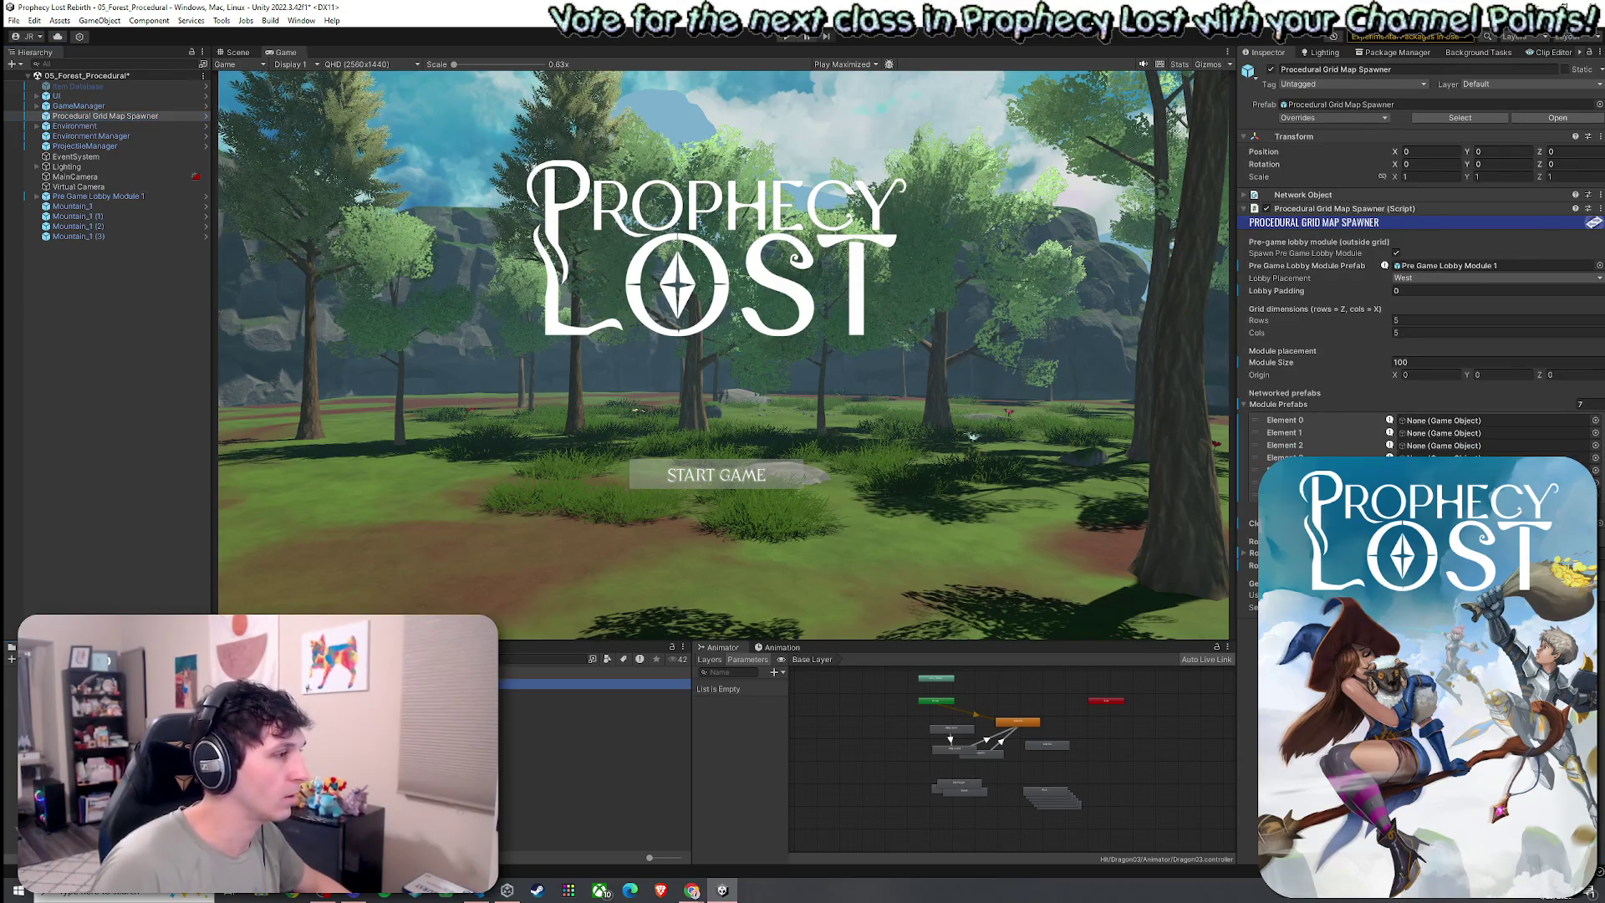
mouse_move(976, 567)
left_mouse_down()
mouse_move(978, 589)
mouse_move(1420, 420)
left_mouse_up()
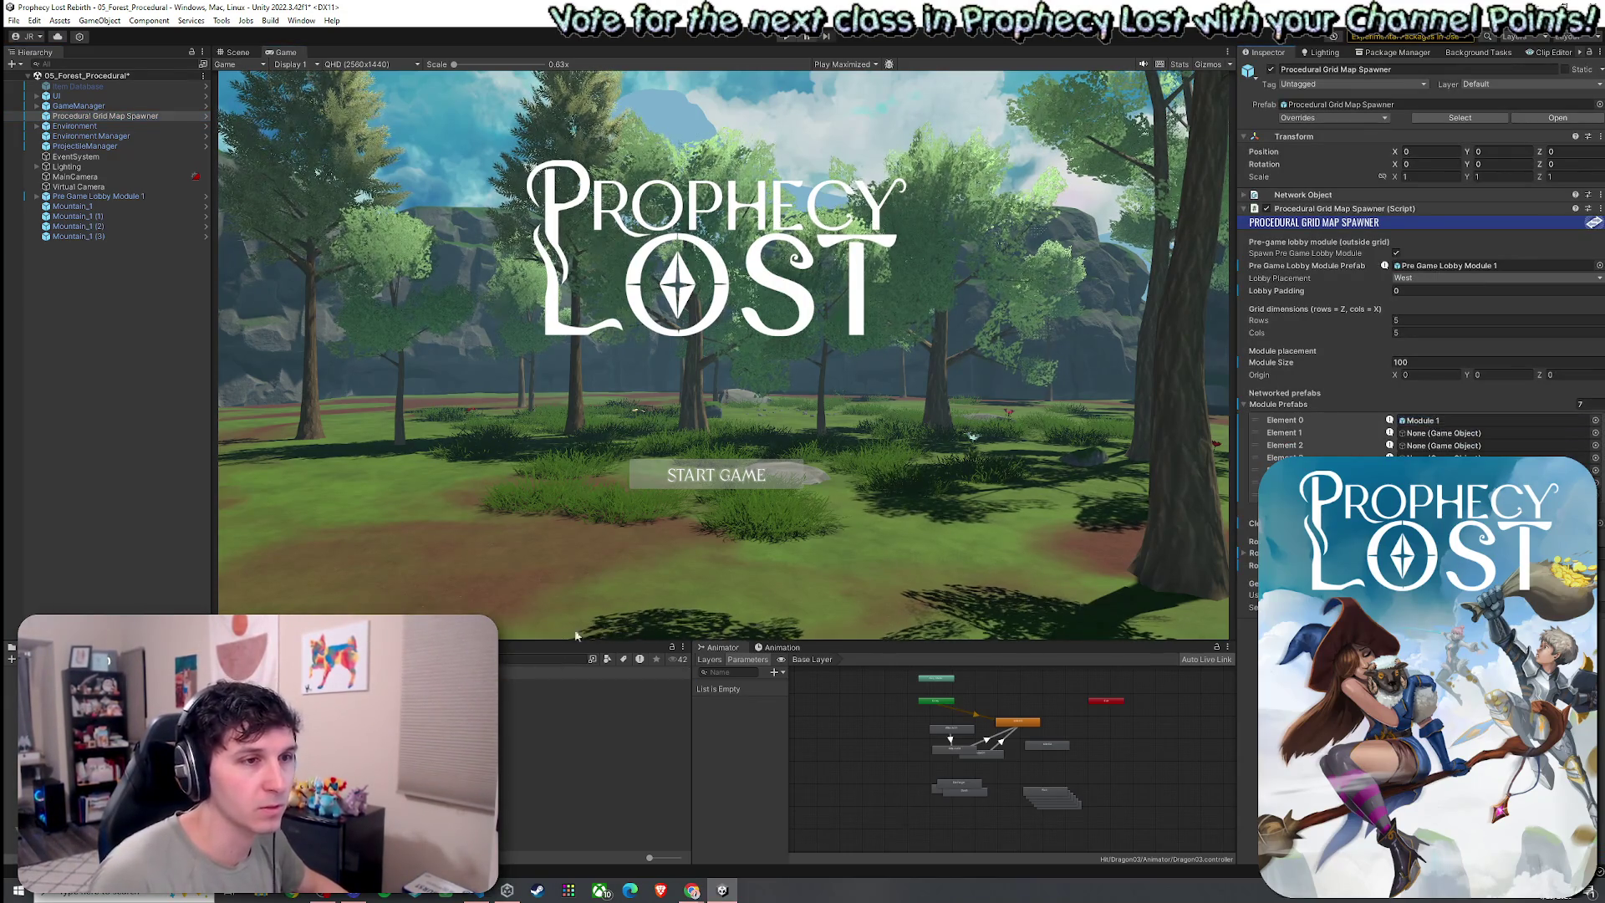
left_click_drag(969, 602, 1420, 433)
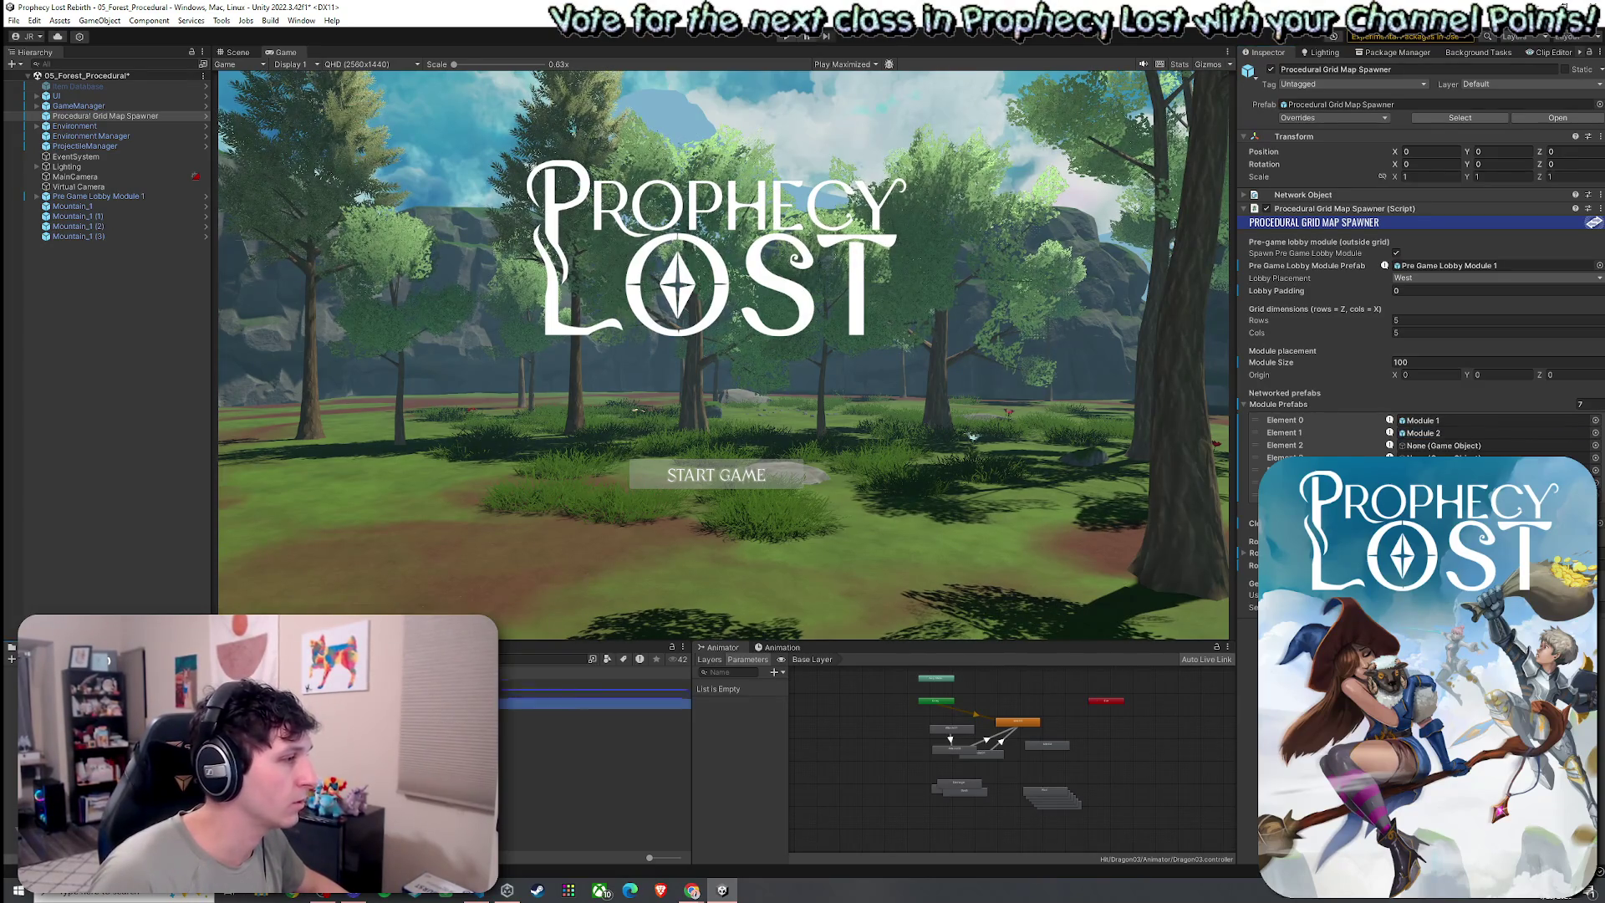
left_click_drag(994, 609, 1421, 446)
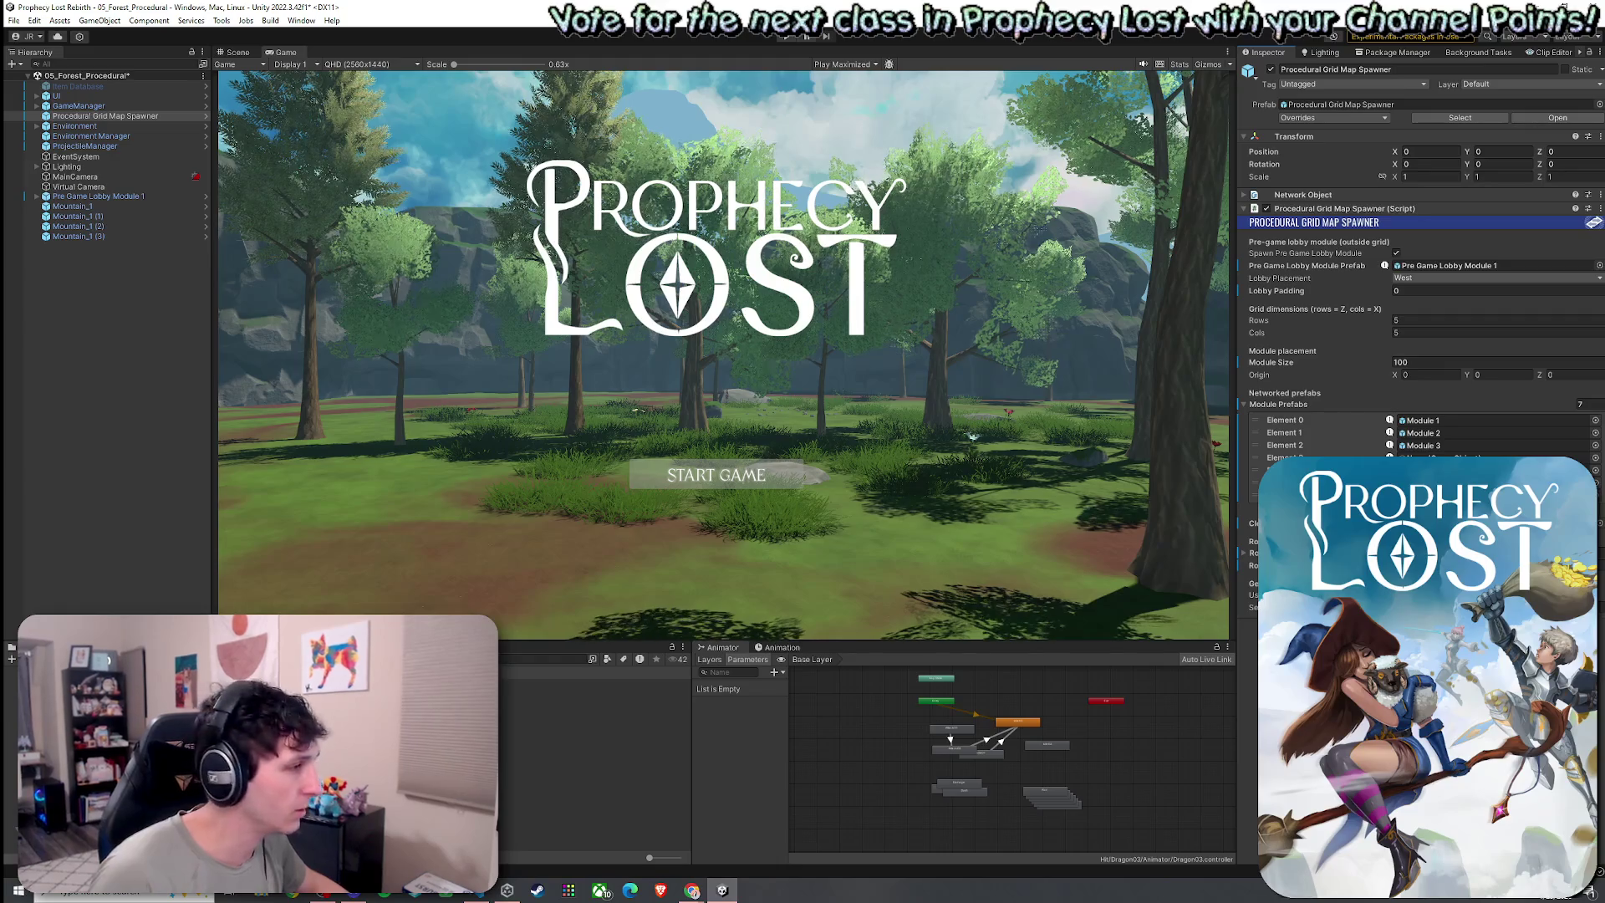
left_click_drag(969, 614, 1421, 457)
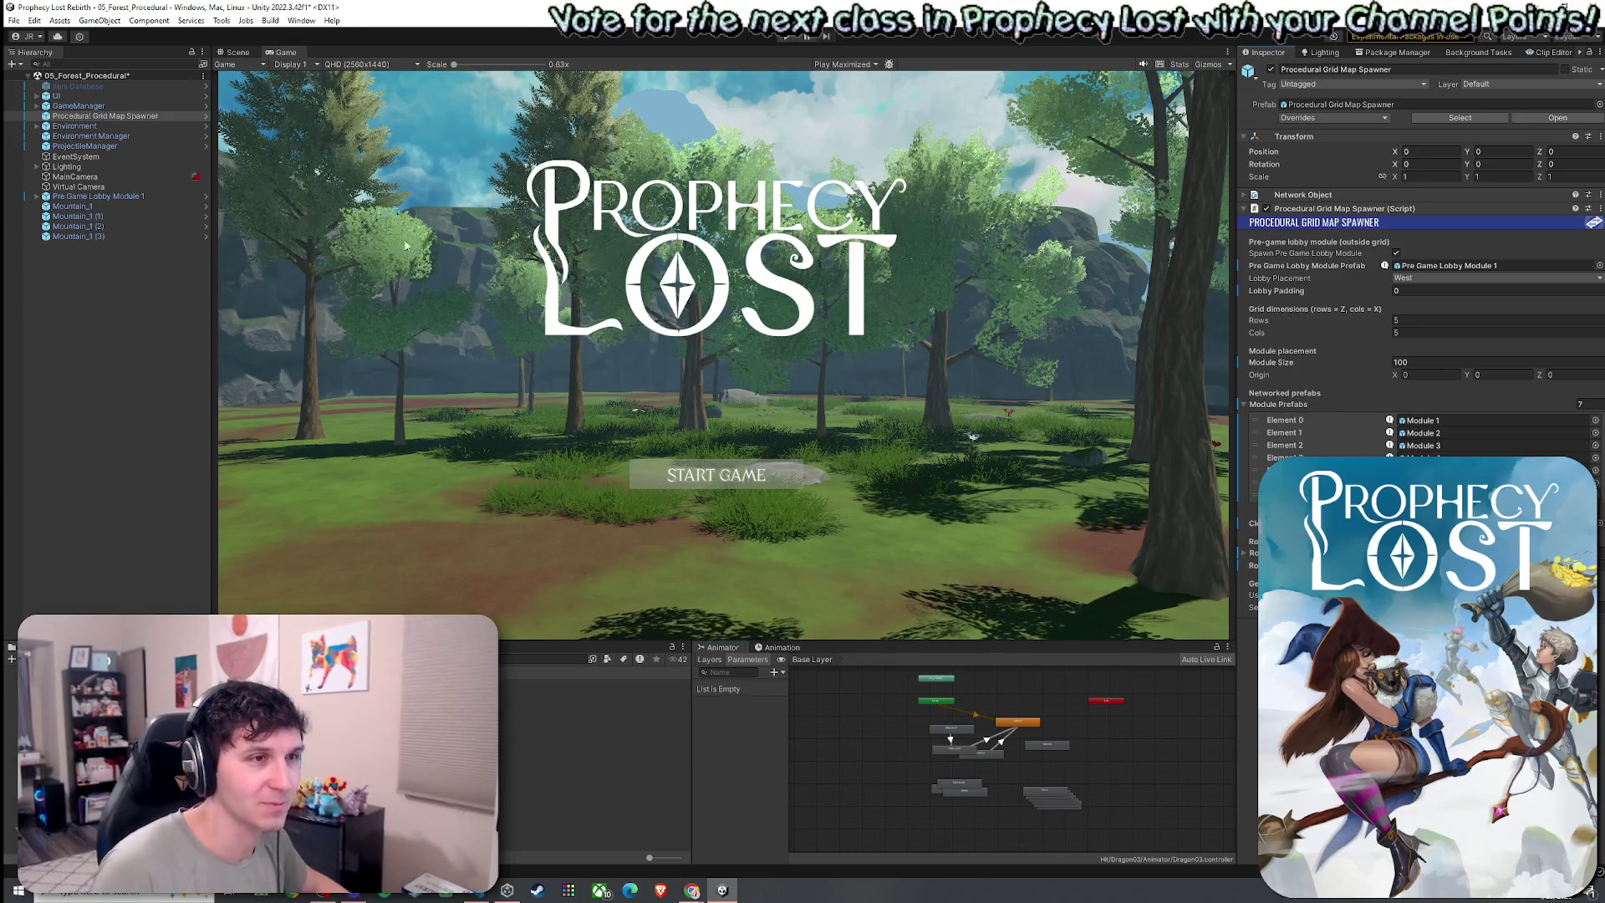
left_click(13, 20)
left_click(34, 80)
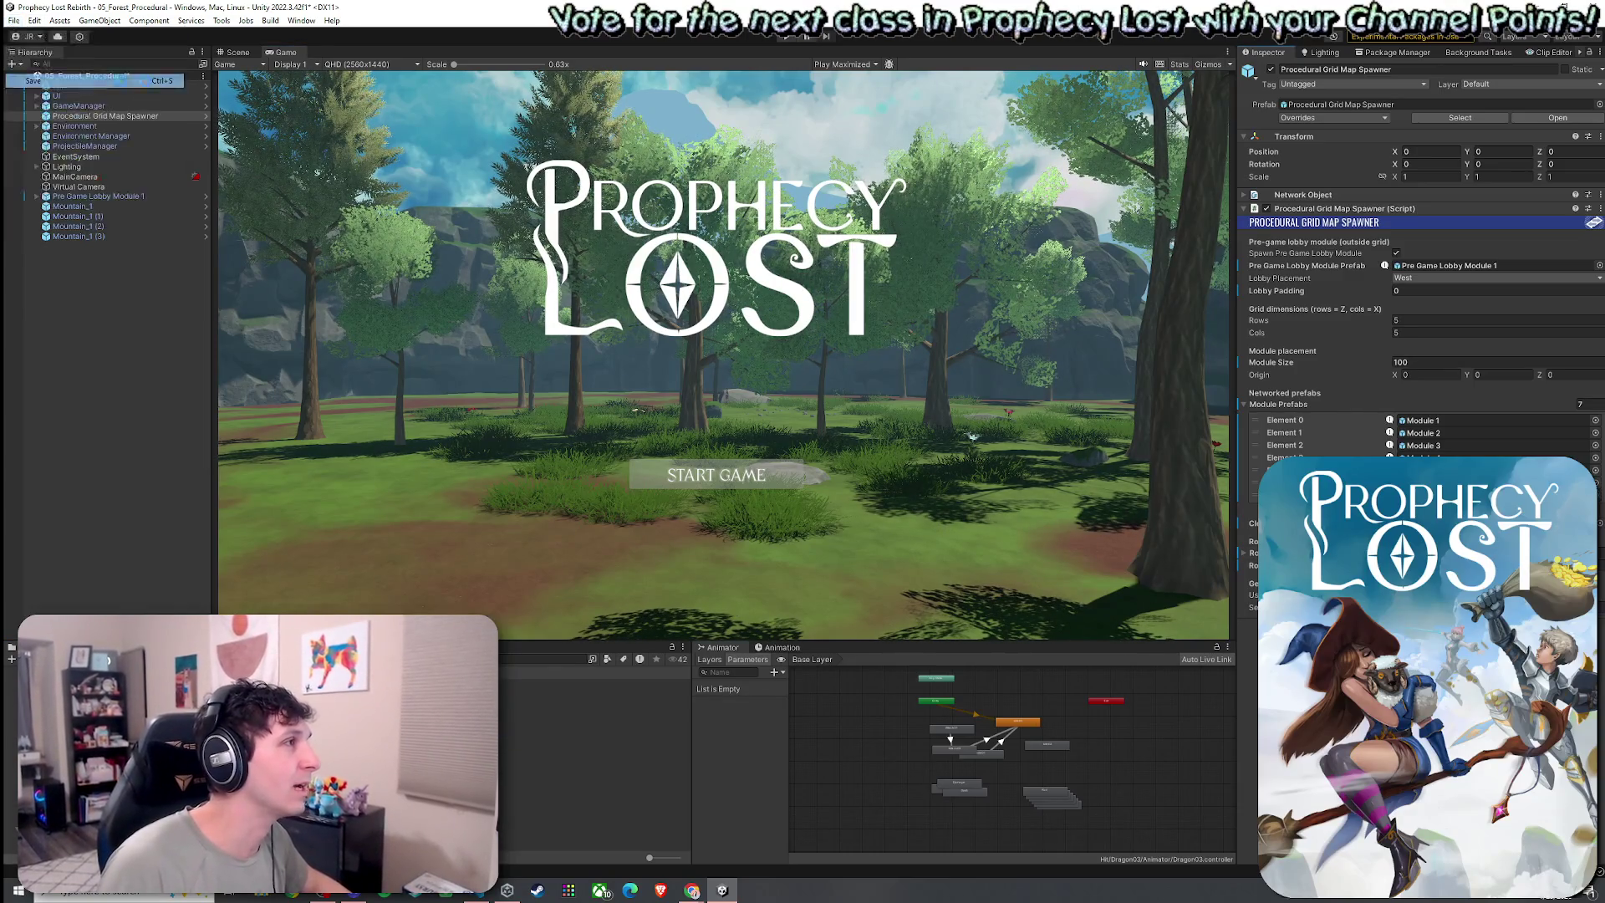
Play, start a match, and run the character forward through the forest toward the rock face
left_click(784, 37)
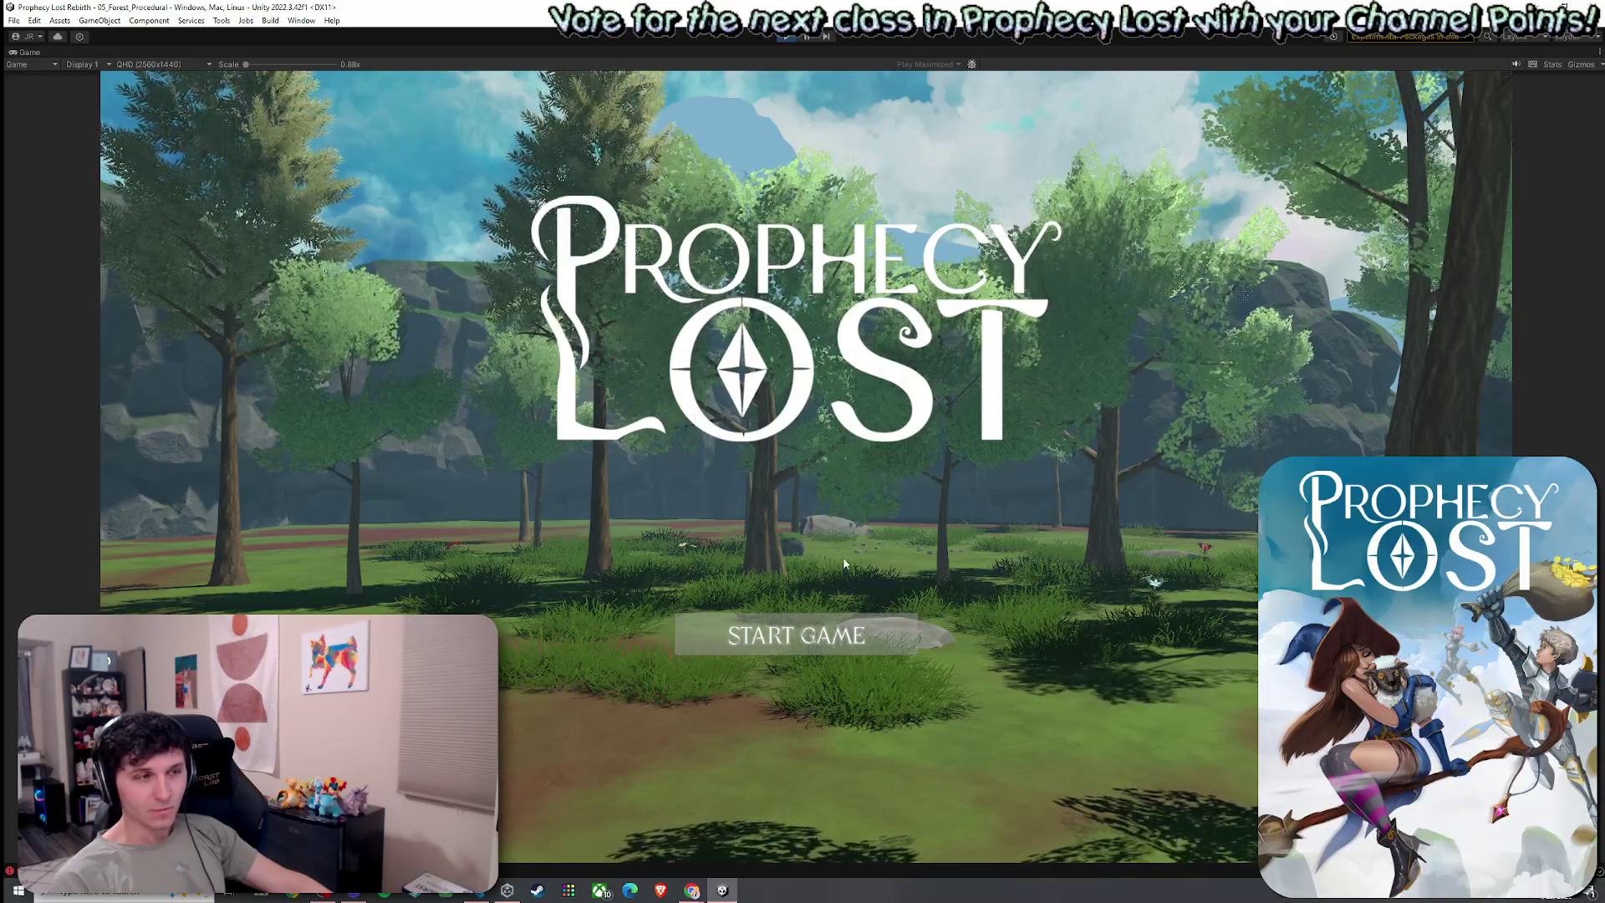
left_click(836, 635)
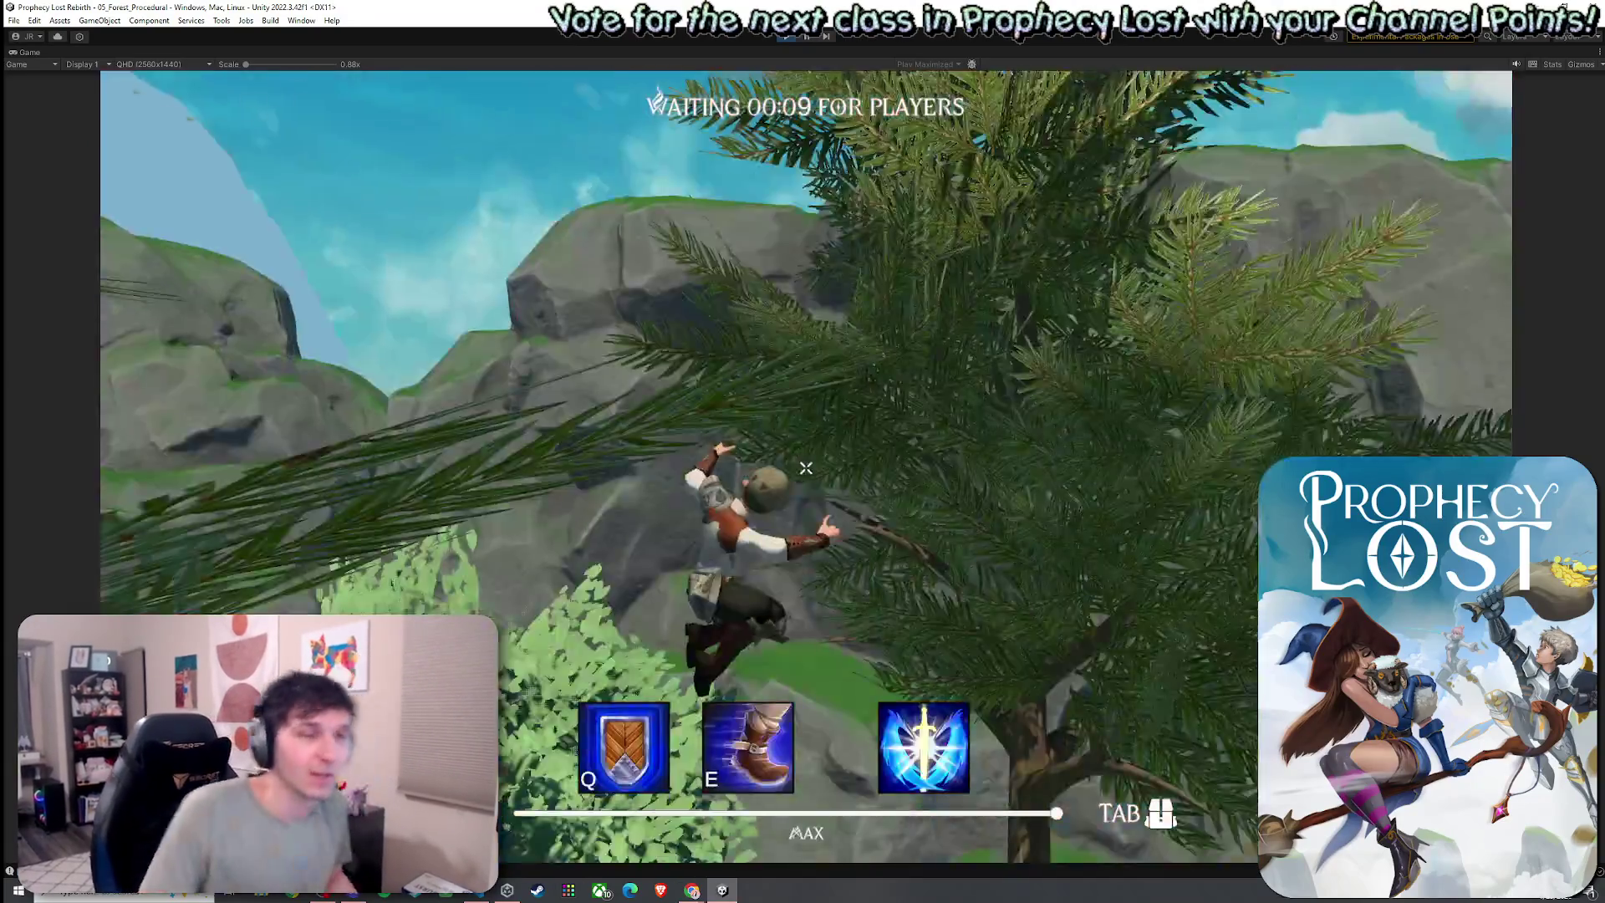
key("w")
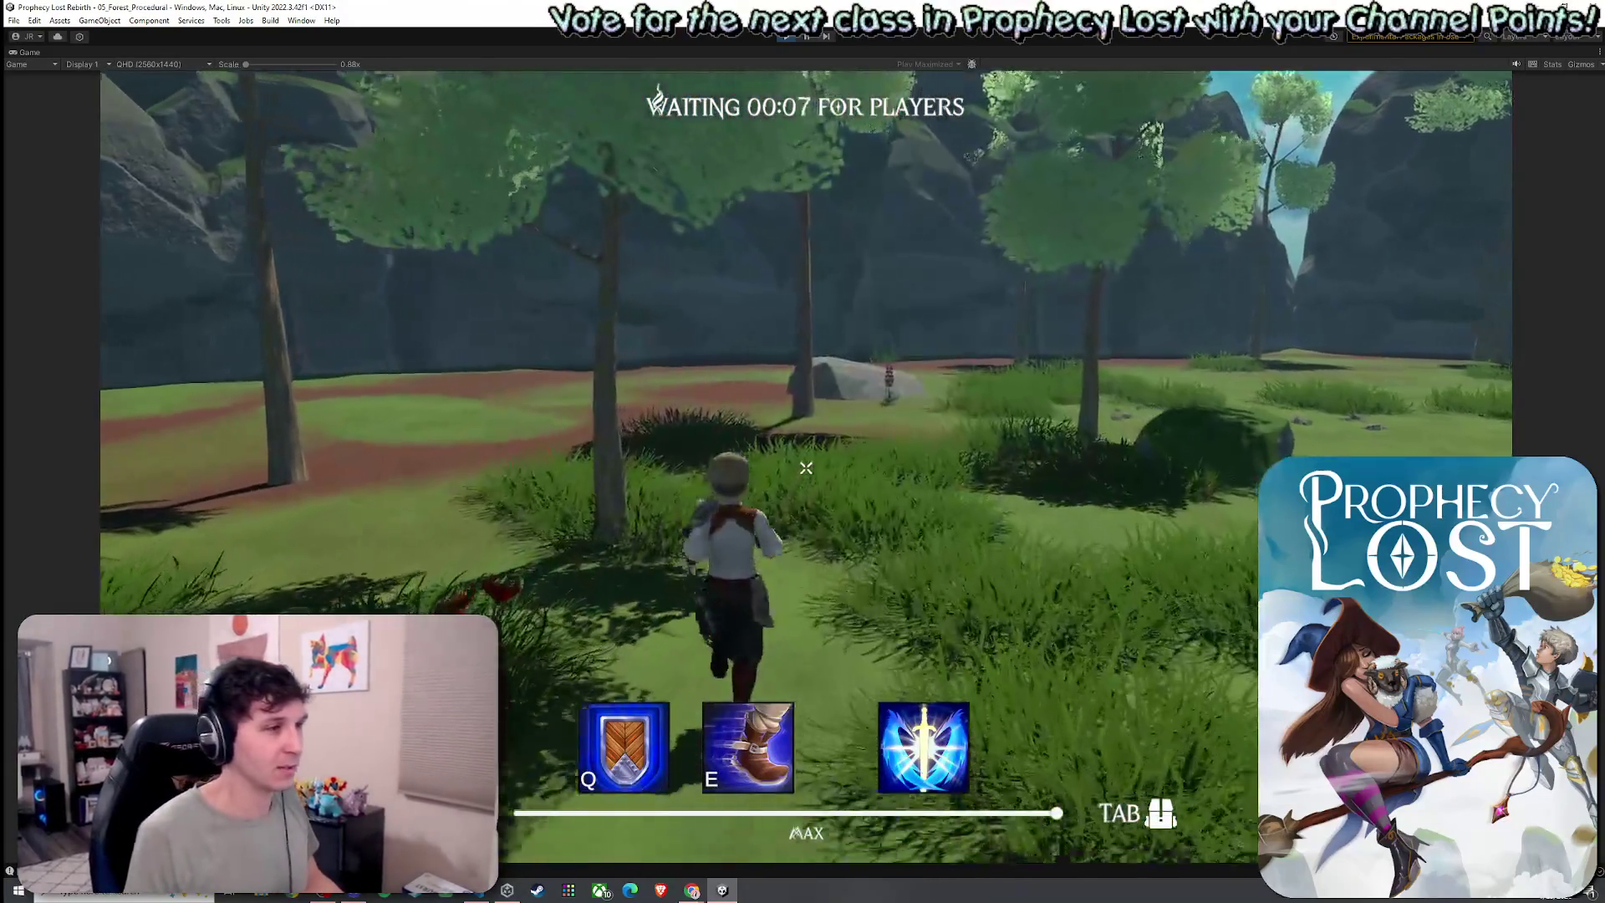
key("w")
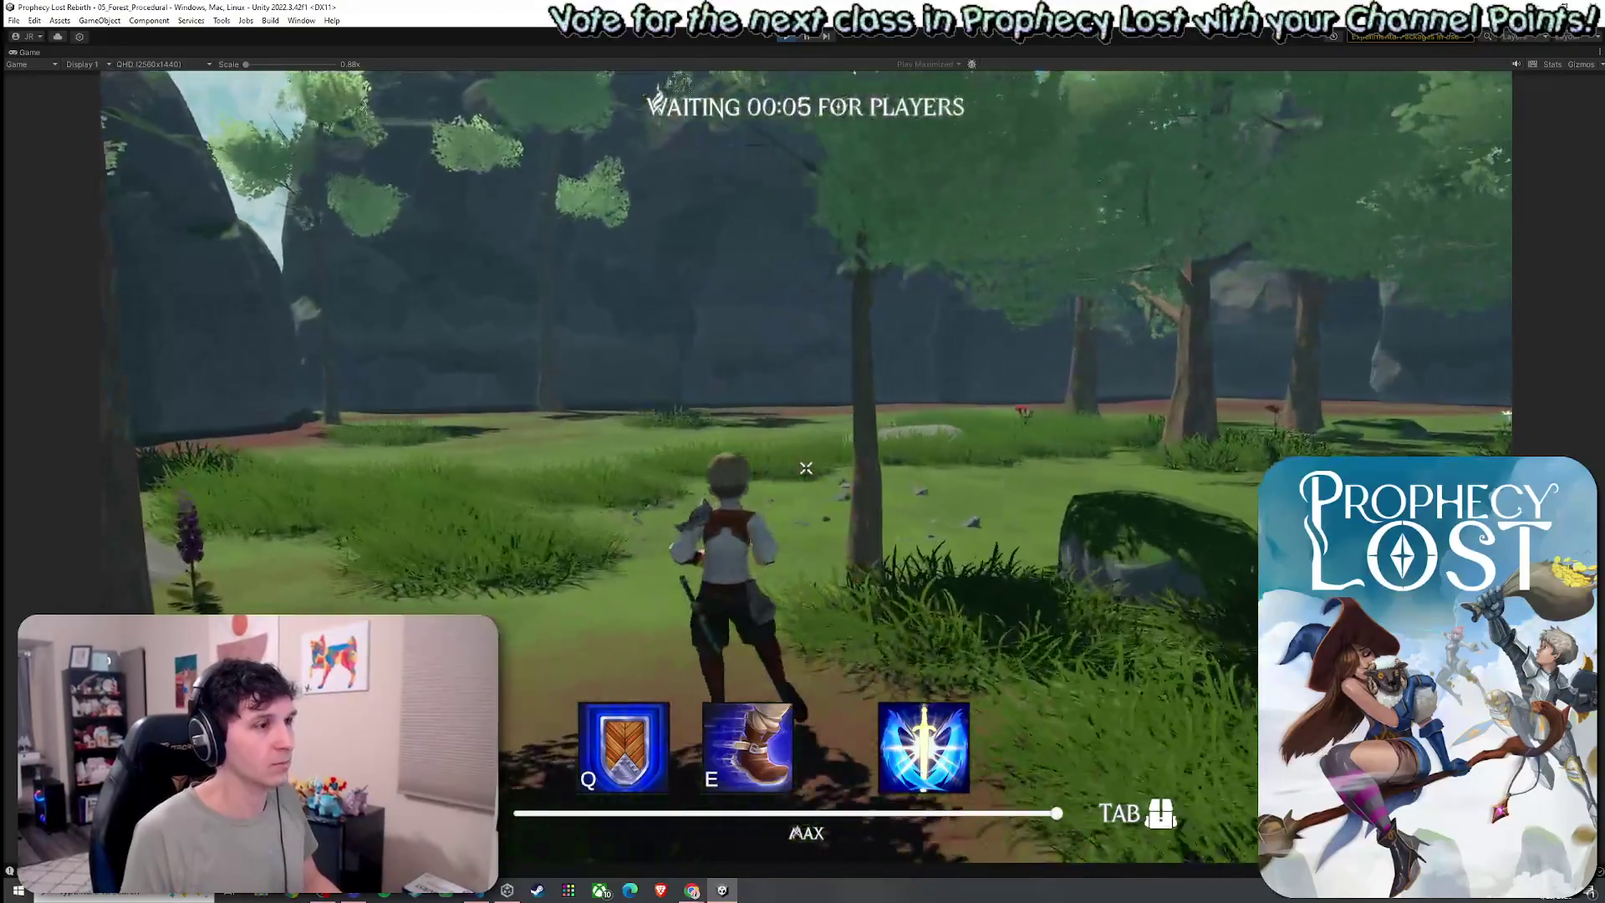
key("w")
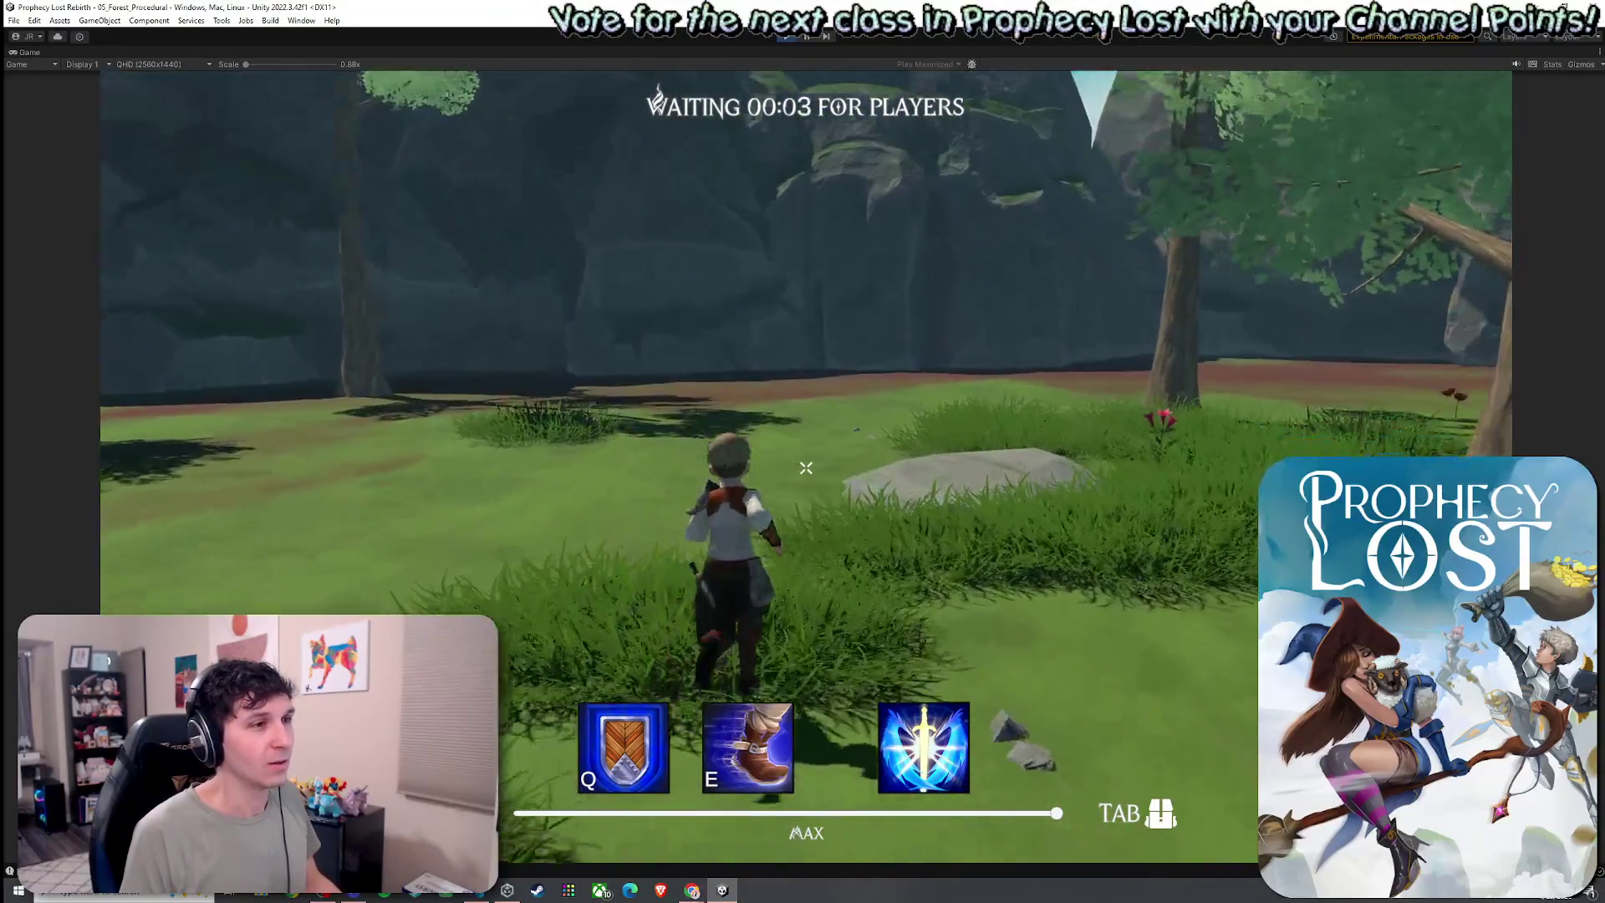
key("w")
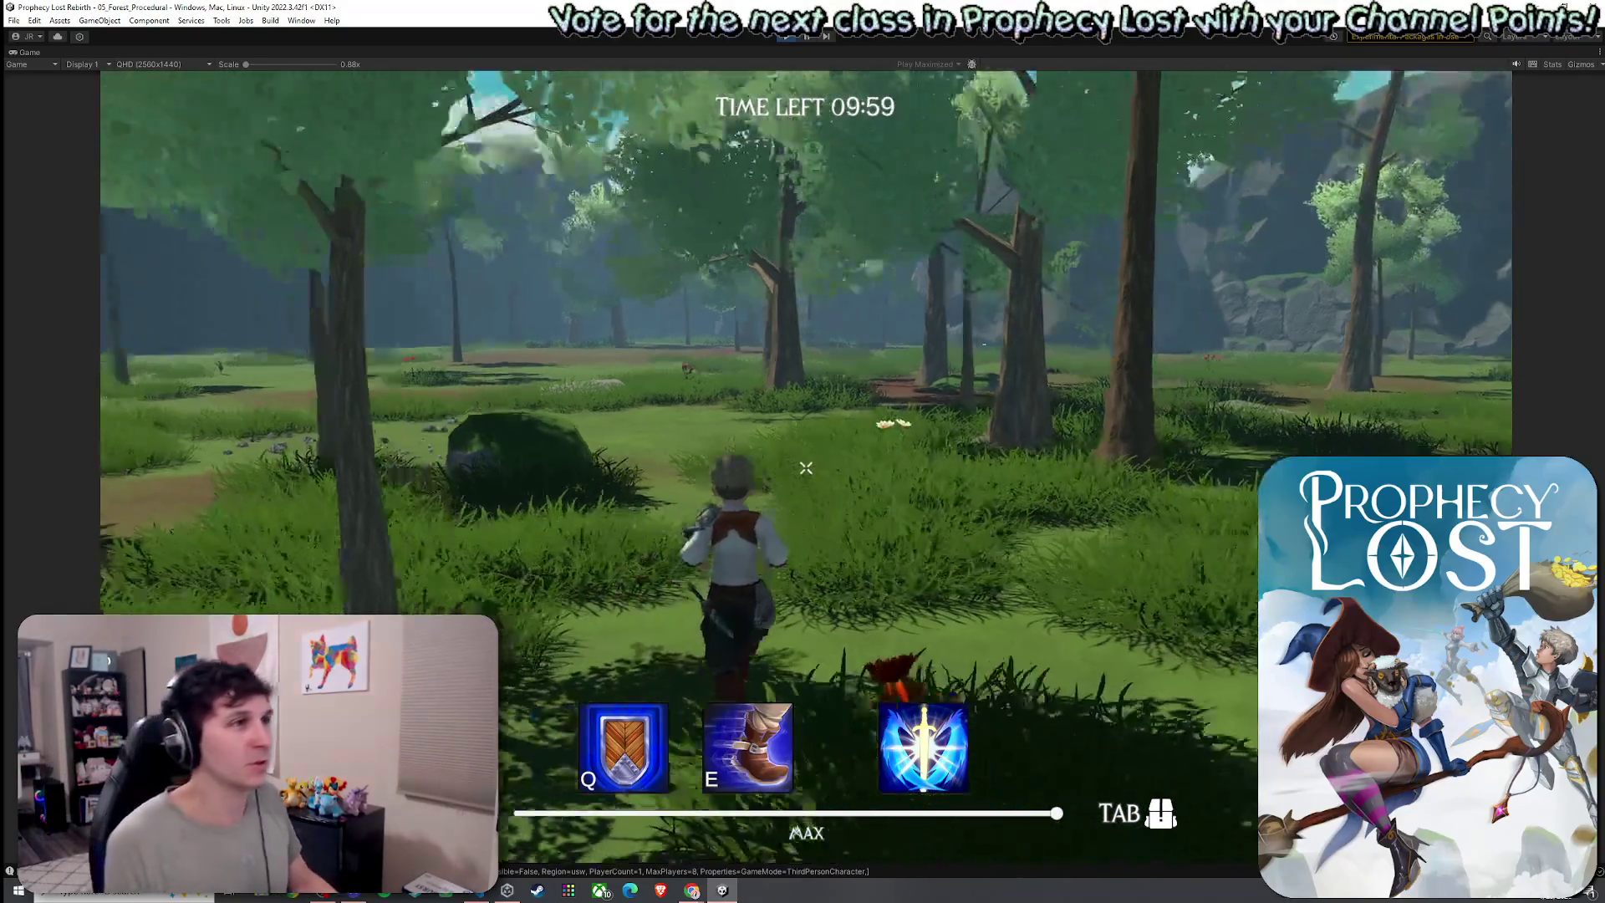
Keep running forward across the forest until the 09:59 match timer starts
key("w")
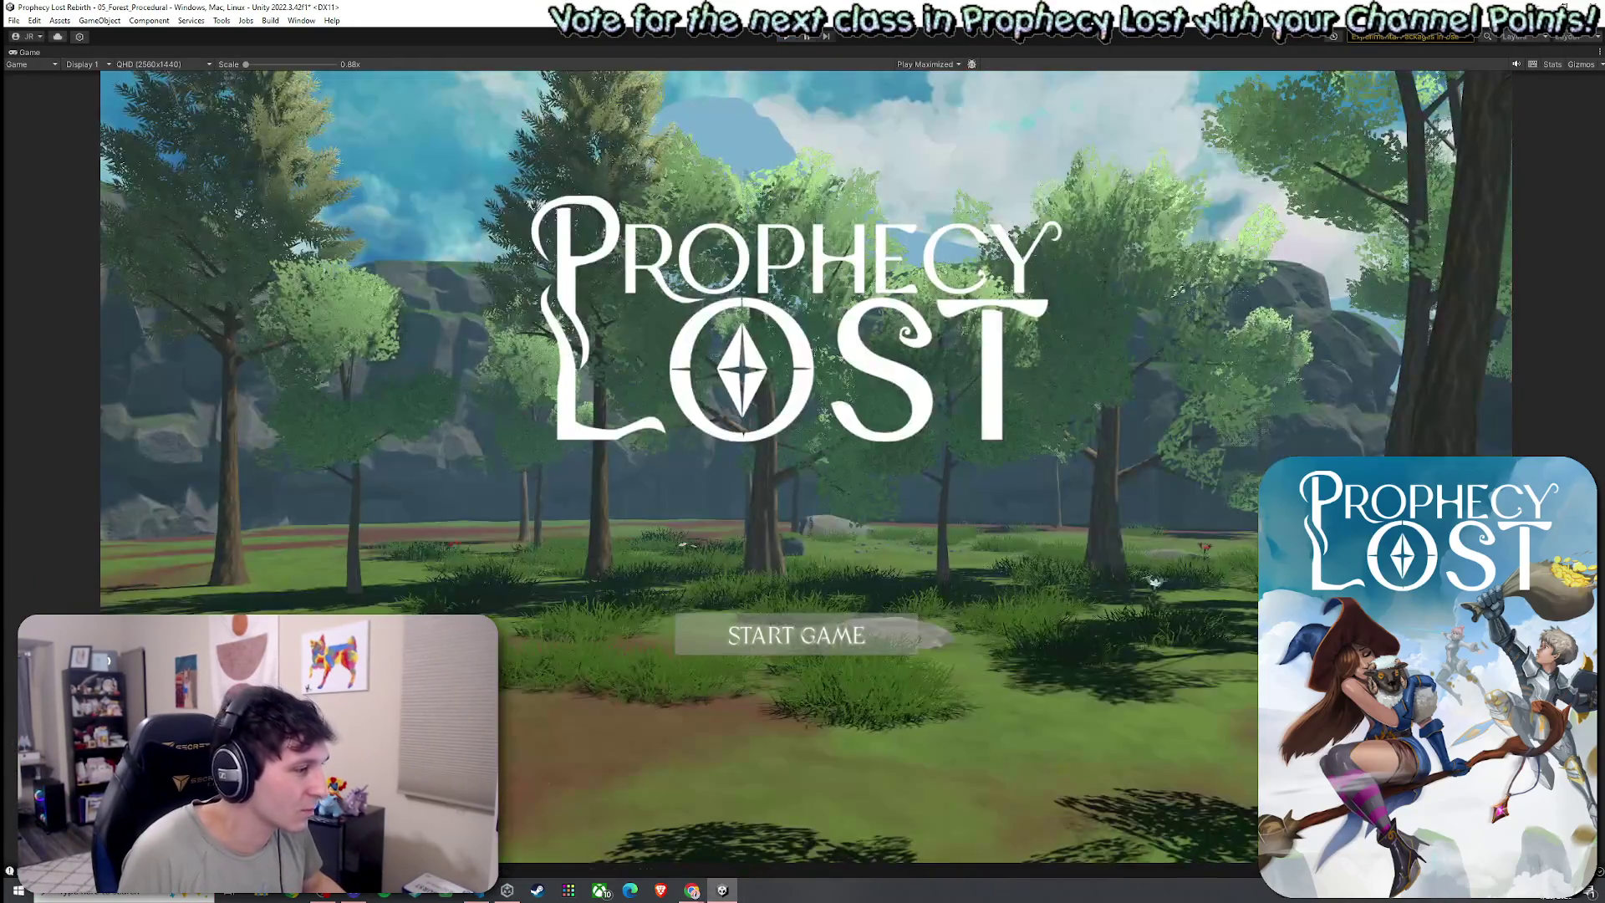
Launch Paint by typing 'paint', then undo a test stroke on the canvas
type("paint")
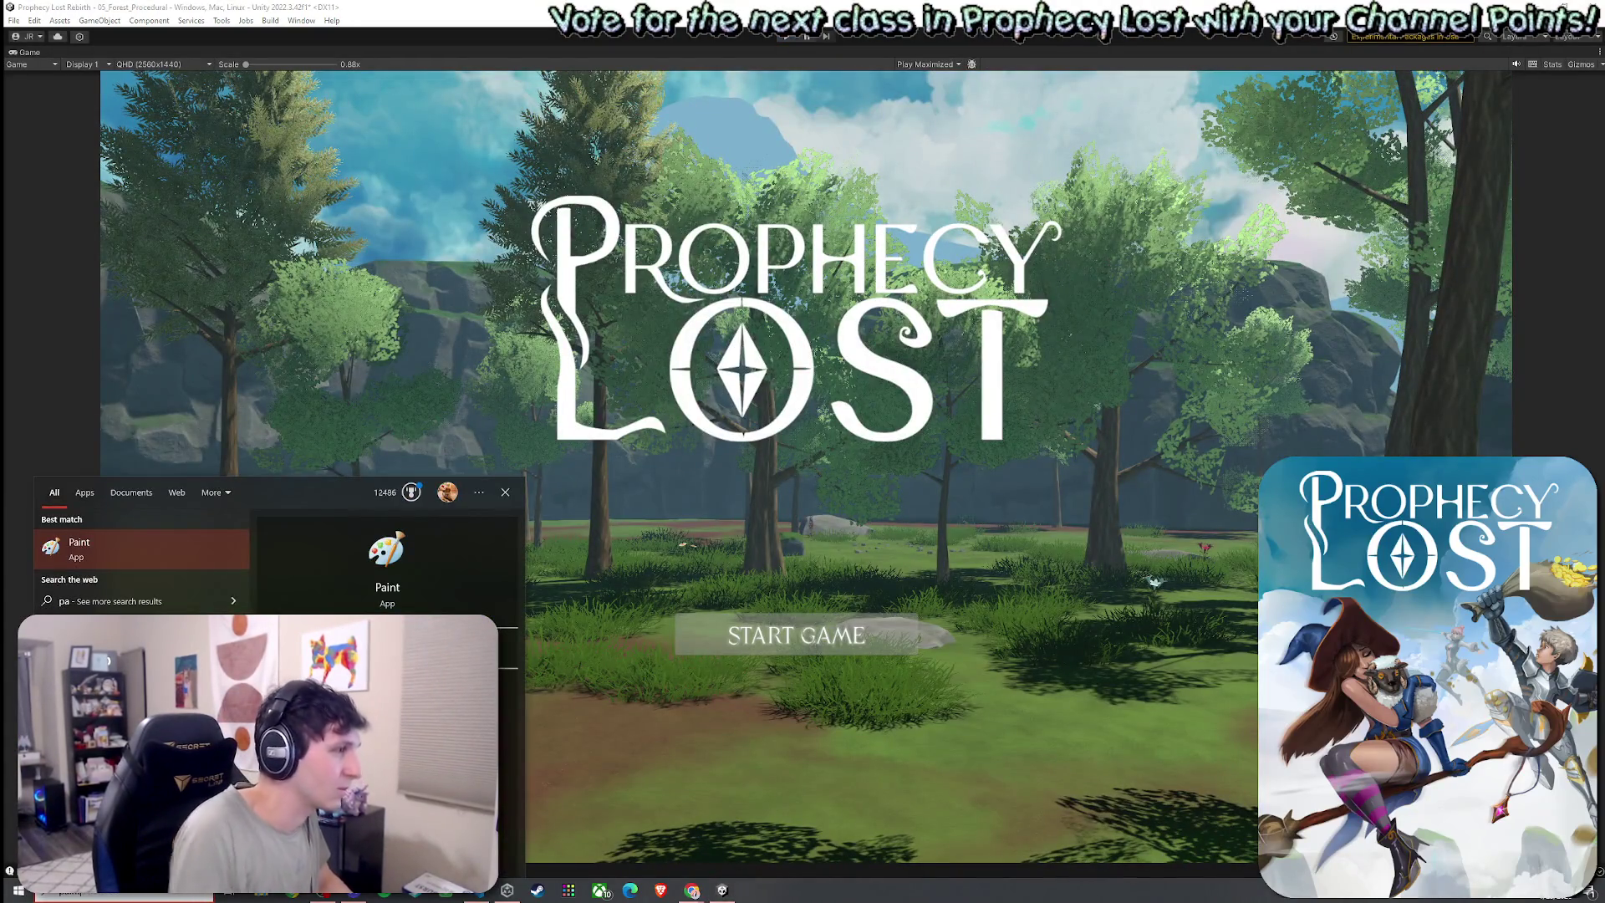
key("Return")
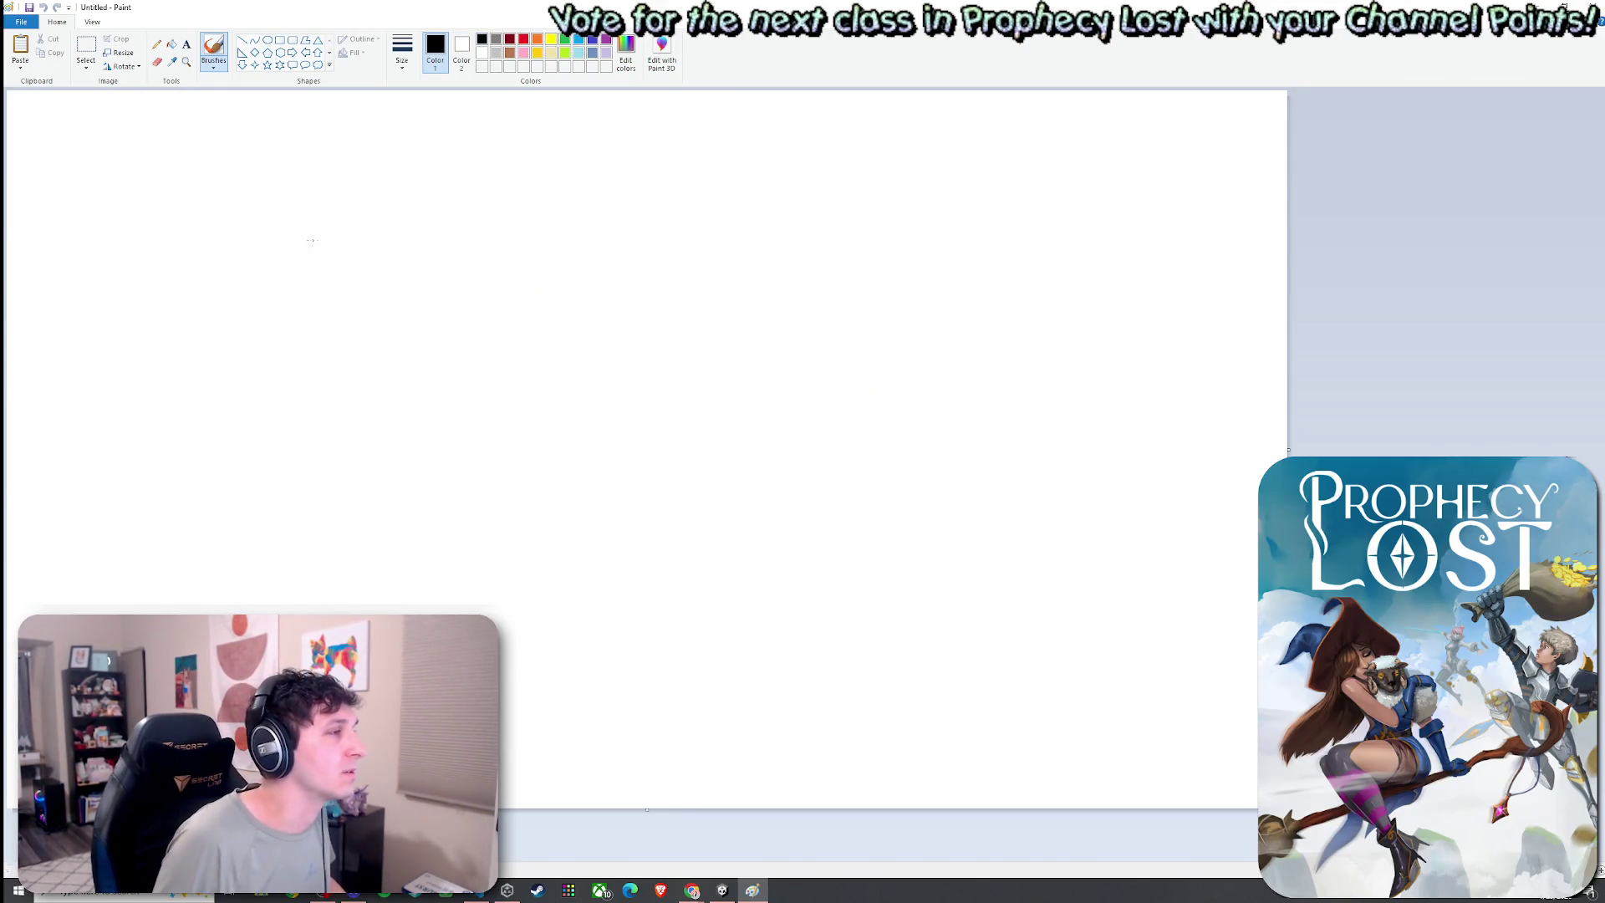
left_click_drag(311, 238, 382, 318)
key("ctrl+z")
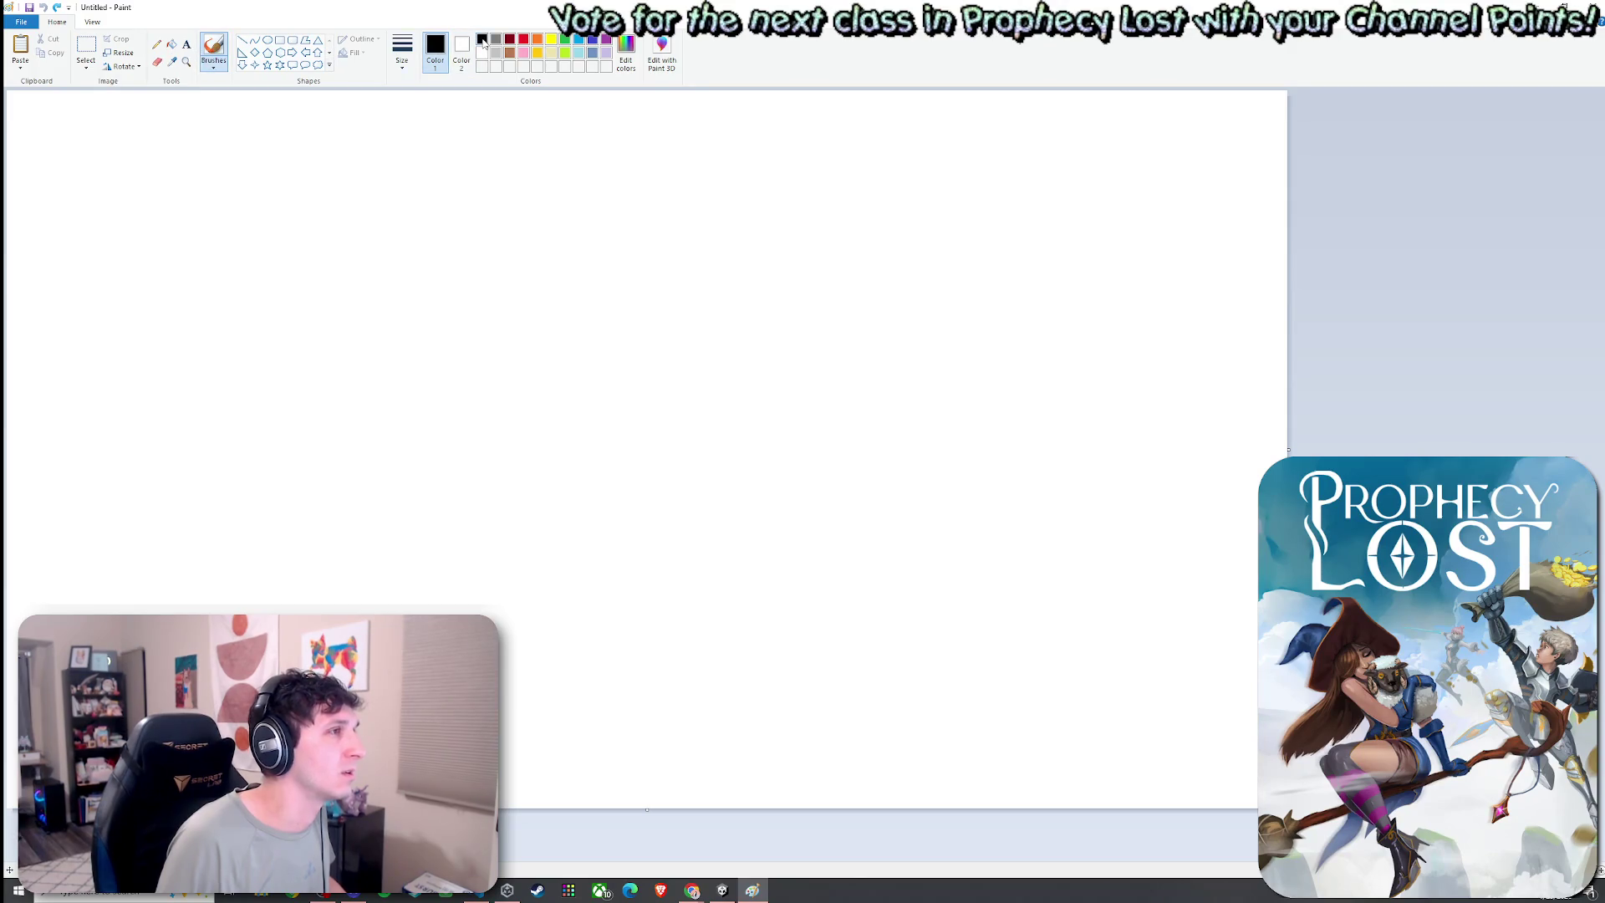
Draw a grid of small rectangles in rows with a thin bar beneath
left_click(280, 39)
mouse_move(363, 195)
left_mouse_down()
mouse_move(395, 232)
mouse_move(599, 231)
left_mouse_up()
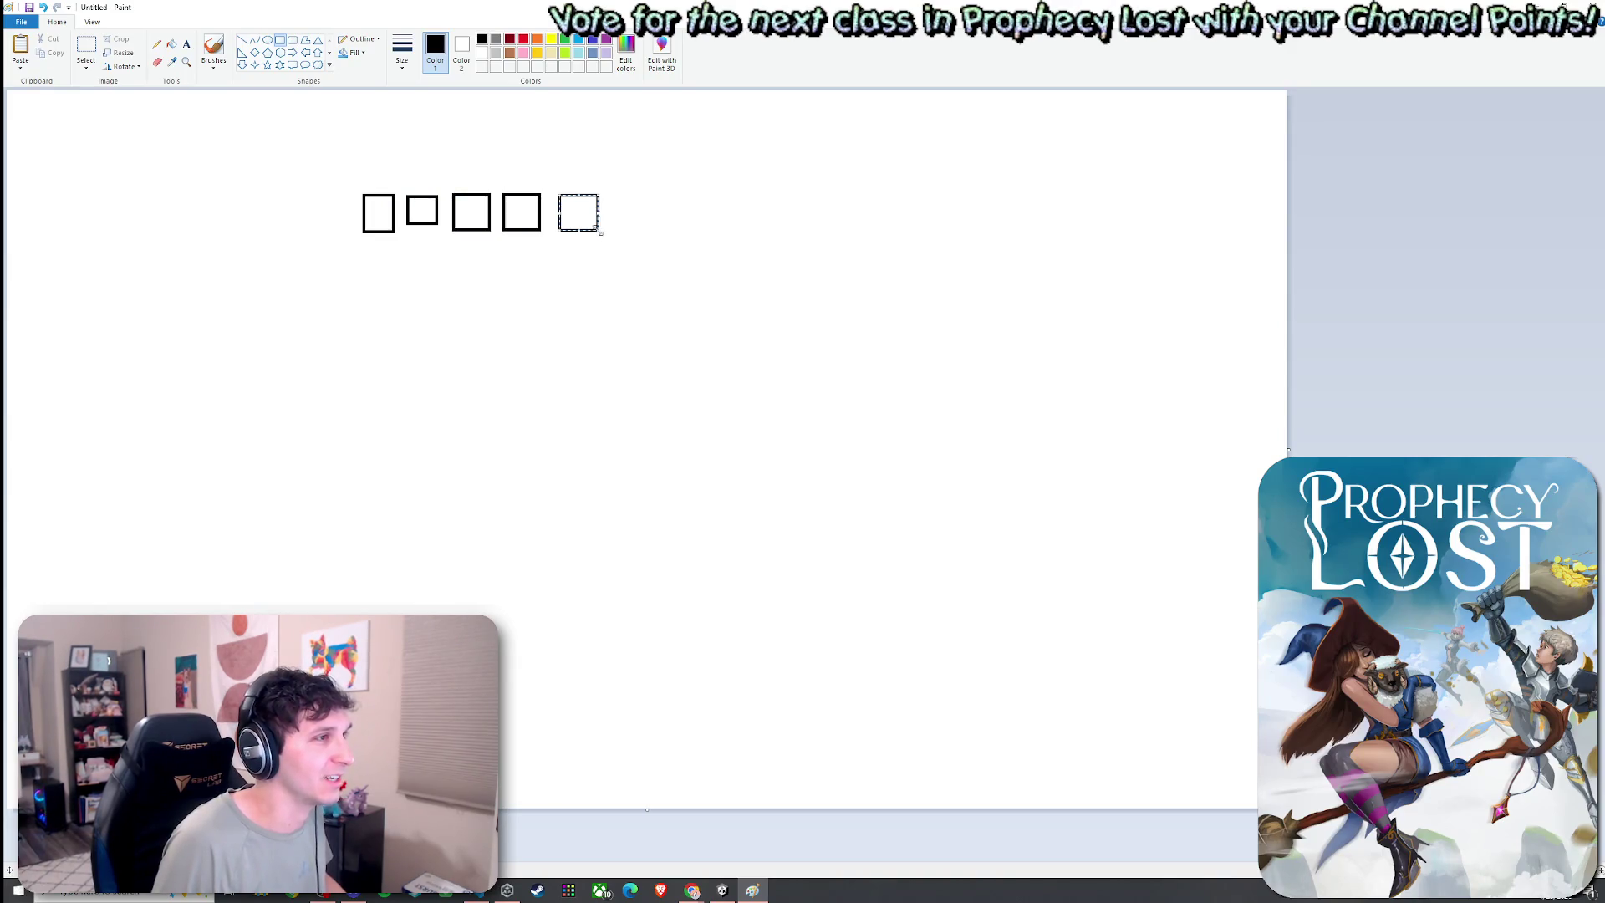
left_click(429, 248)
mouse_move(361, 242)
left_mouse_down()
mouse_move(403, 268)
mouse_move(544, 266)
left_mouse_up()
left_click_drag(575, 251, 614, 285)
mouse_move(357, 309)
left_mouse_down()
mouse_move(422, 279)
mouse_move(453, 304)
mouse_move(399, 277)
mouse_move(449, 312)
mouse_move(614, 335)
left_mouse_up()
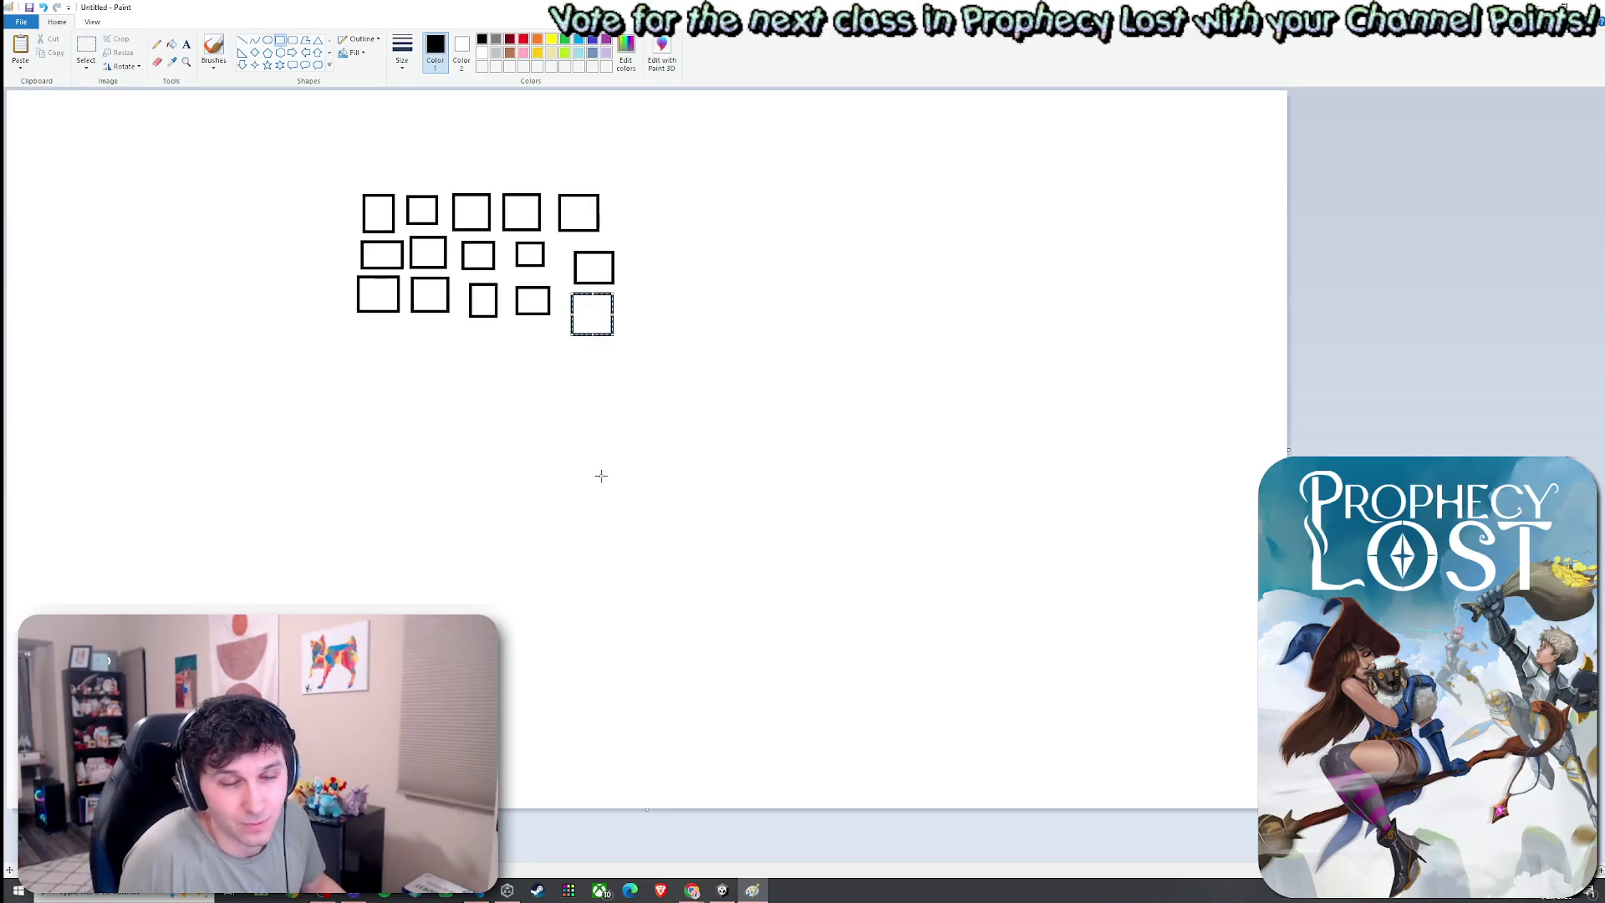
Select the two rightmost boxes and nudge them slightly up-left
left_click(84, 65)
mouse_move(682, 368)
left_mouse_down()
mouse_move(569, 274)
mouse_move(562, 241)
mouse_move(596, 280)
left_mouse_up()
left_click(566, 226)
Delete strips across the right column and each box row, then delete the whole drawing
left_click_drag(579, 224, 588, 290)
key("Delete")
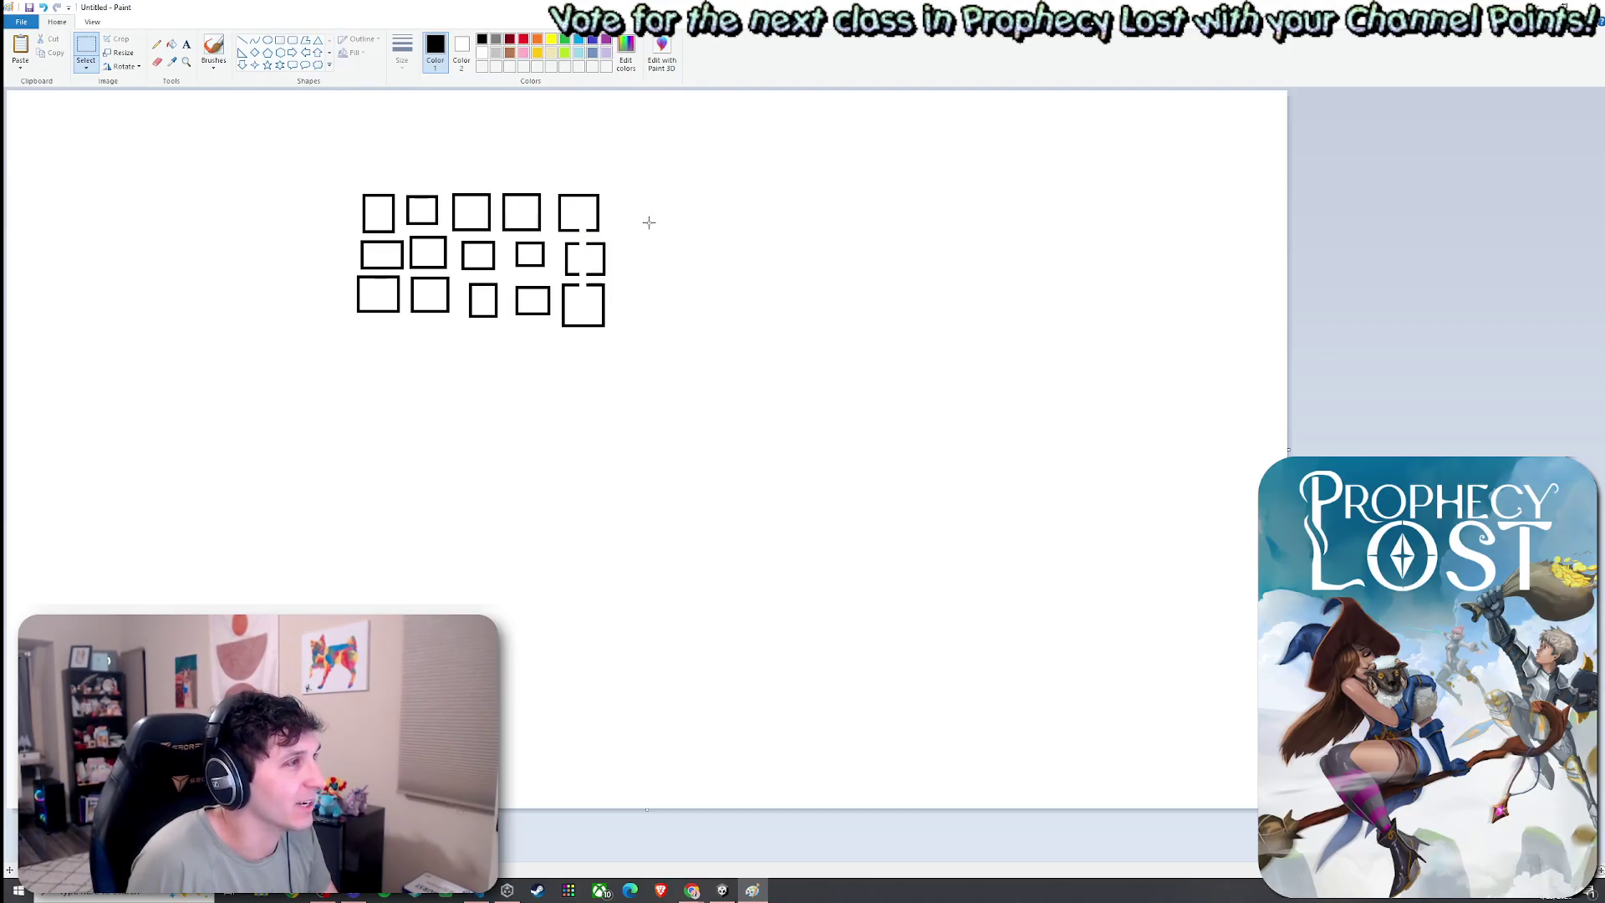
left_click_drag(378, 205, 594, 223)
key("Delete")
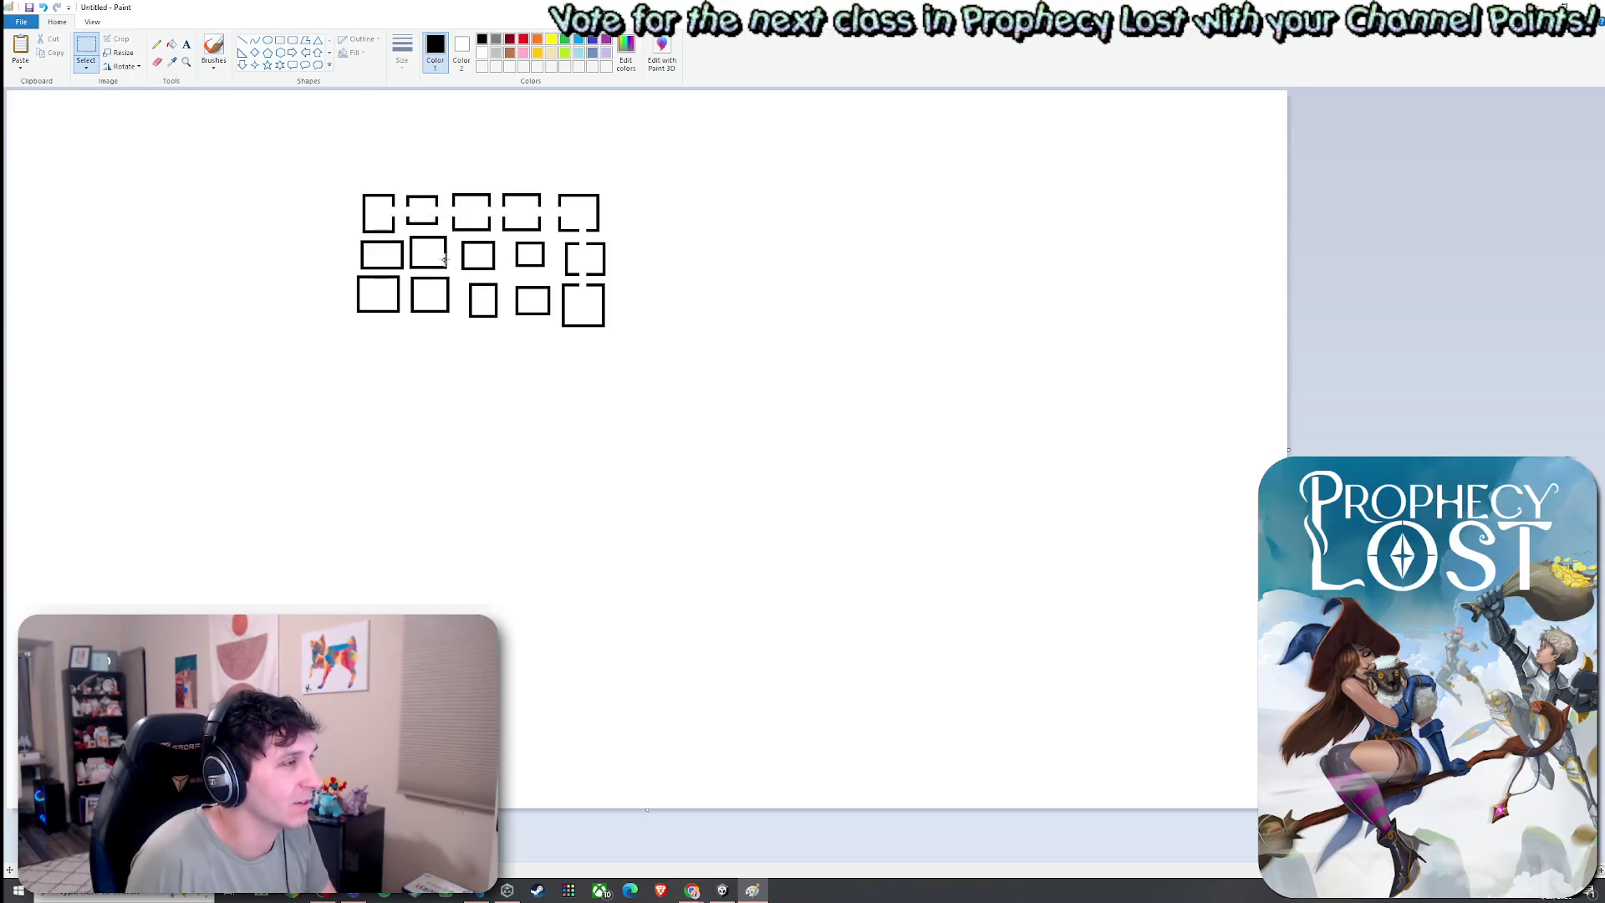
left_click_drag(386, 248, 592, 266)
key("Delete")
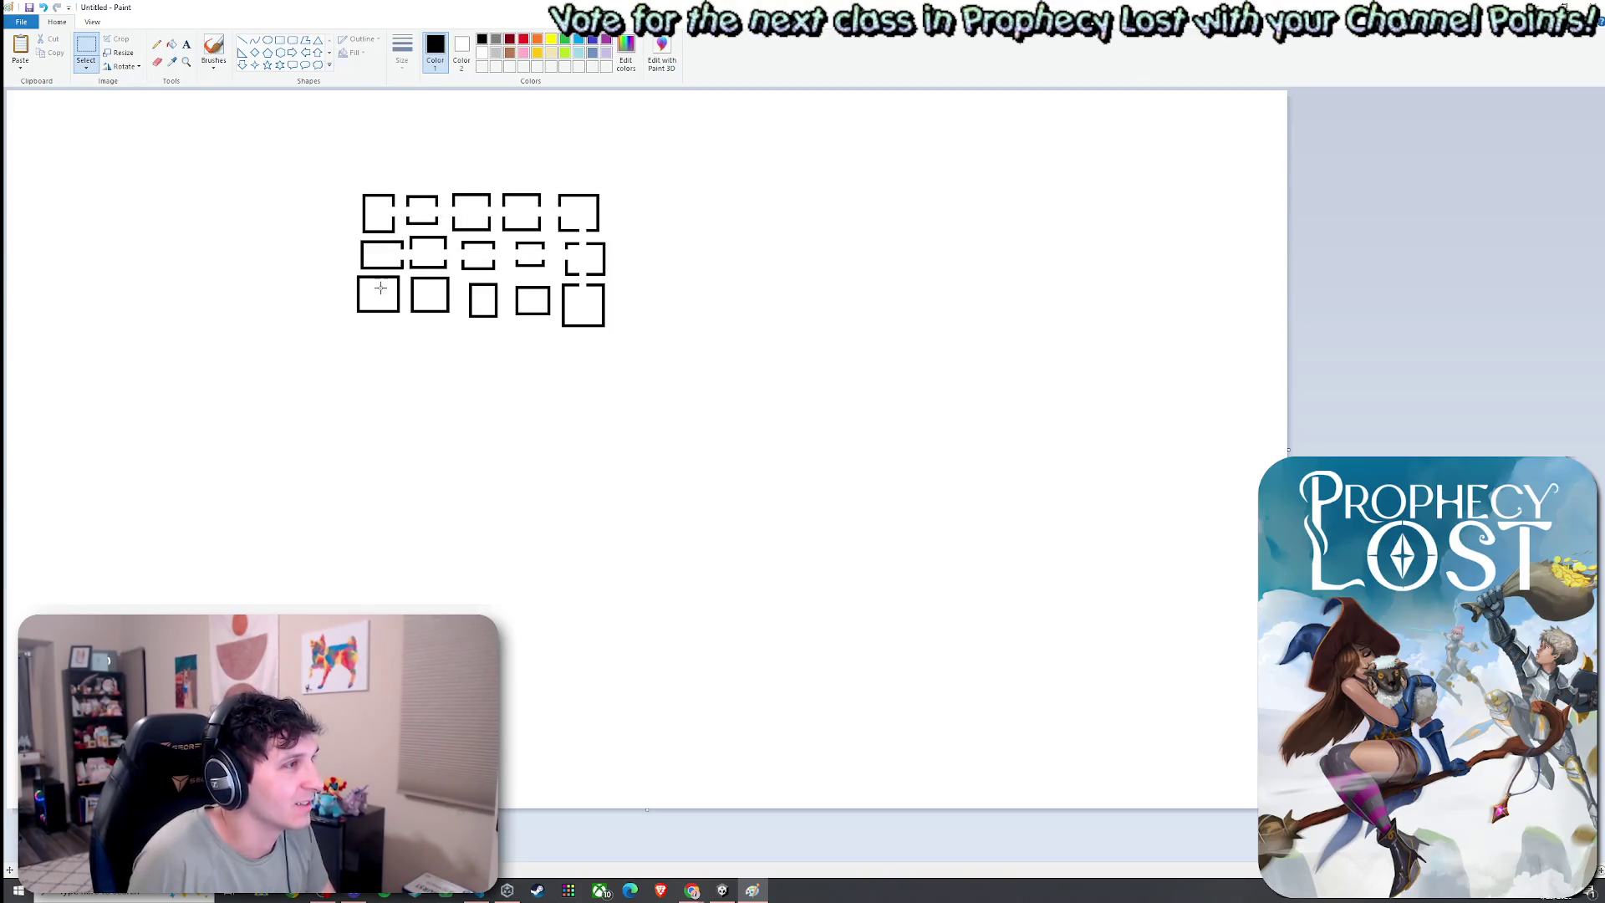
left_click_drag(380, 288, 594, 309)
key("Delete")
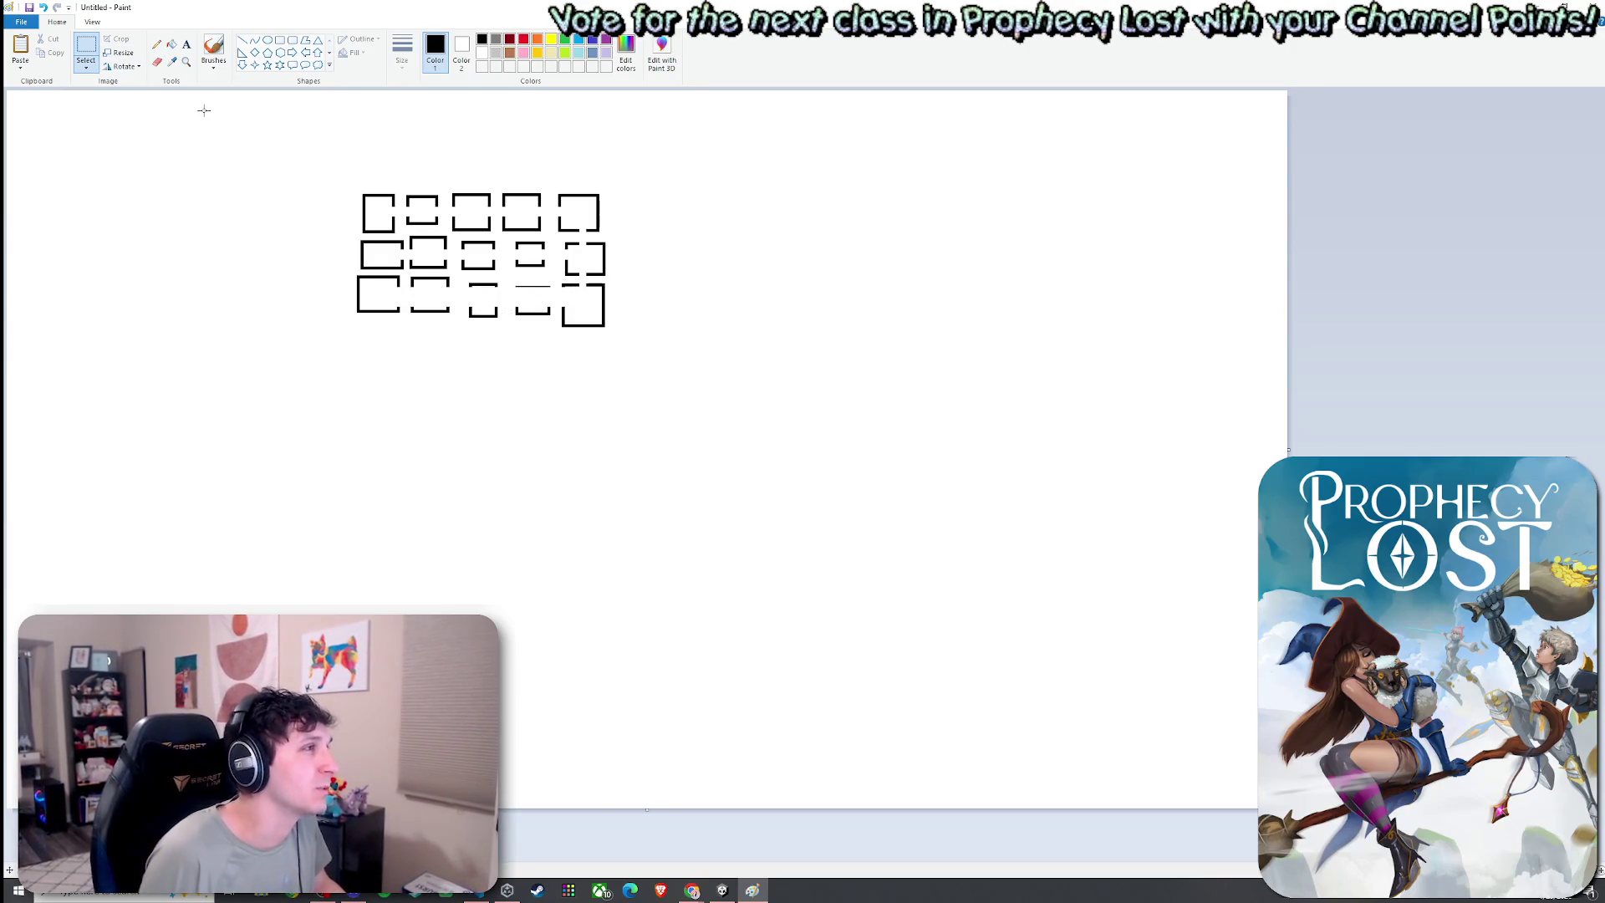
left_click_drag(204, 109, 710, 423)
key("Delete")
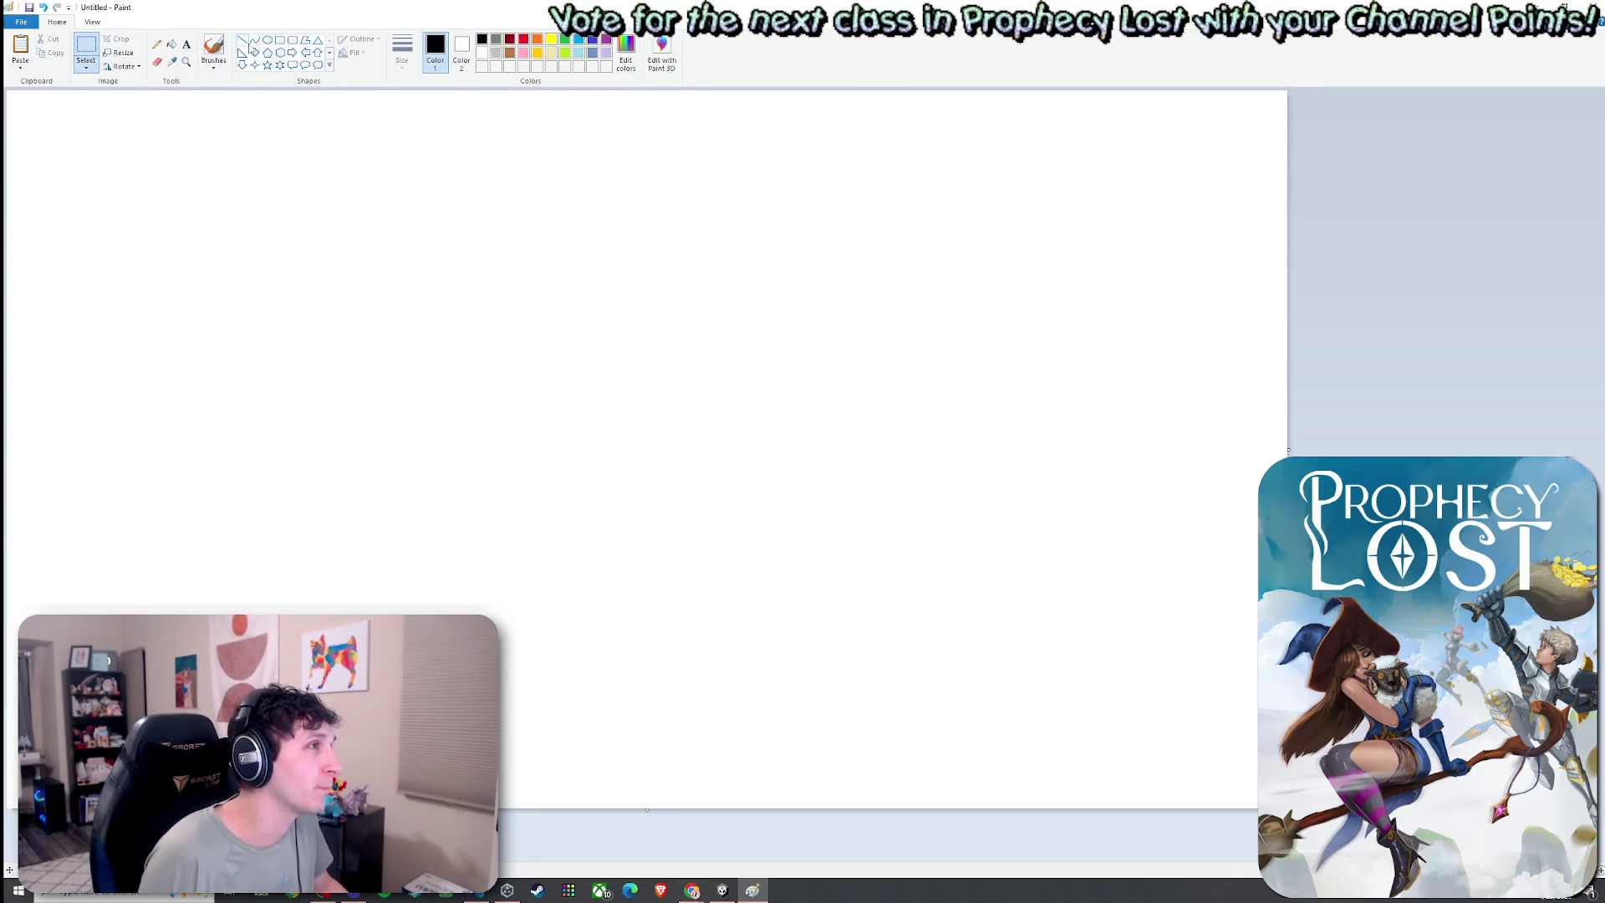
Draw a square and a wide rectangle, then move the wide rectangle closer to the square
left_click(280, 39)
left_click_drag(328, 197, 427, 291)
left_click_drag(522, 197, 658, 241)
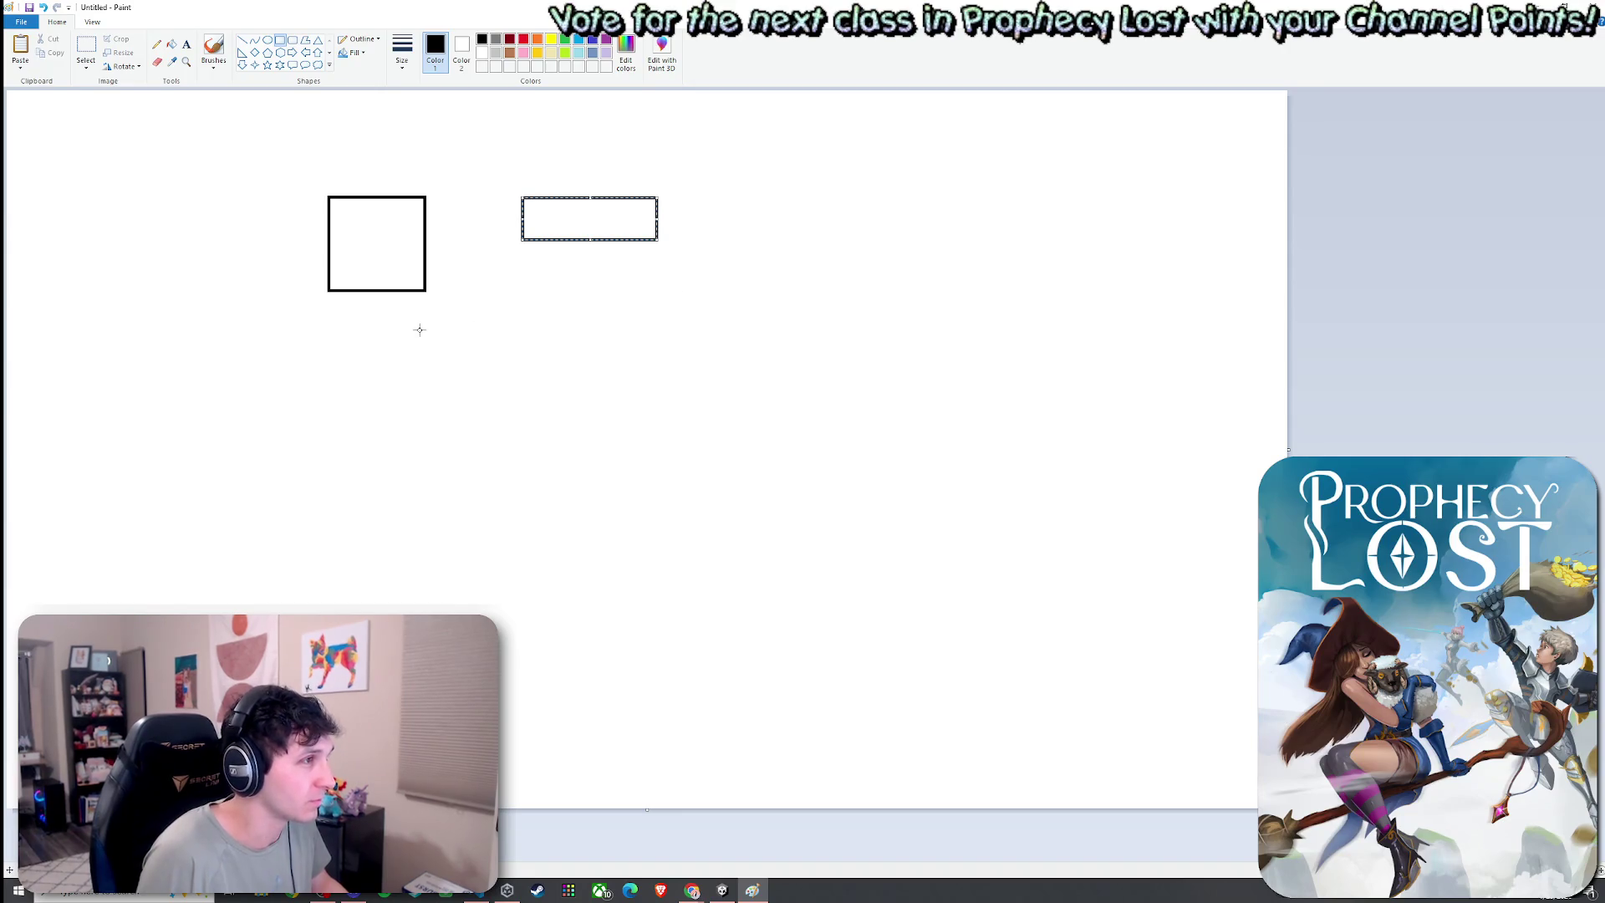
left_click(86, 46)
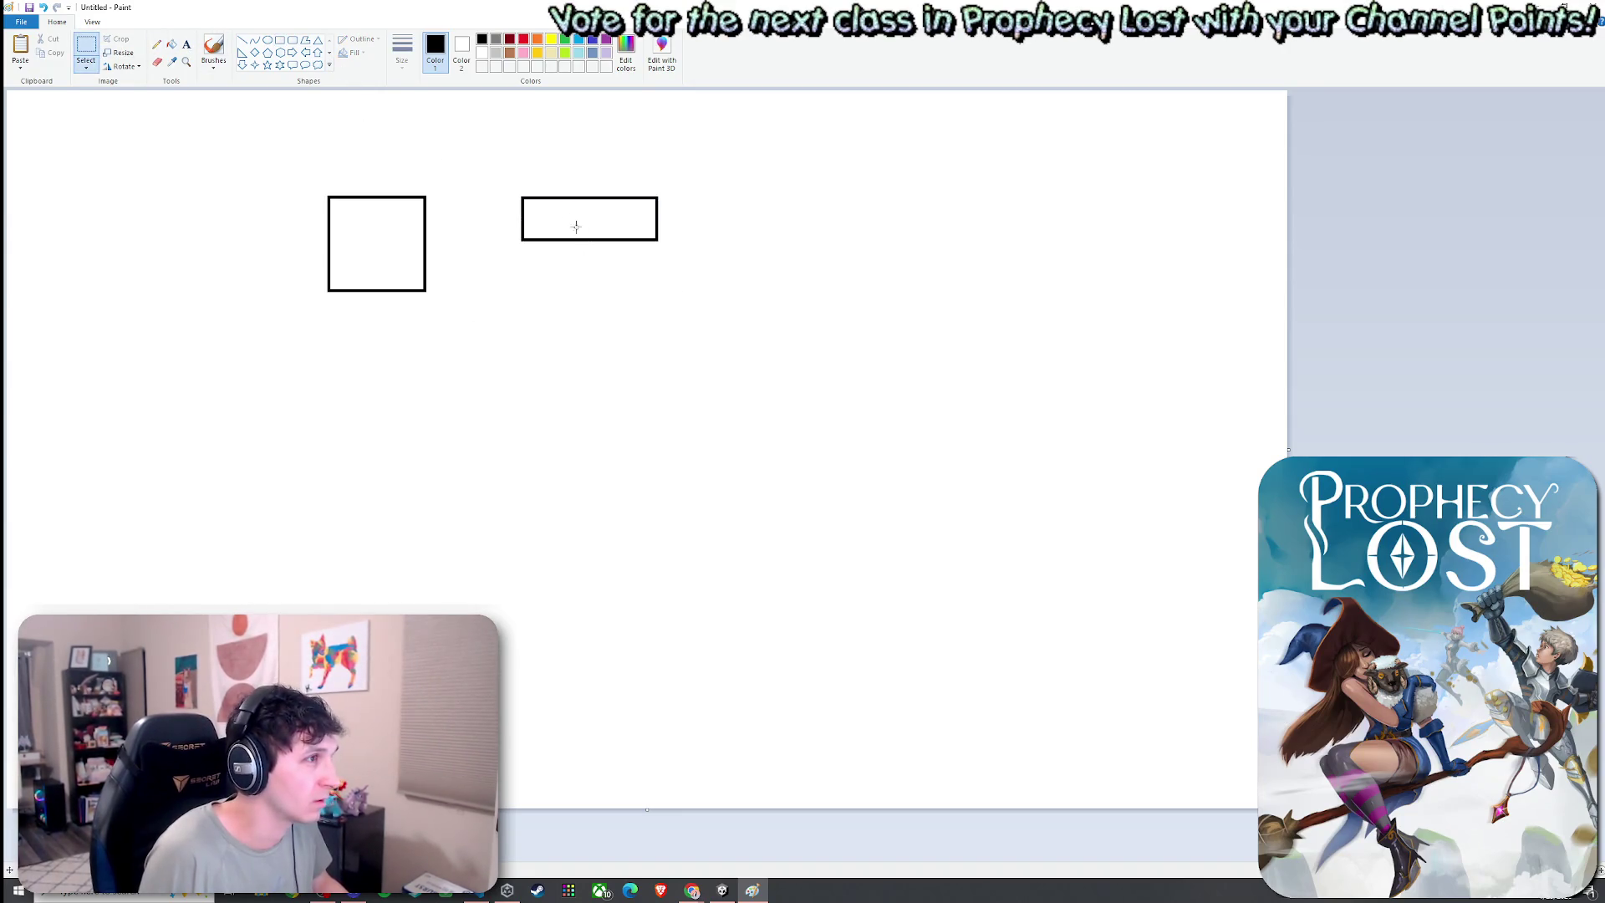
mouse_move(500, 176)
left_mouse_down()
mouse_move(672, 266)
mouse_move(595, 241)
left_mouse_up()
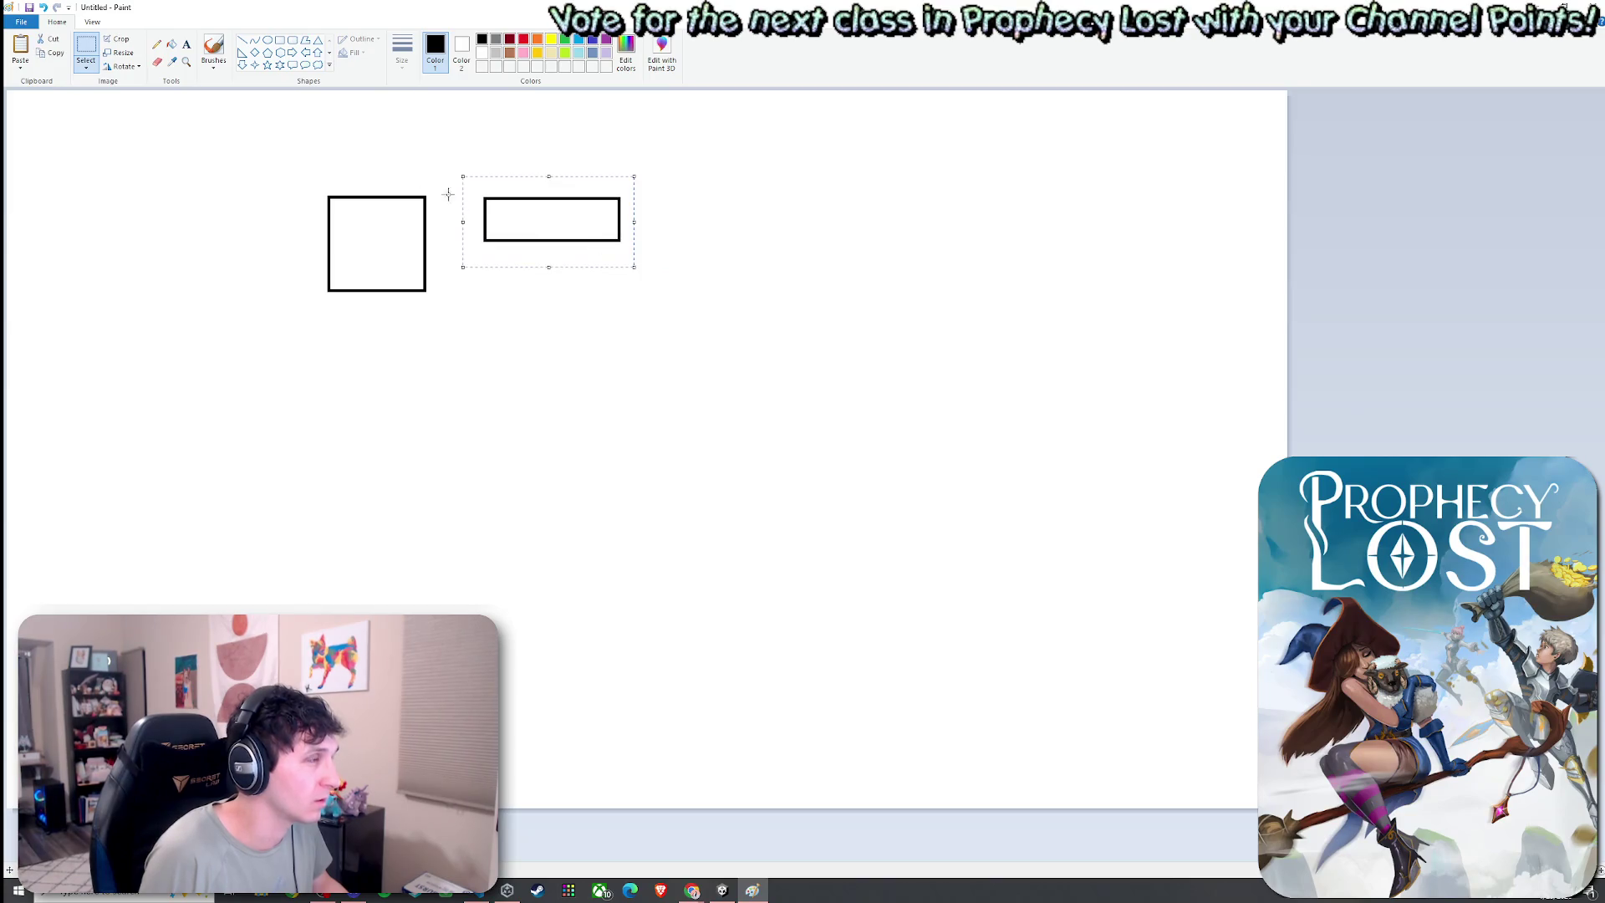
Add a wide rectangle below the square, a large one on the right, and a tall middle one
left_click(280, 39)
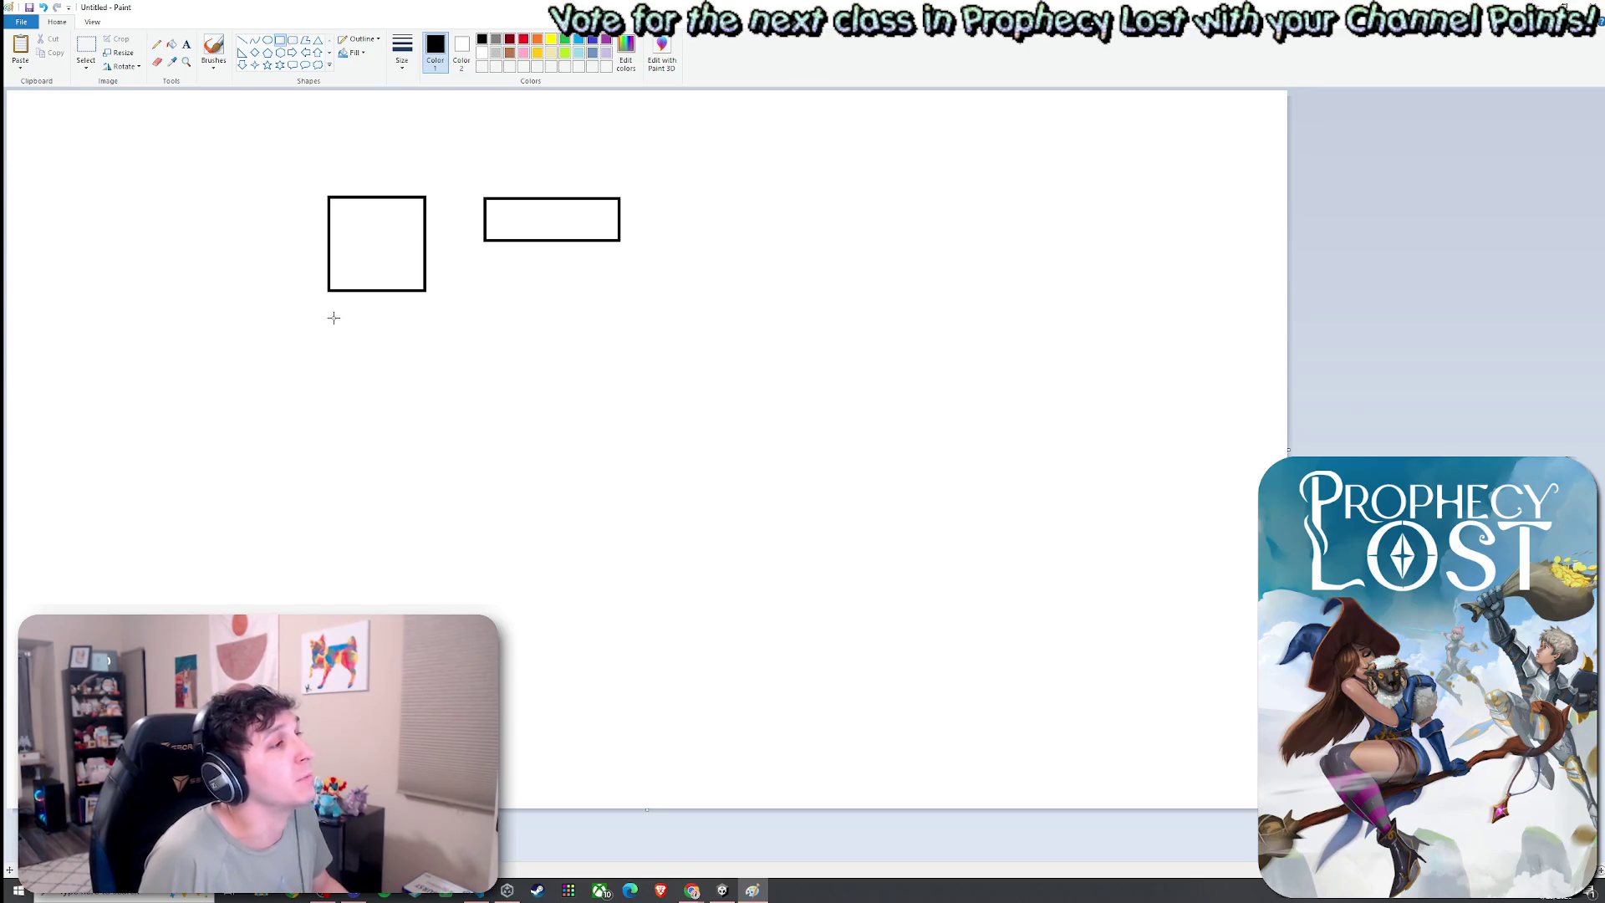
left_click_drag(327, 342, 481, 386)
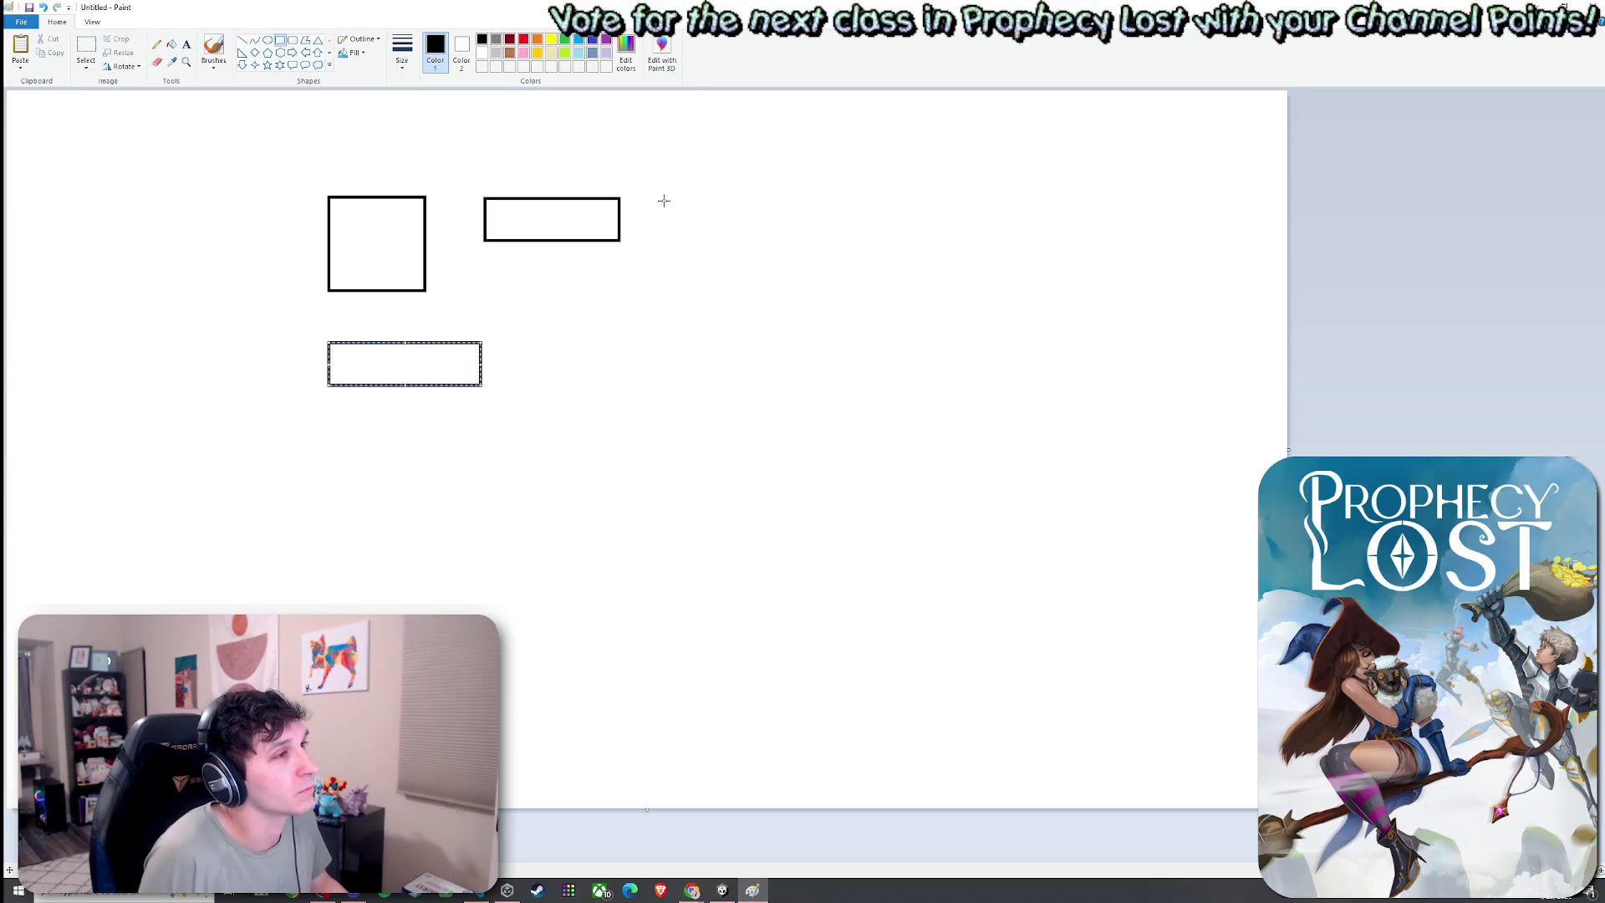
mouse_move(658, 196)
left_mouse_down()
mouse_move(715, 261)
mouse_move(824, 294)
left_mouse_up()
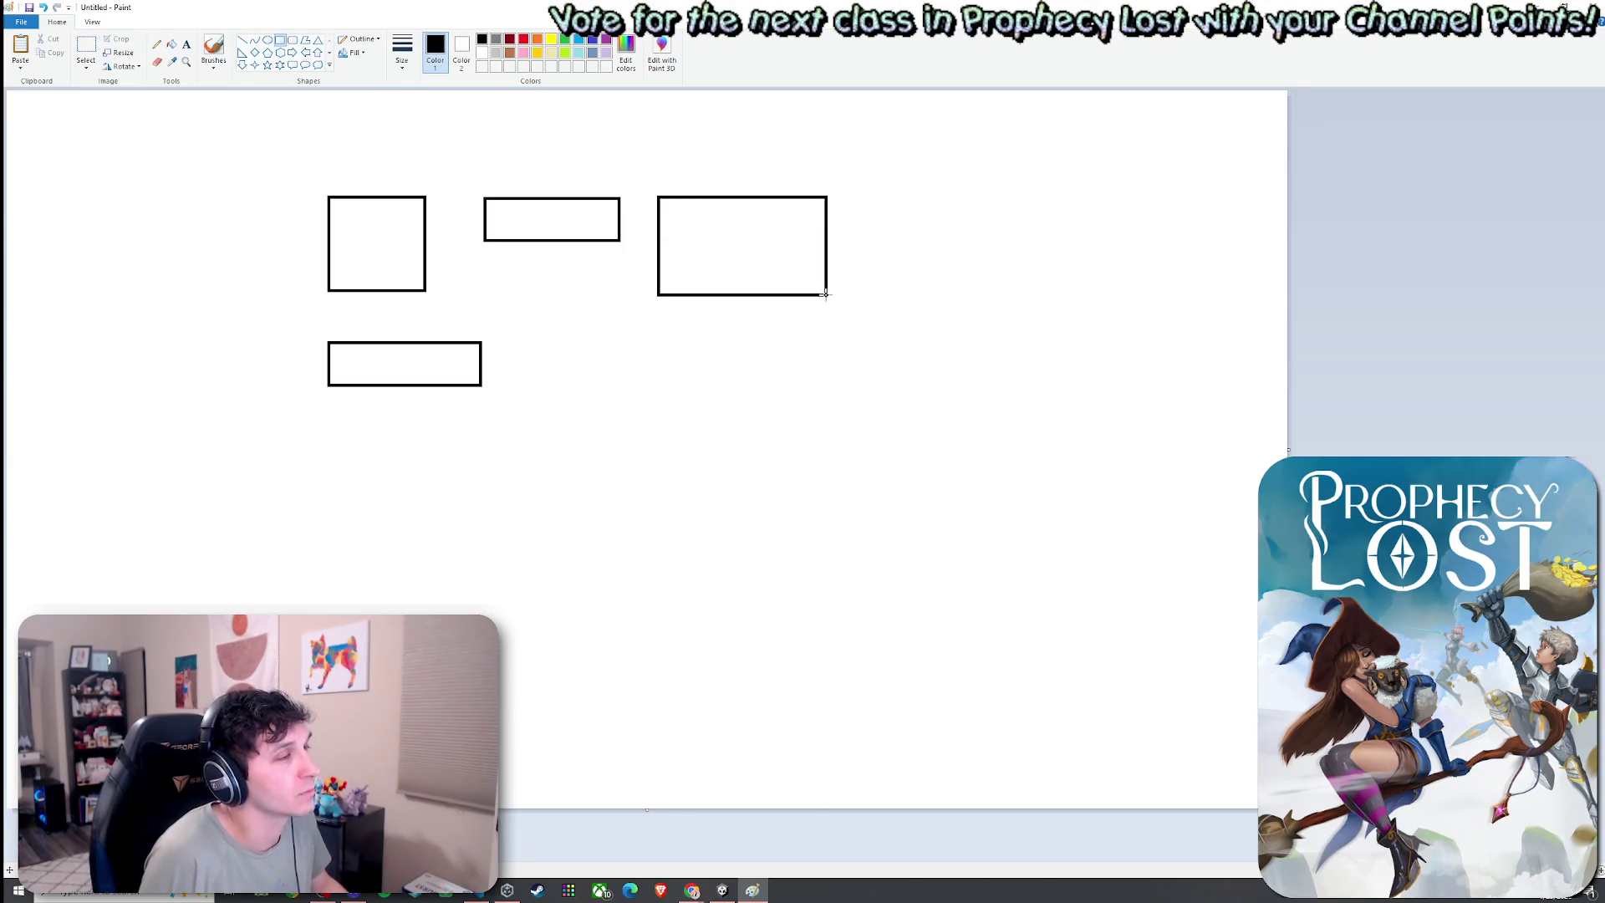
left_click(539, 338)
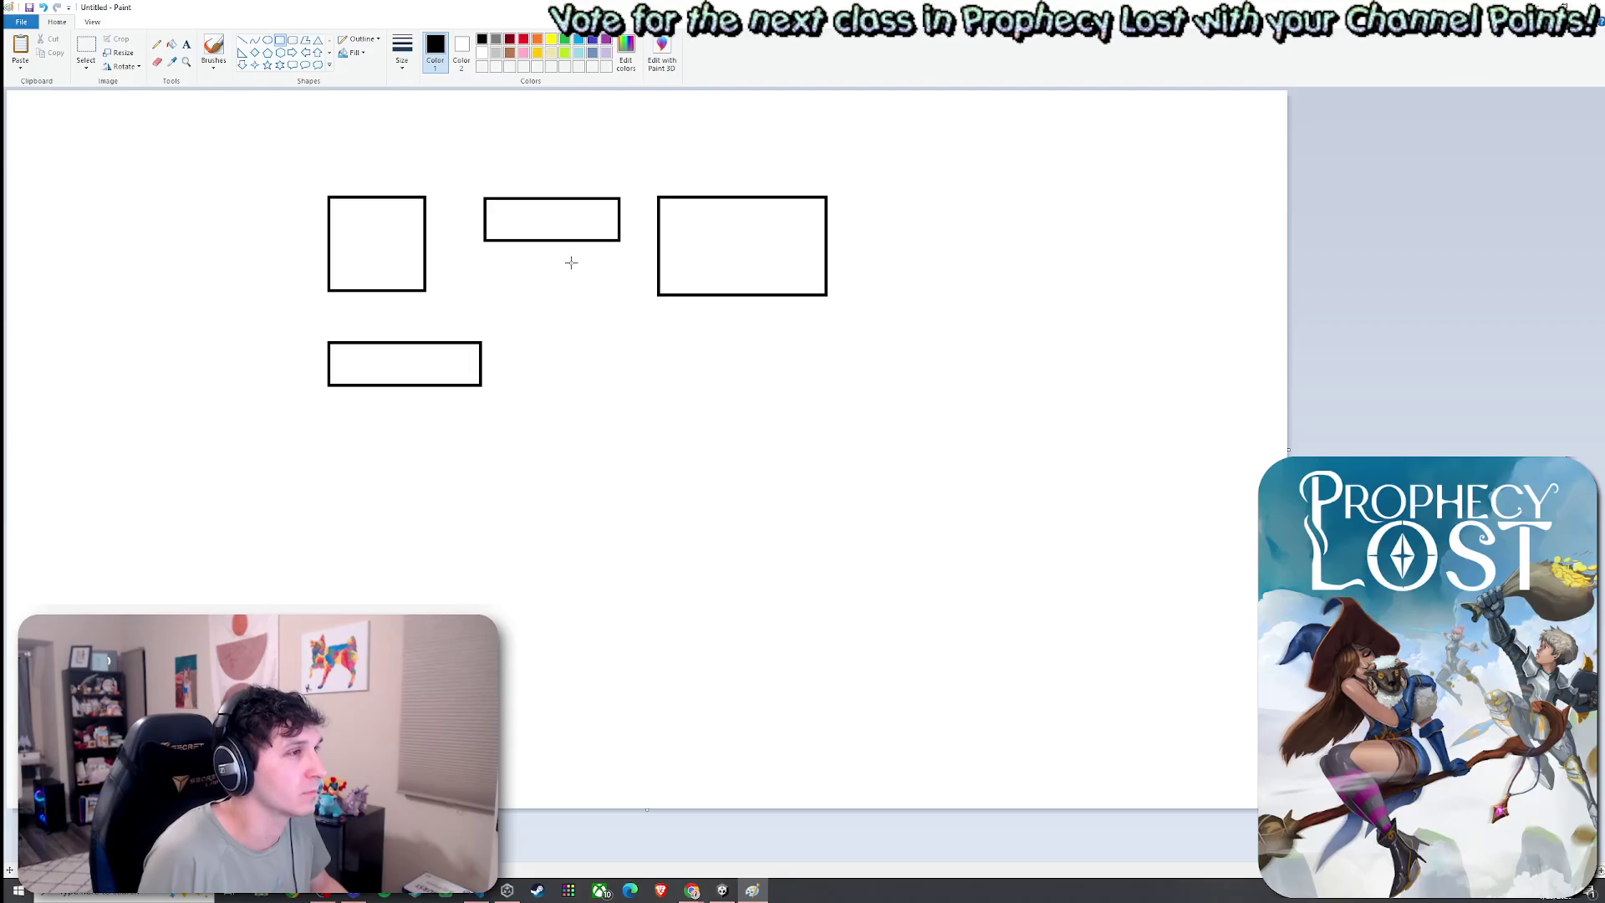
mouse_move(571, 250)
left_mouse_down()
mouse_move(638, 362)
mouse_move(622, 382)
left_mouse_up()
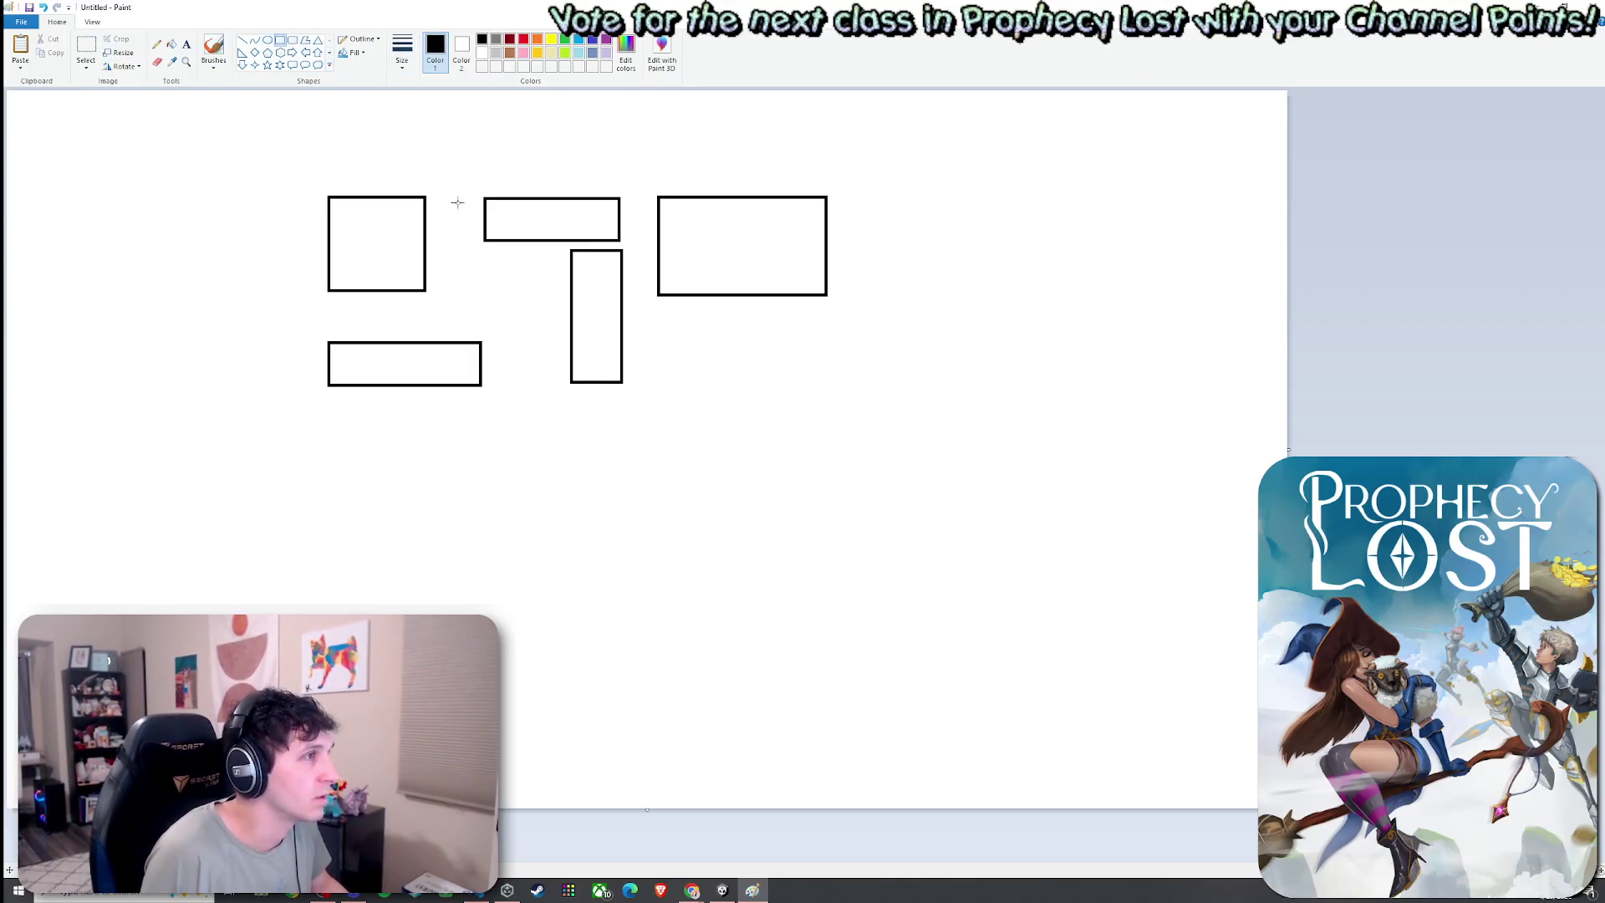
Add three small connector rectangles between the rooms, then close Paint discarding the sketch
left_click_drag(434, 208, 466, 227)
left_click_drag(626, 209, 646, 224)
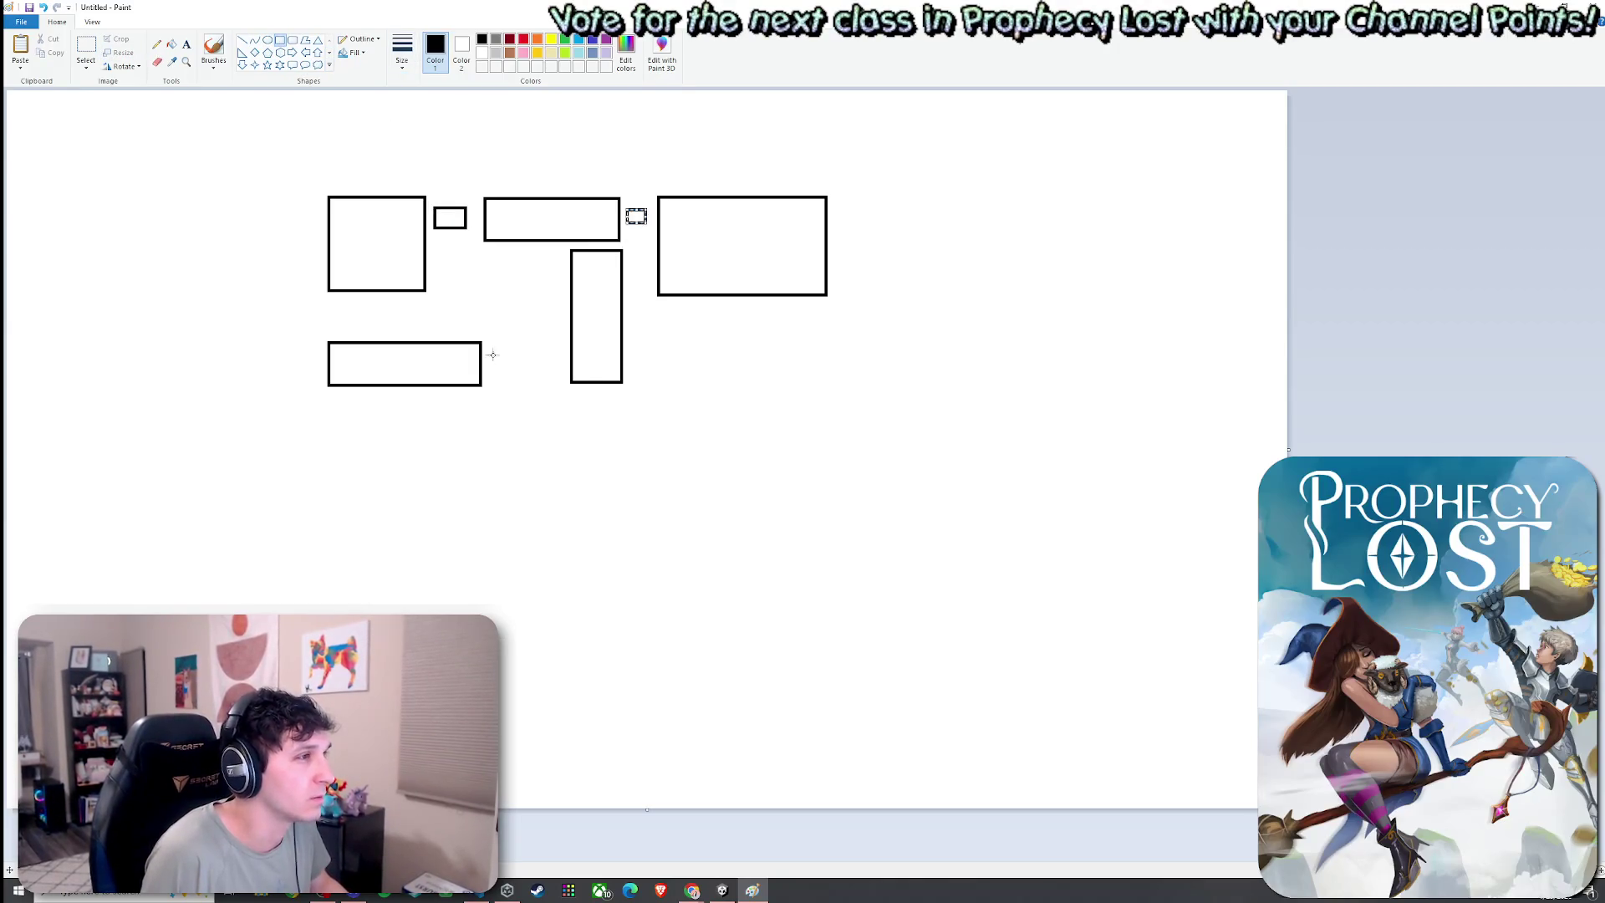
left_click_drag(491, 351, 546, 368)
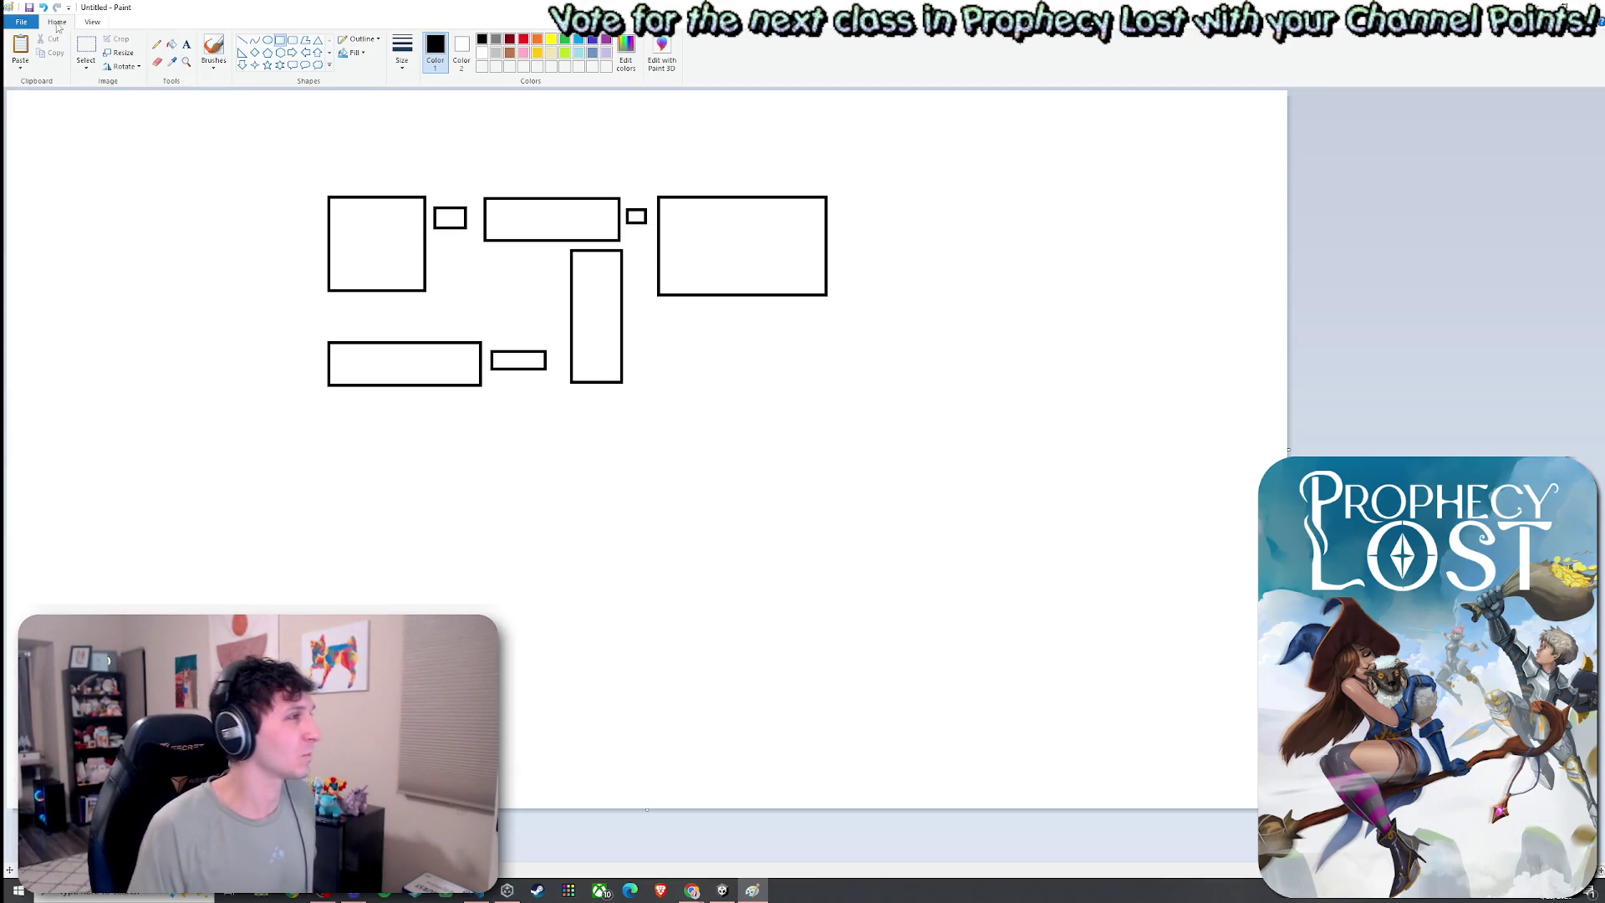
key("alt+F4")
left_click(835, 447)
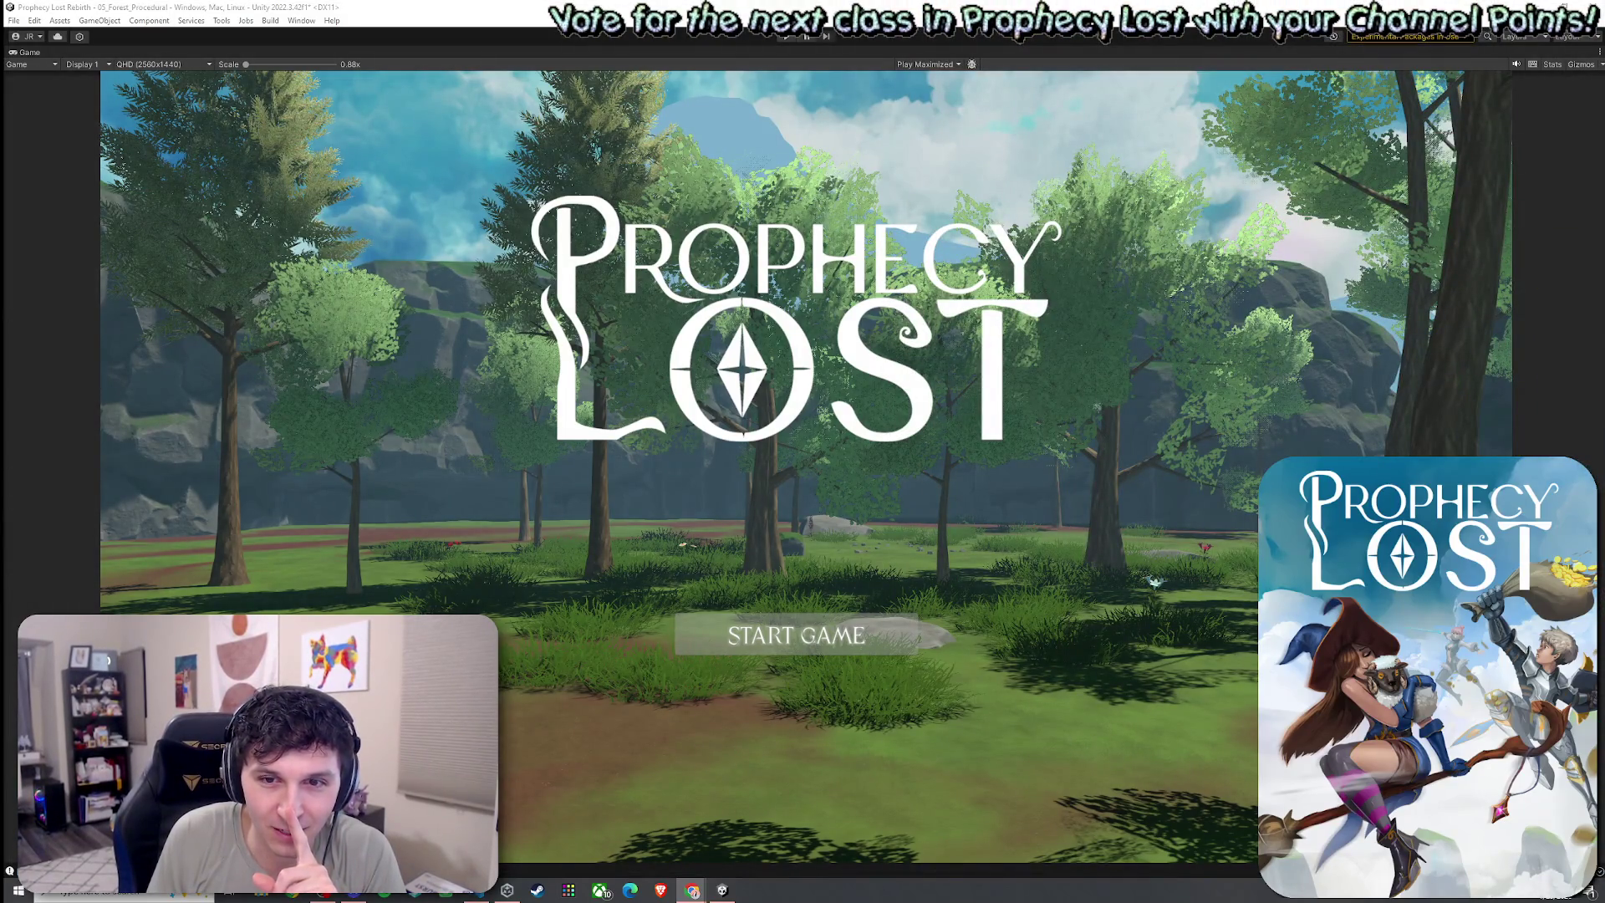
key("alt+Tab")
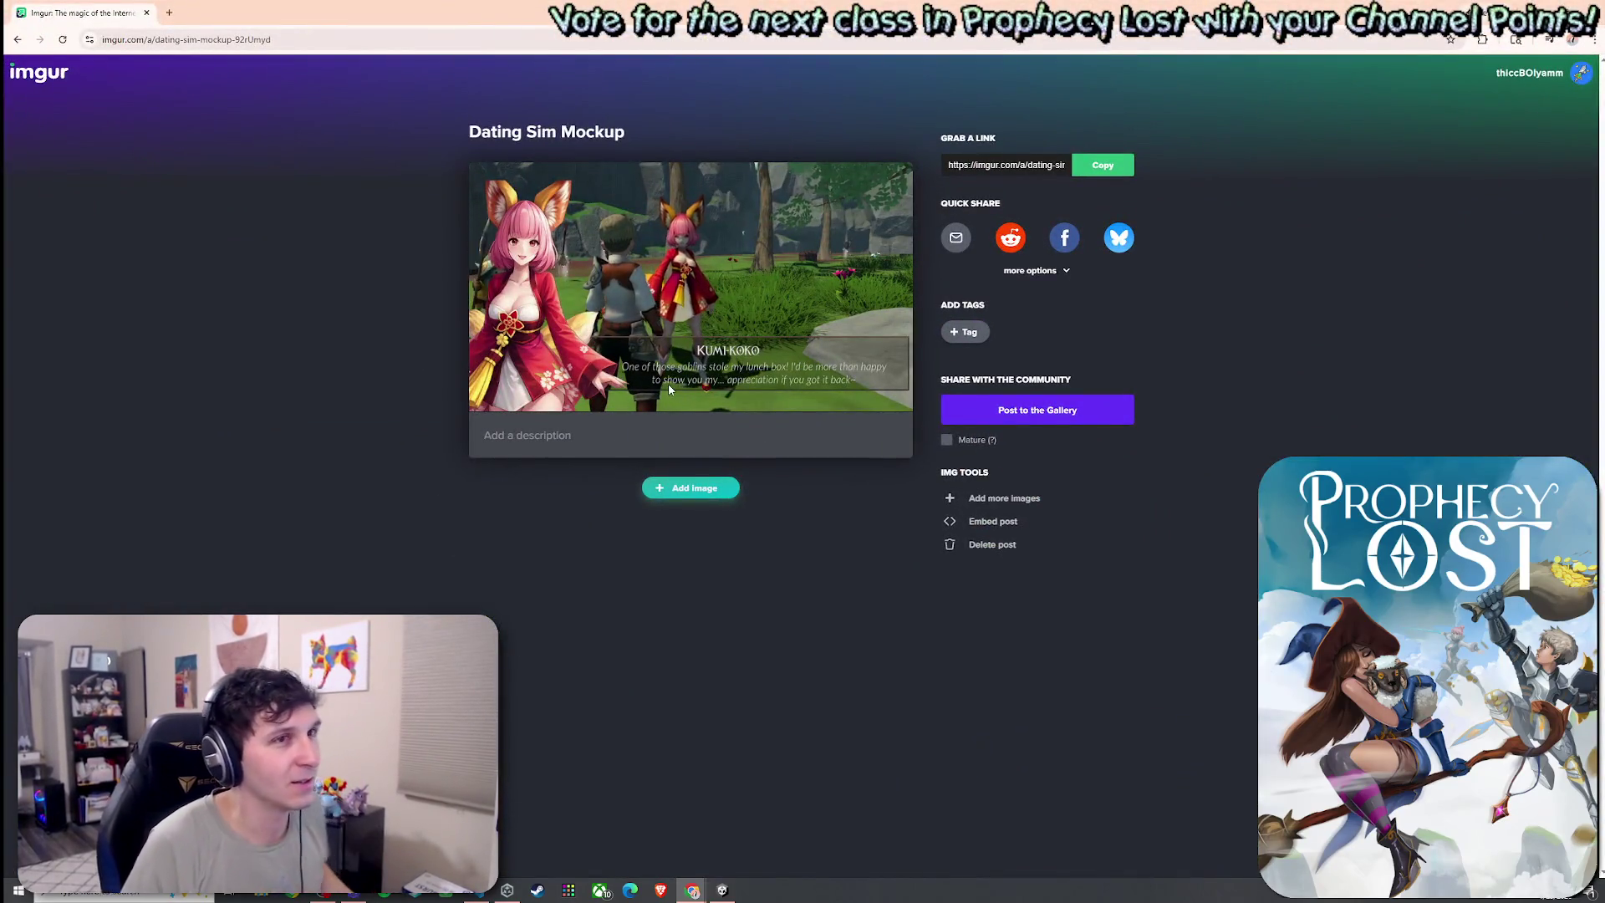
key("ctrl+plus")
key("ctrl+plus")
key("ctrl+plus")
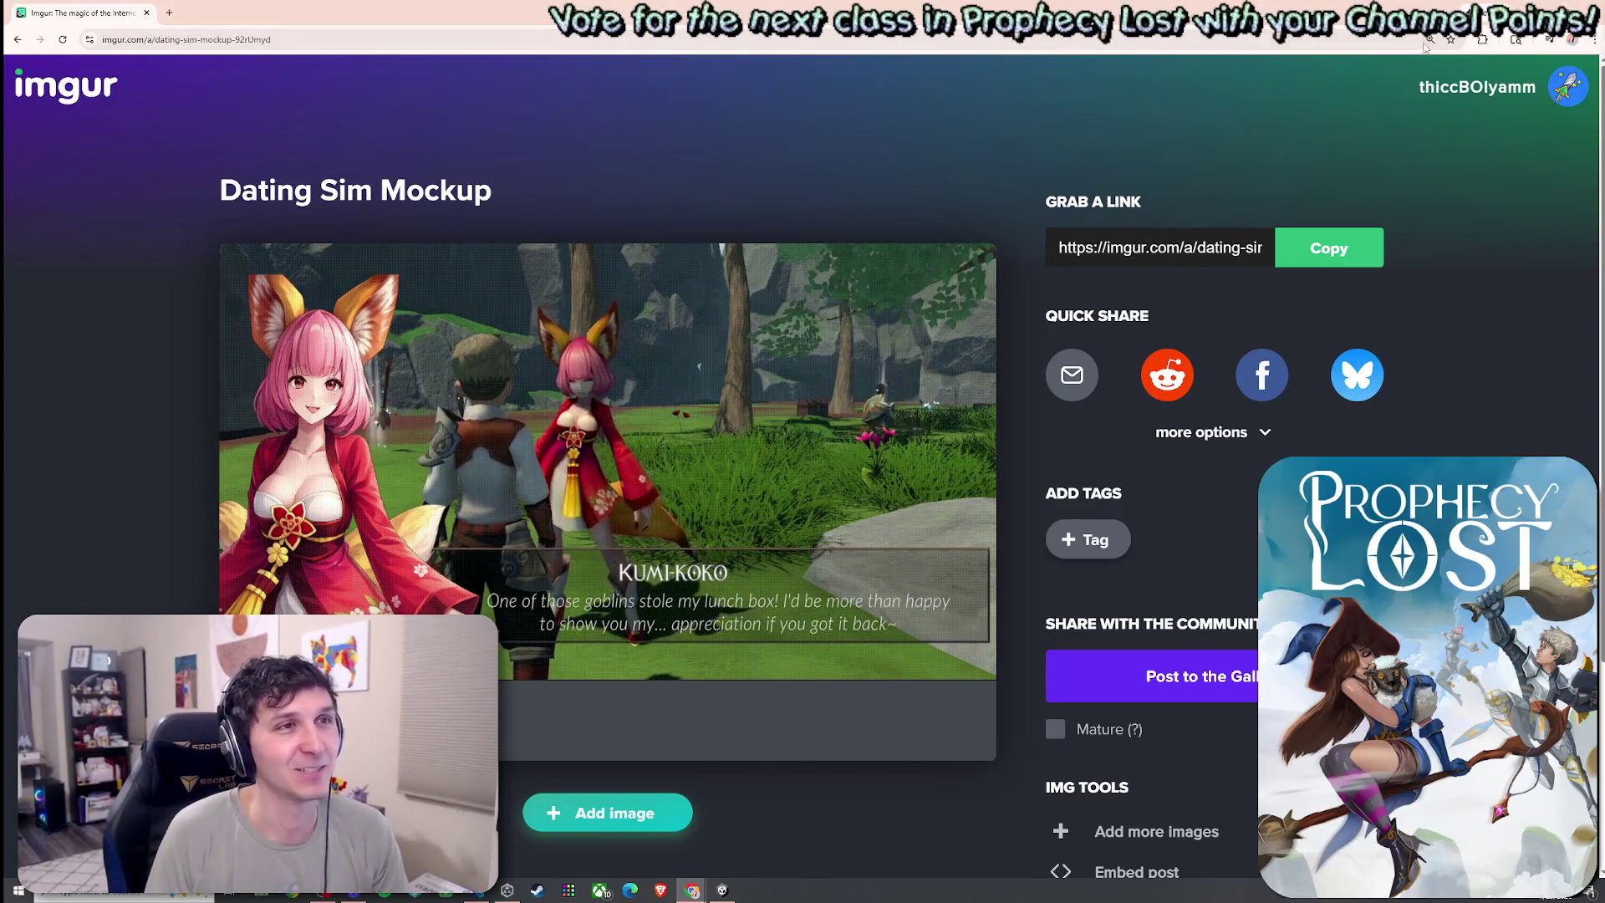
key("ctrl+0")
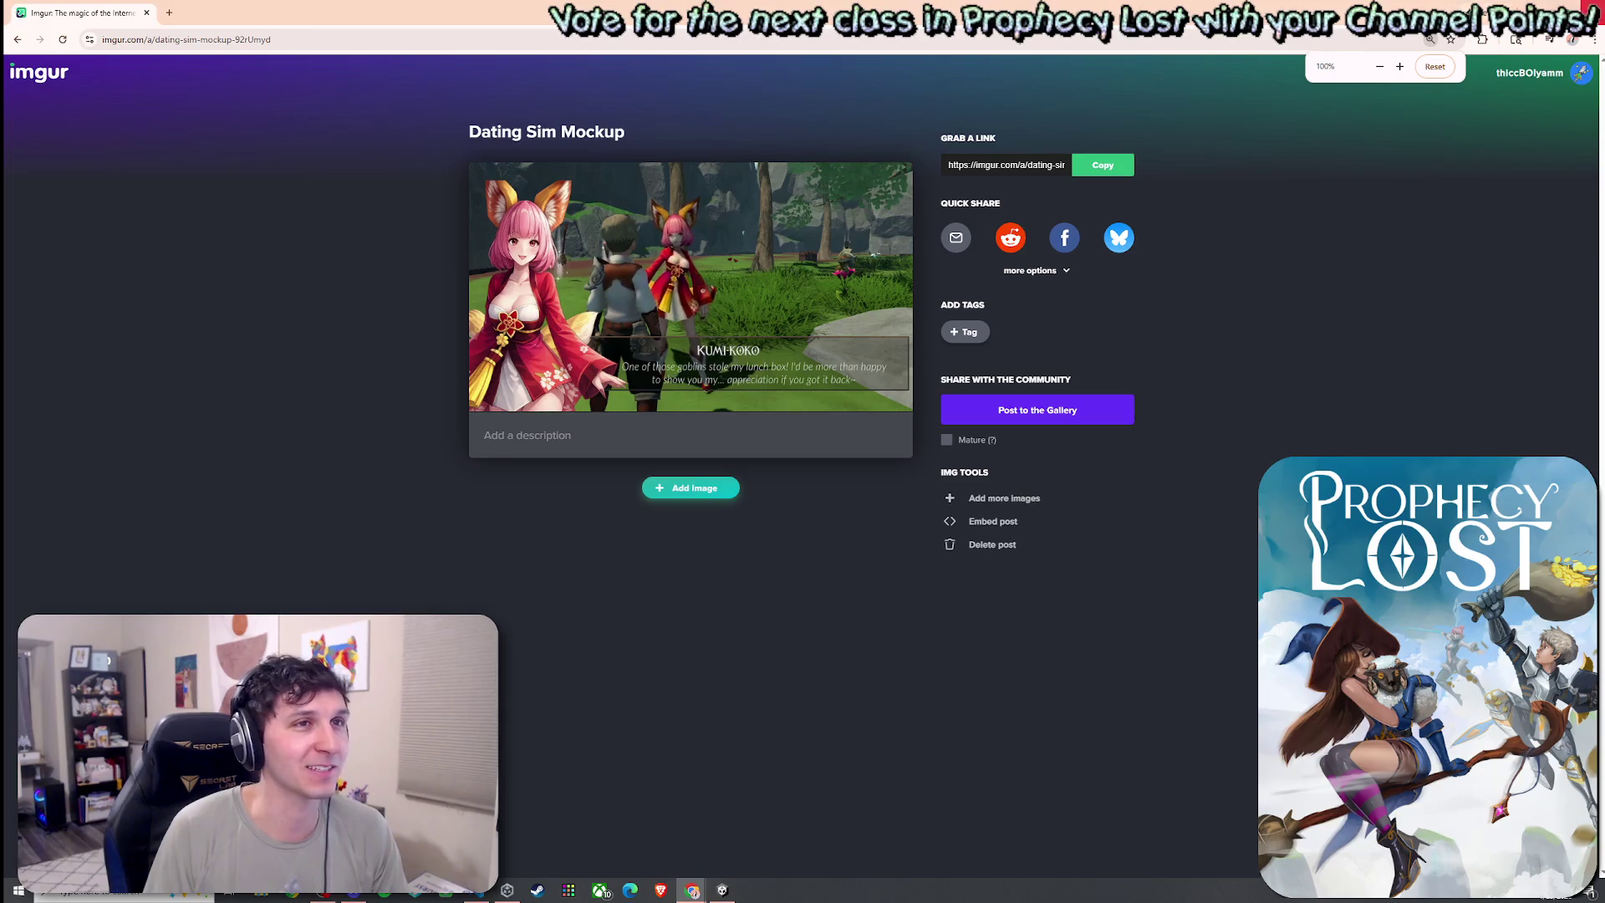
key("alt+Tab")
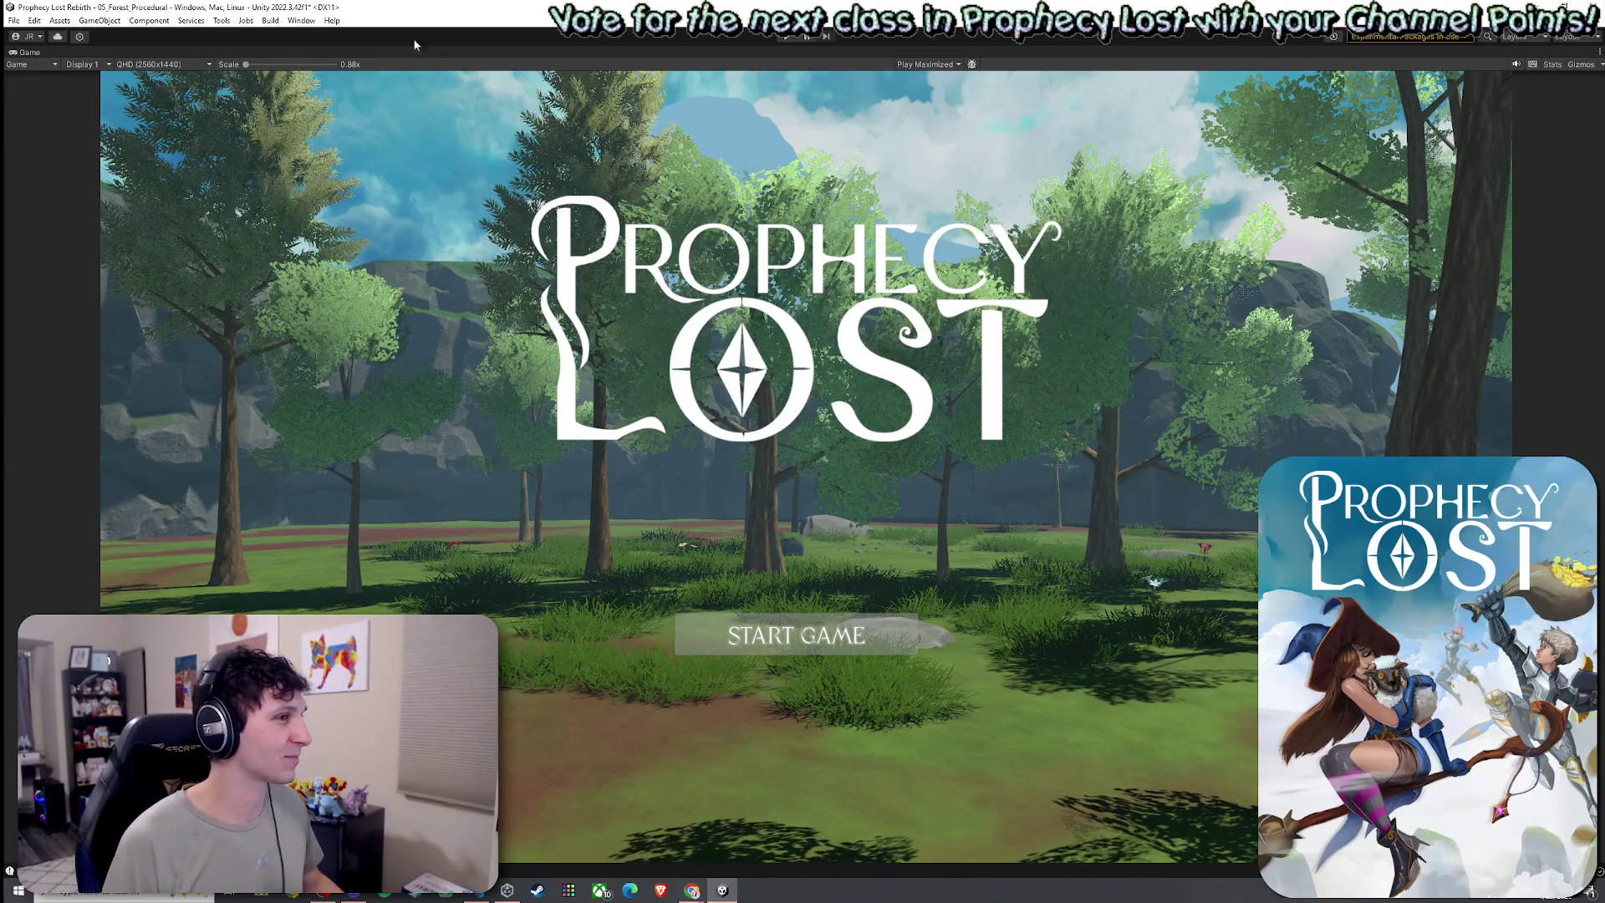
Exit the maximized Game view, save the scene via File > Save, and show the Scene view
key("ctrl+p")
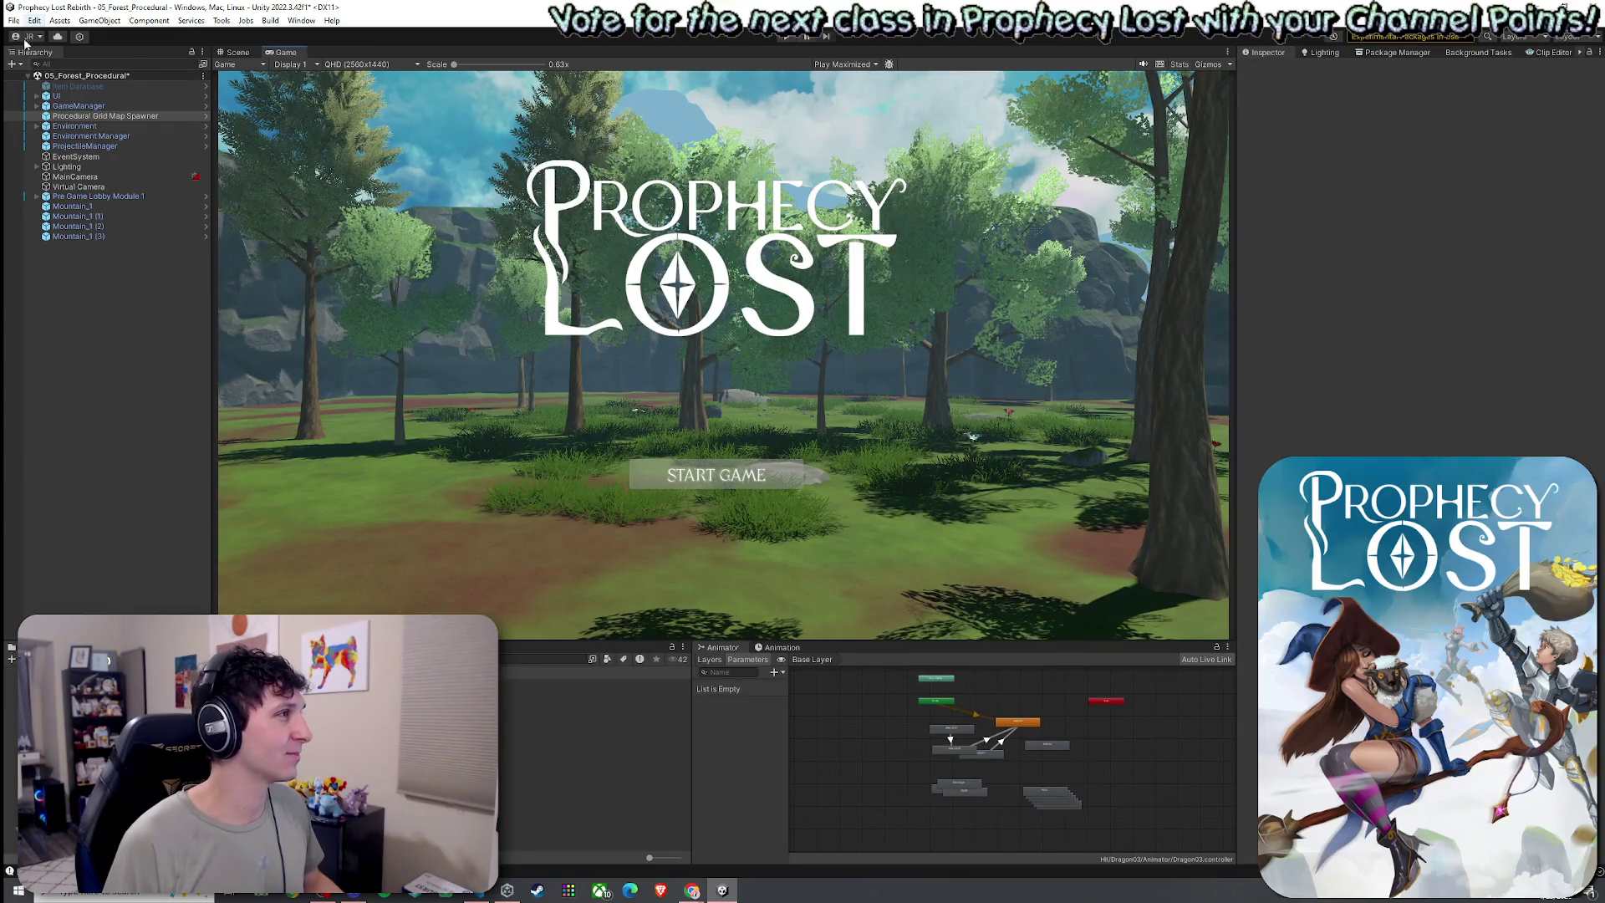
left_click(15, 20)
left_click(40, 81)
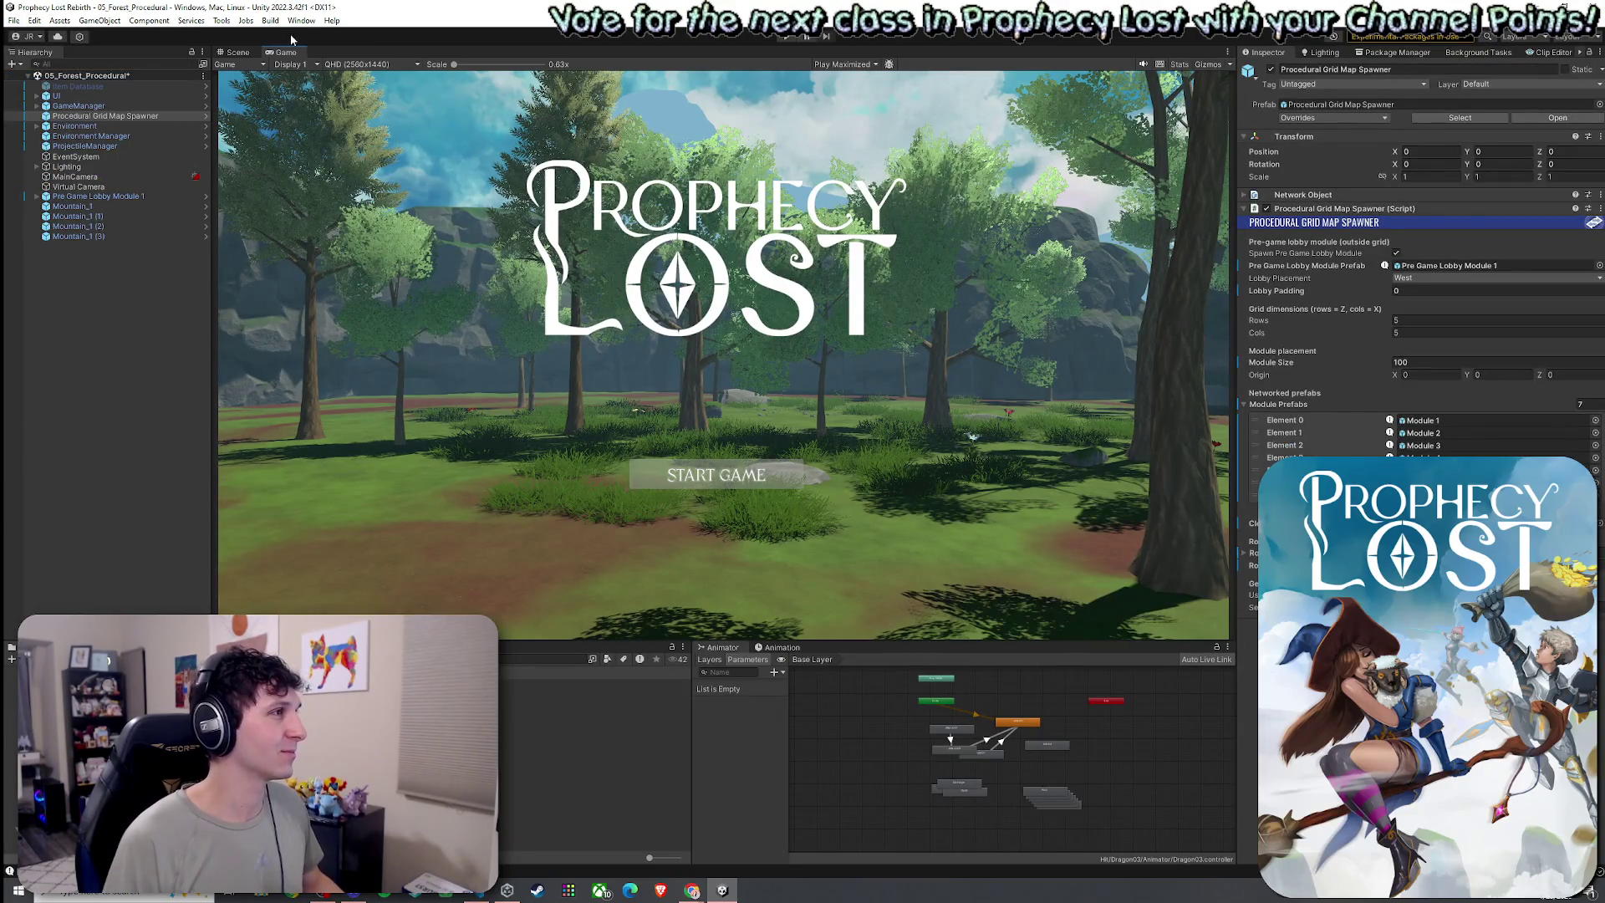
left_click(239, 53)
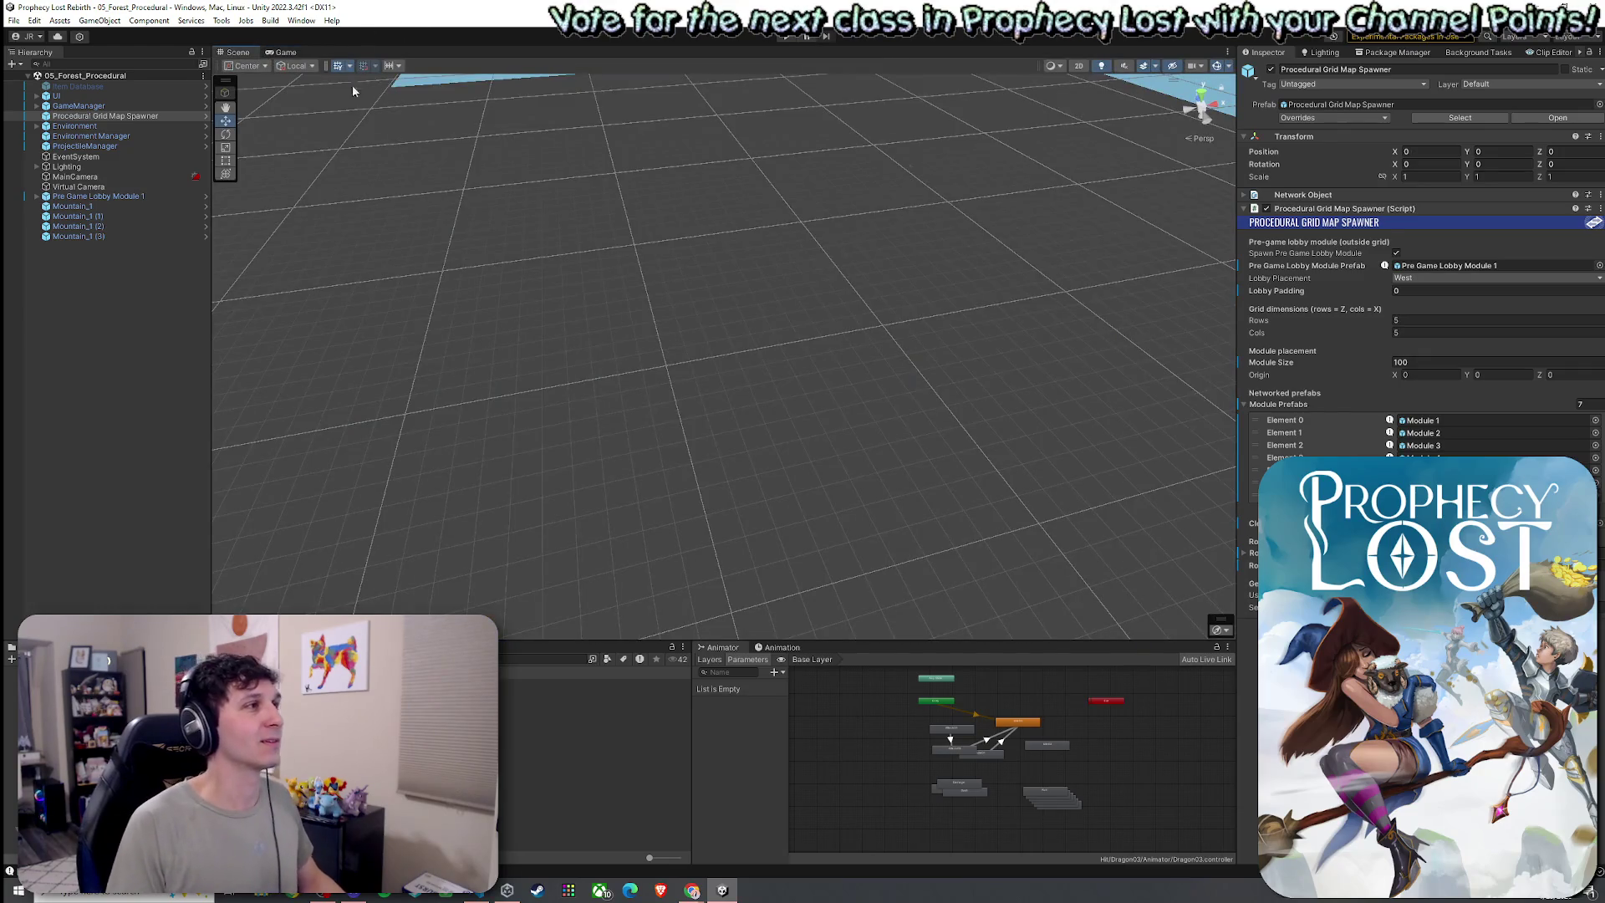
Frame Mountain_1 in the Scene view and orbit around it to inspect the terrain
double_click(73, 207)
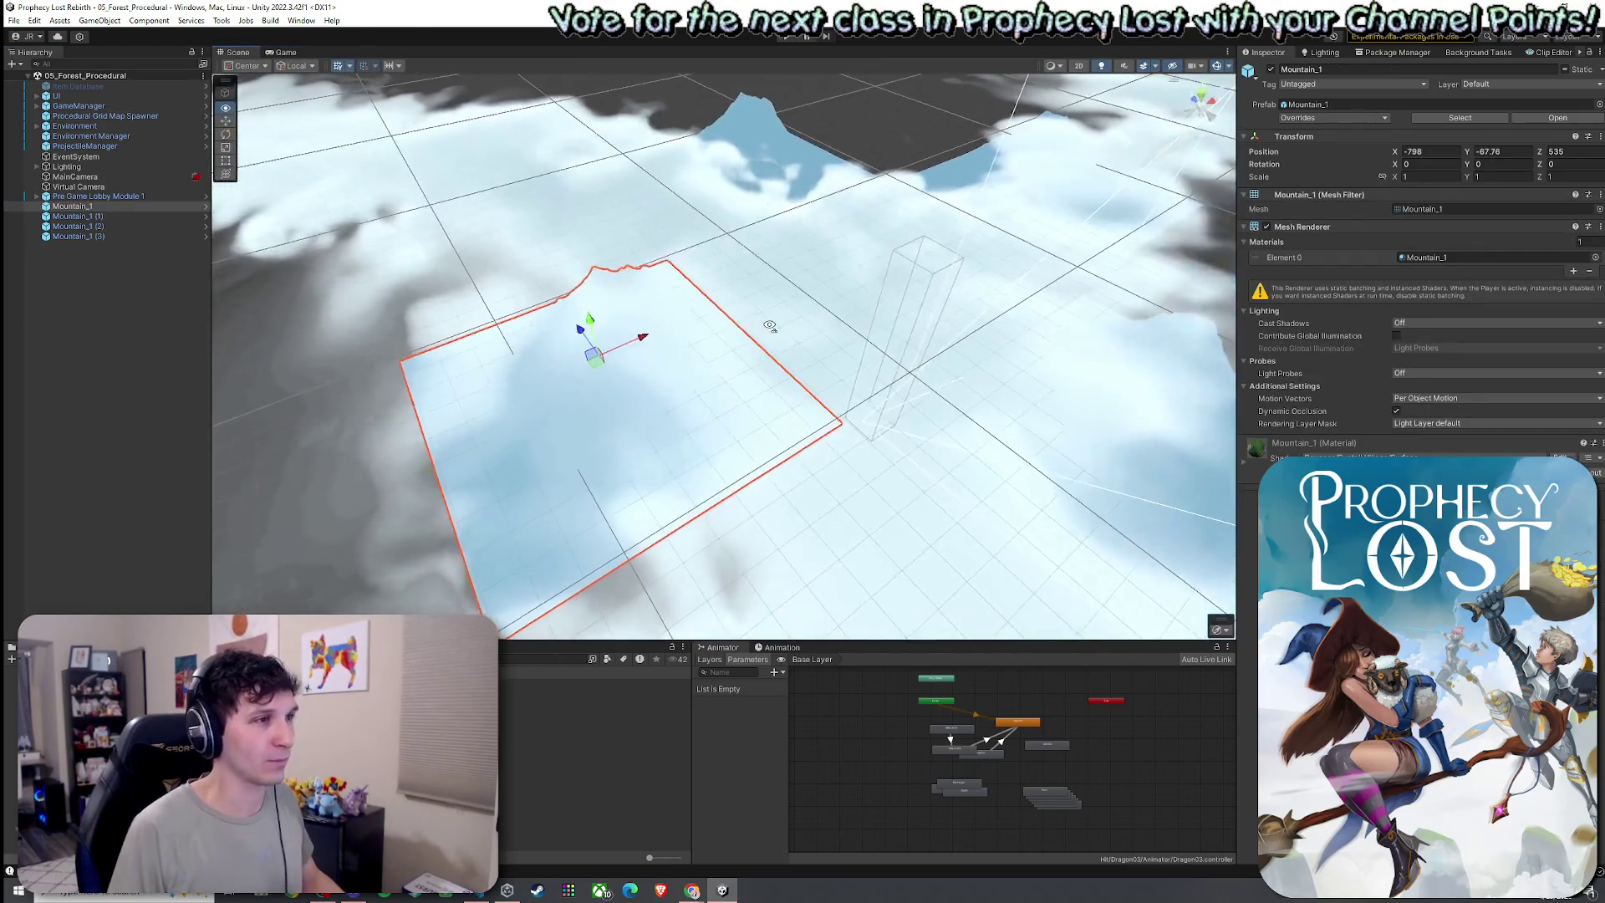
mouse_move(769, 326)
left_mouse_down()
mouse_move(795, 347)
mouse_move(860, 323)
mouse_move(830, 279)
left_mouse_up()
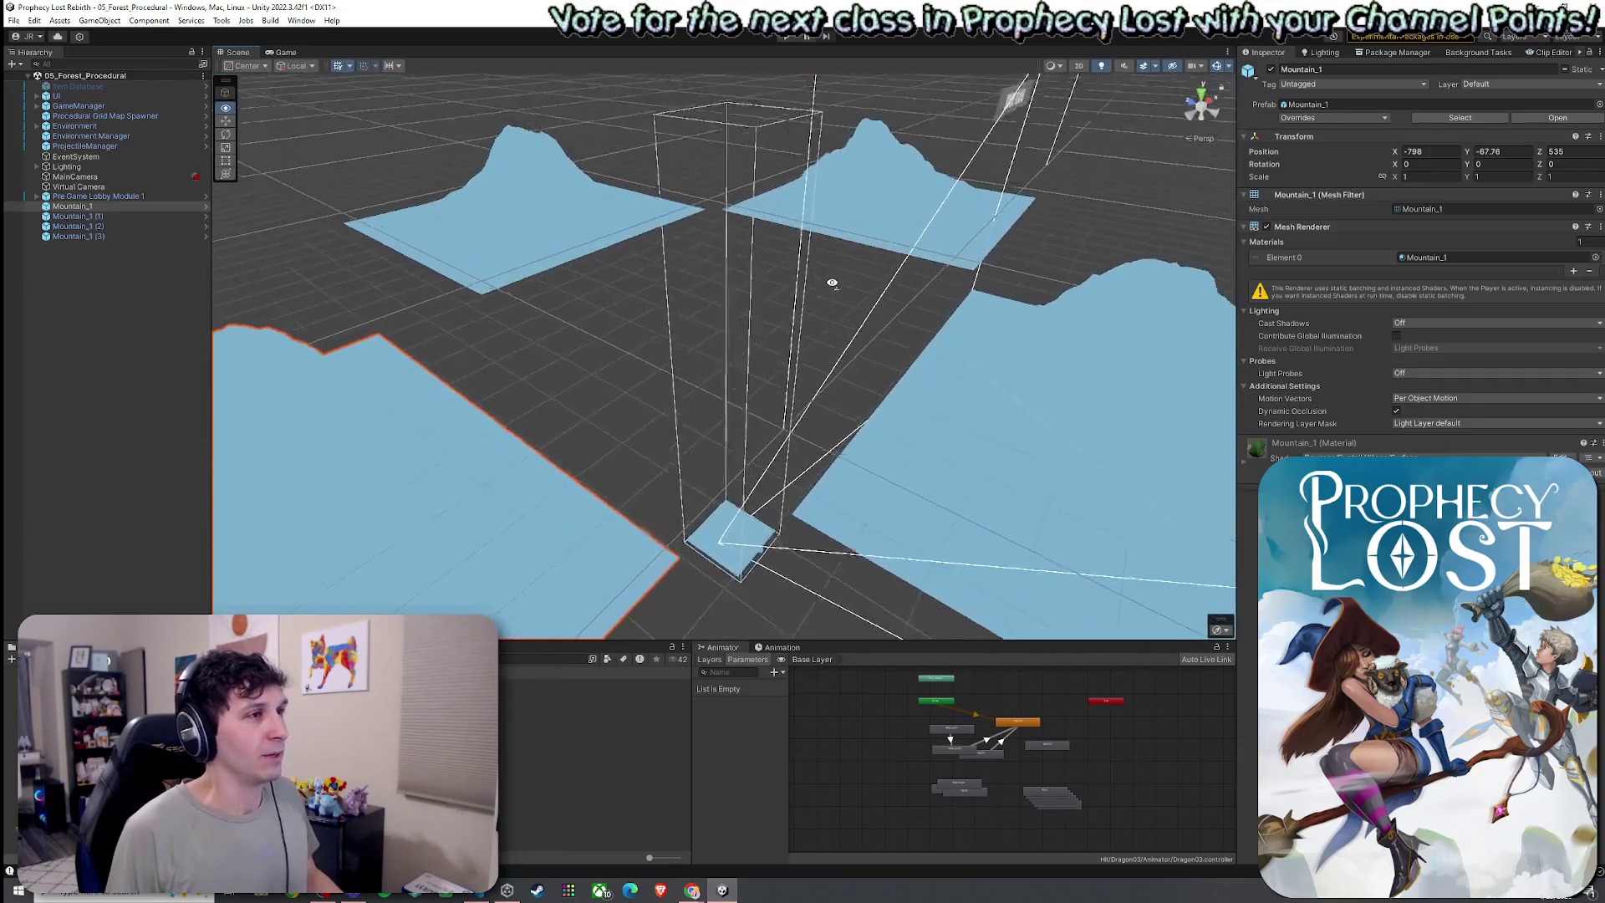
left_click(533, 288)
Save the scene and open the Module 3 prefab in Prefab Mode
left_click(13, 20)
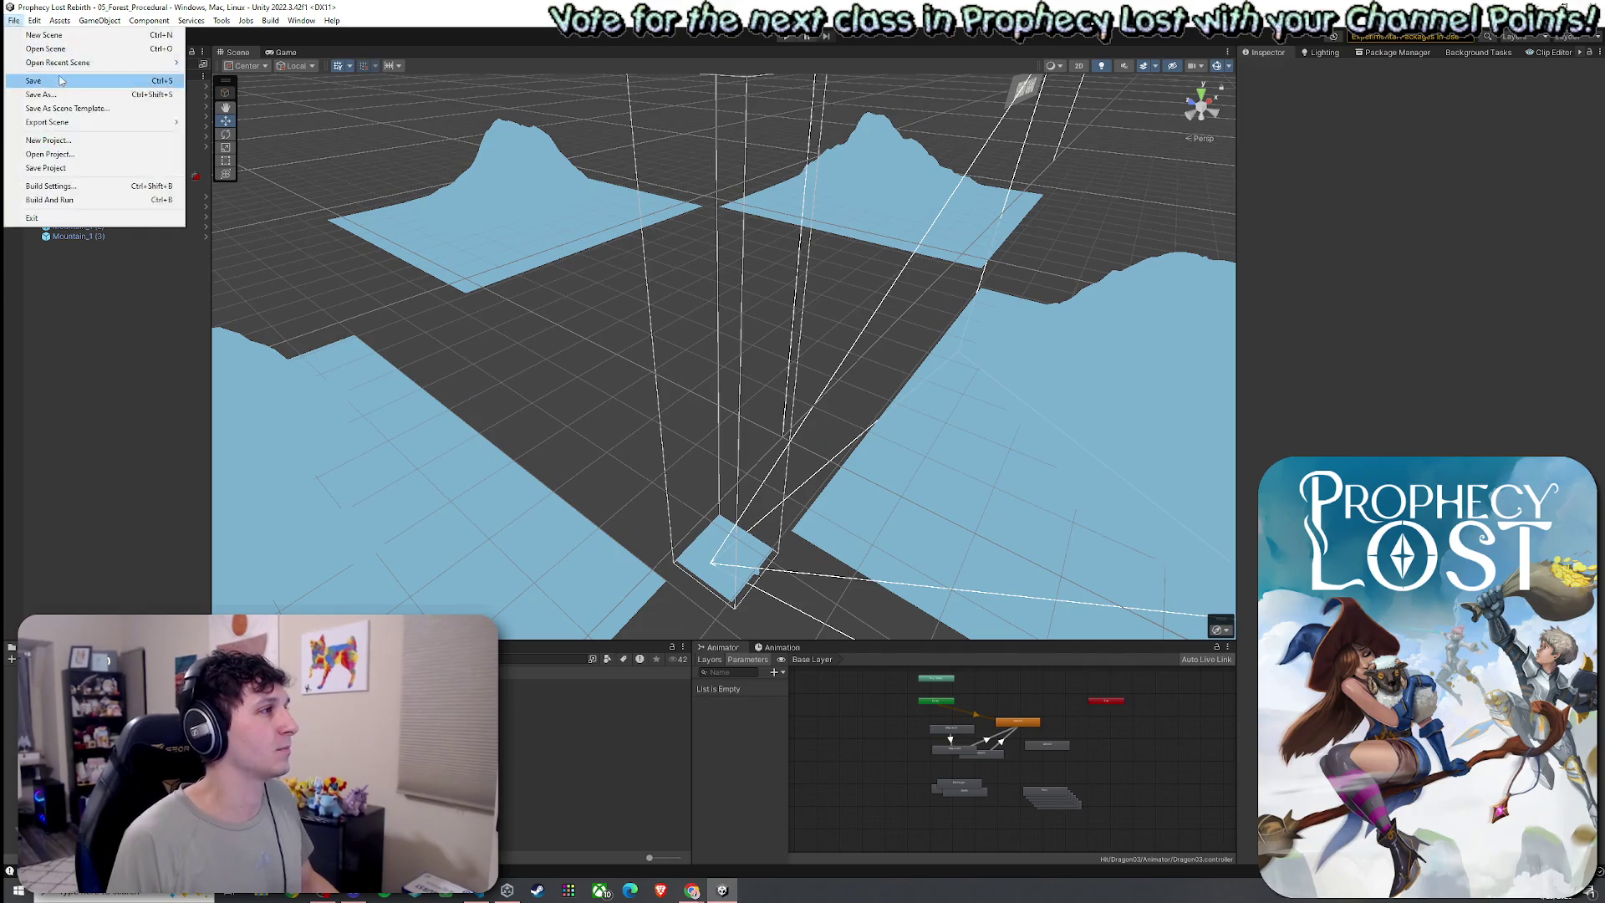
left_click(203, 46)
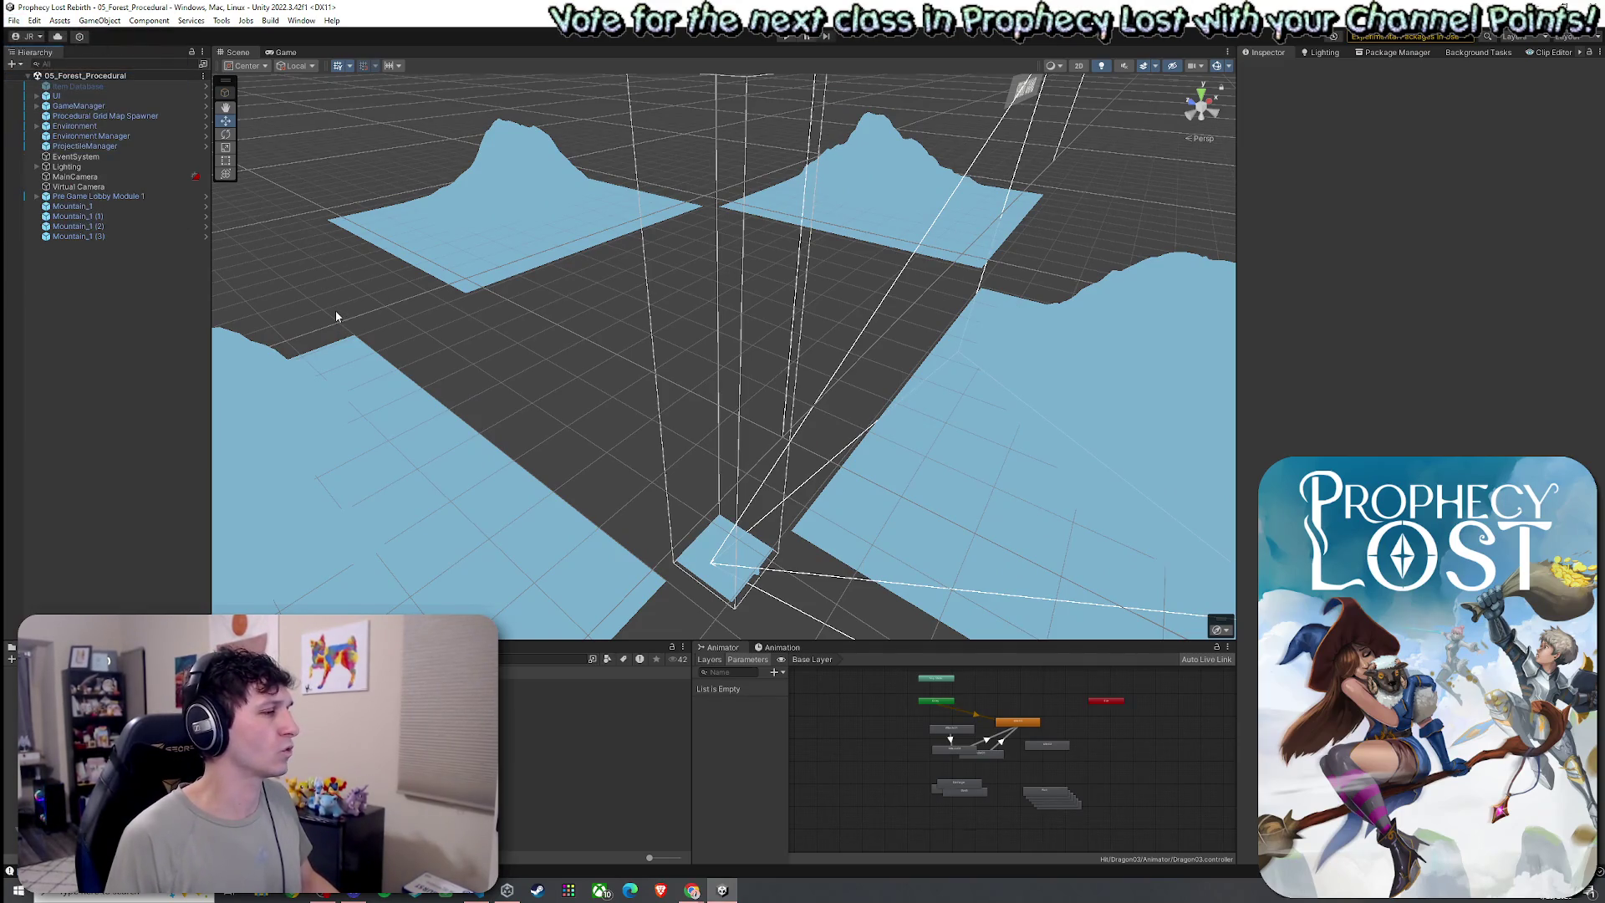
double_click(193, 703)
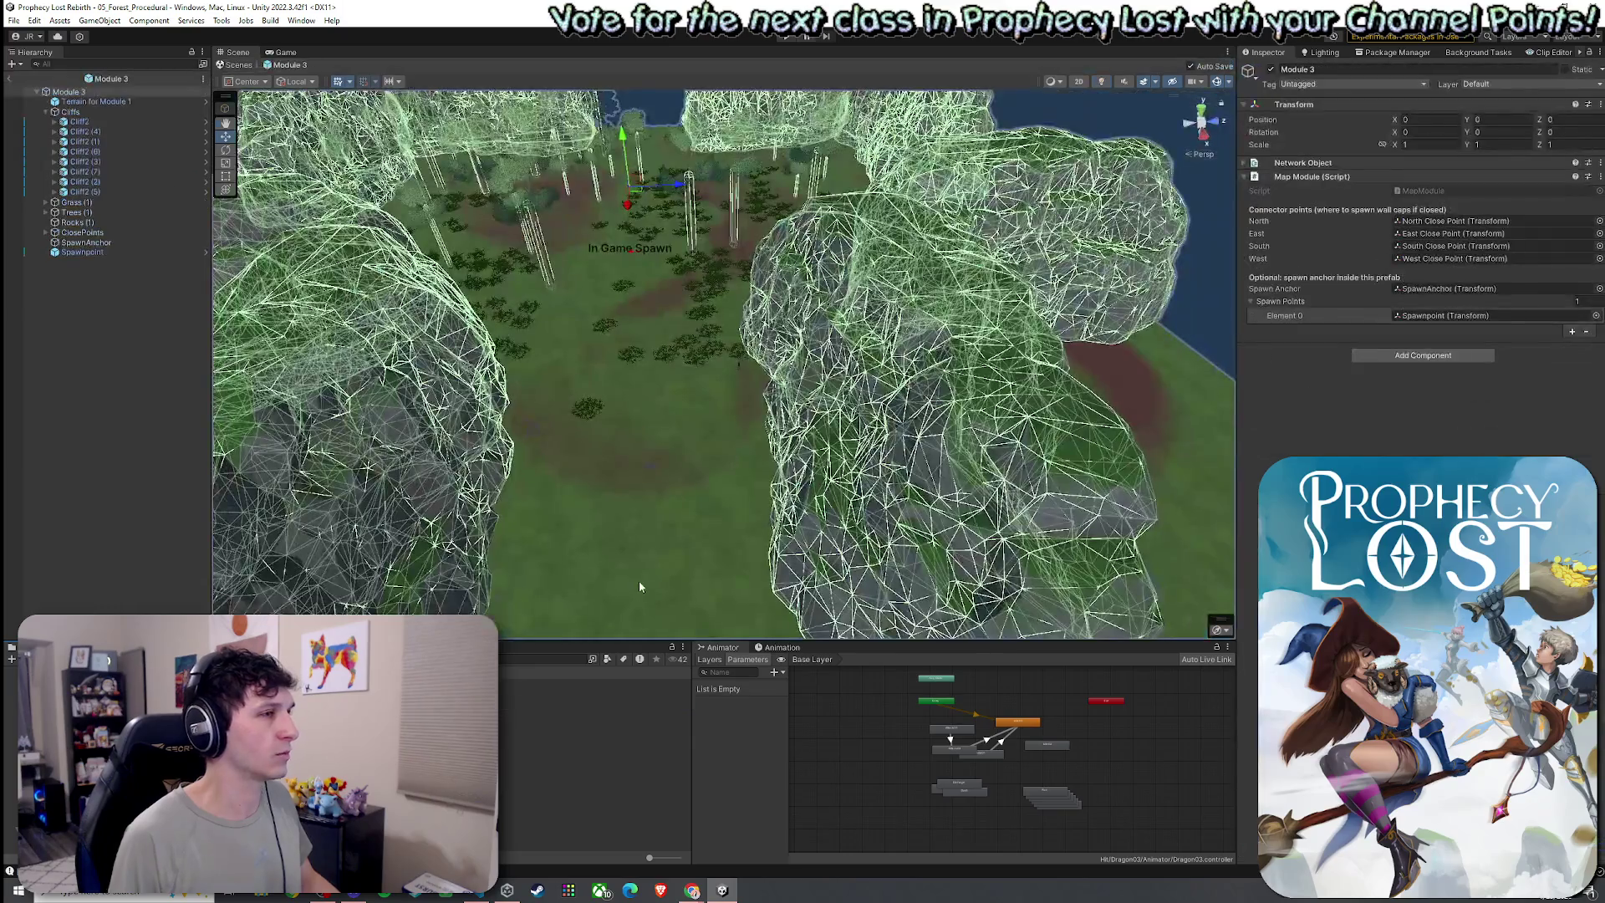
Inspect the Module 3 clearing and Module 7 asset, toggle scene lighting, then open Module 1
left_click_drag(639, 584, 702, 490)
left_click(585, 743)
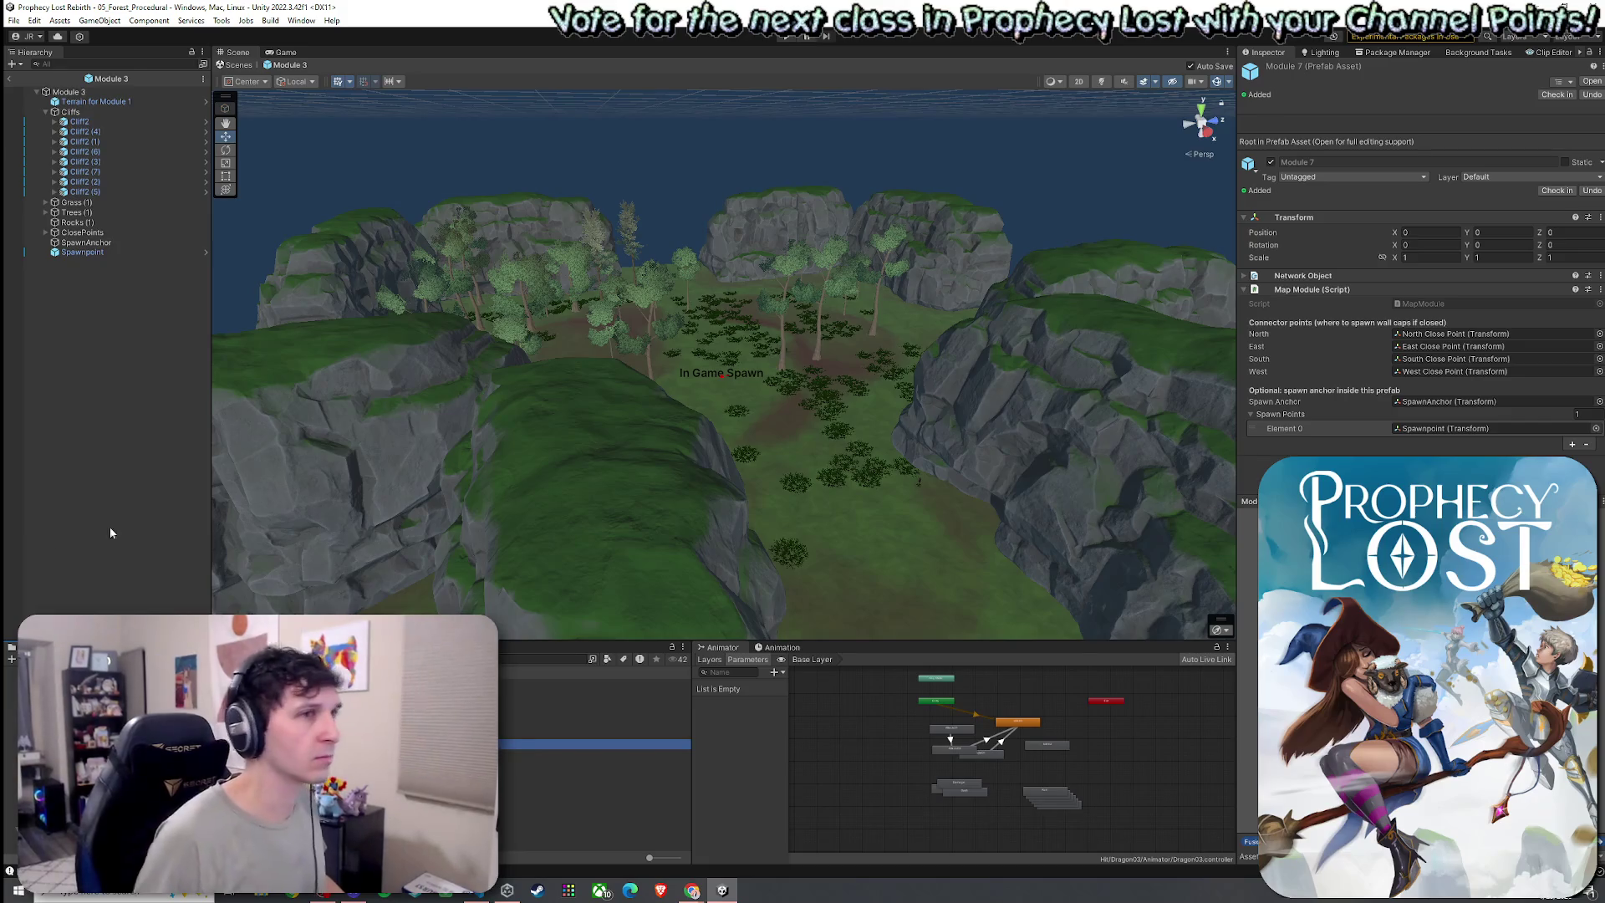
left_click(1101, 82)
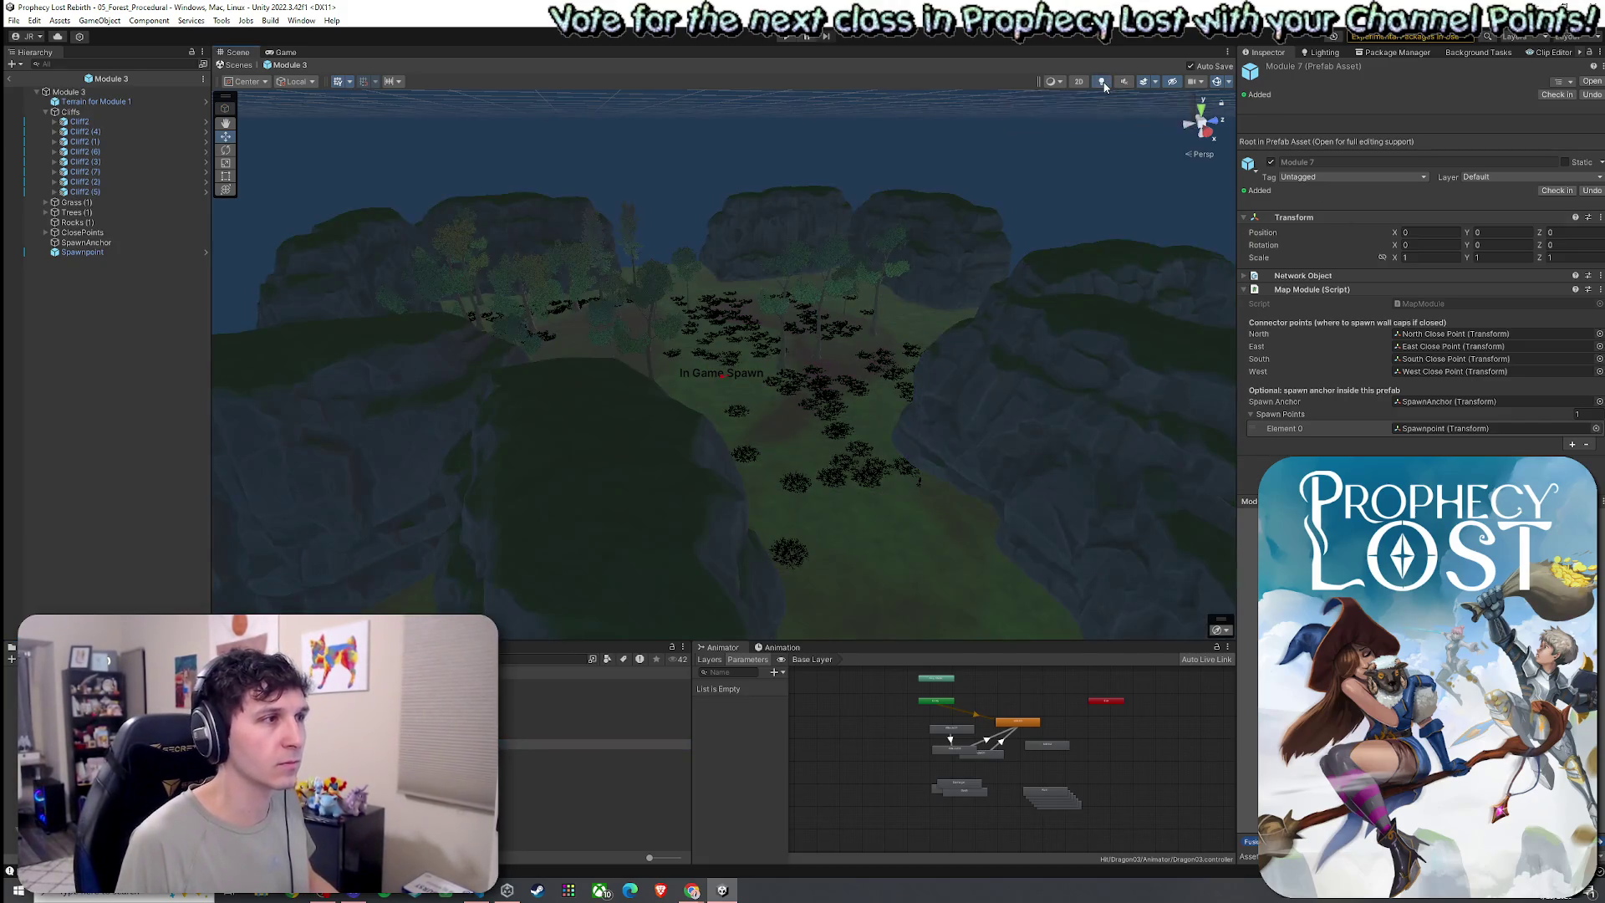
double_click(1101, 82)
left_click(1101, 82)
mouse_move(885, 251)
left_mouse_down()
mouse_move(831, 283)
mouse_move(816, 268)
left_mouse_up()
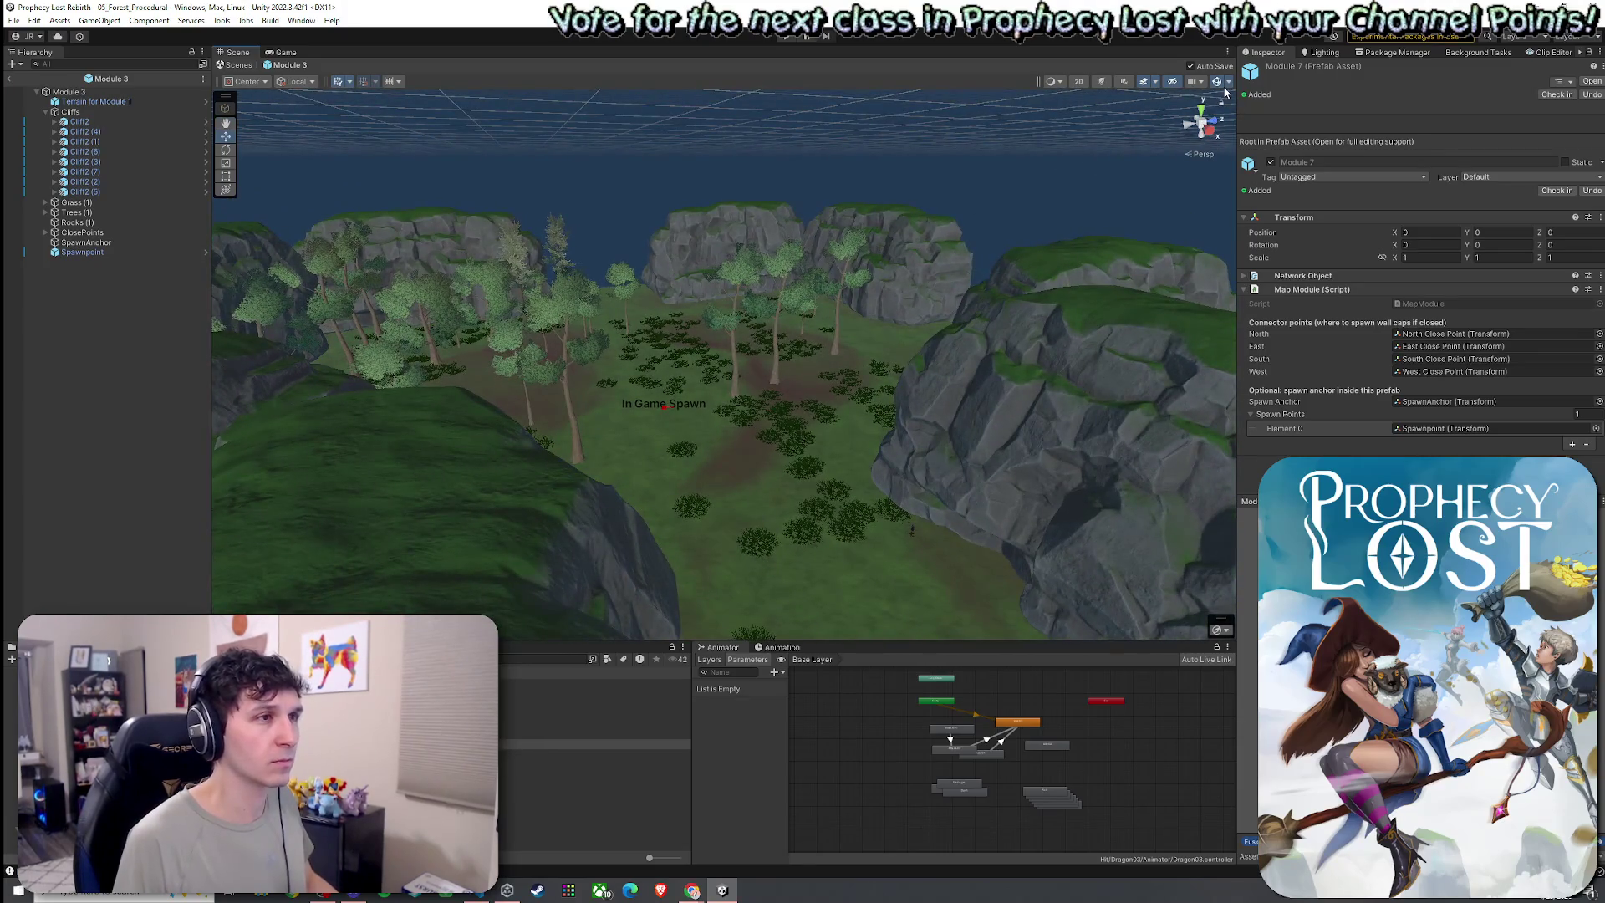
left_click(8, 78)
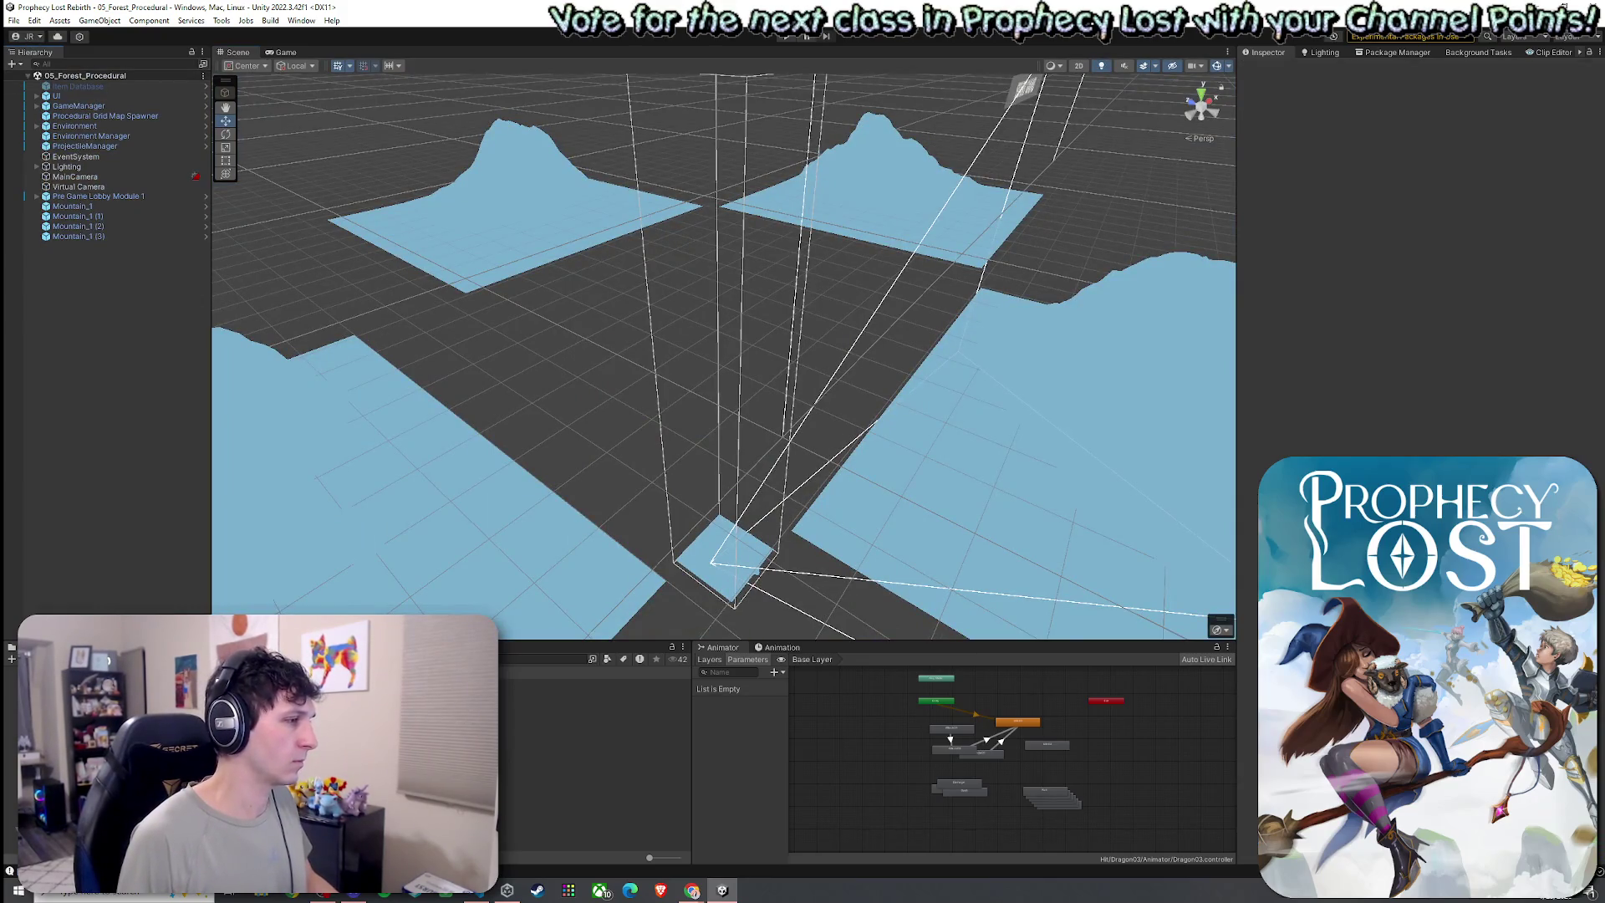
left_click(205, 195)
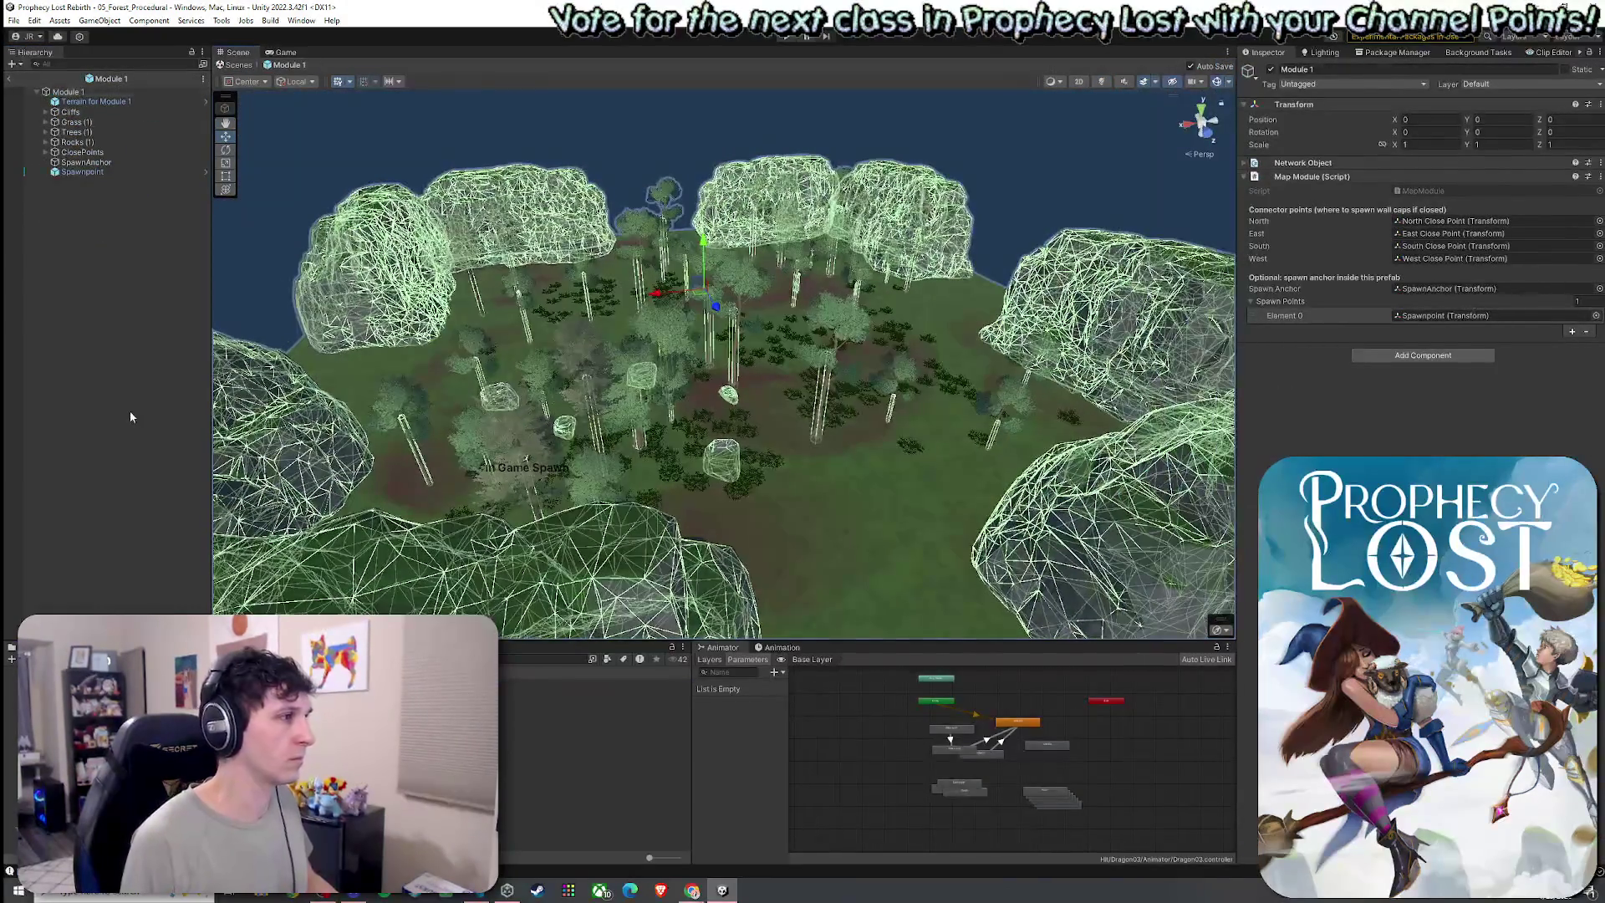
left_click(131, 416)
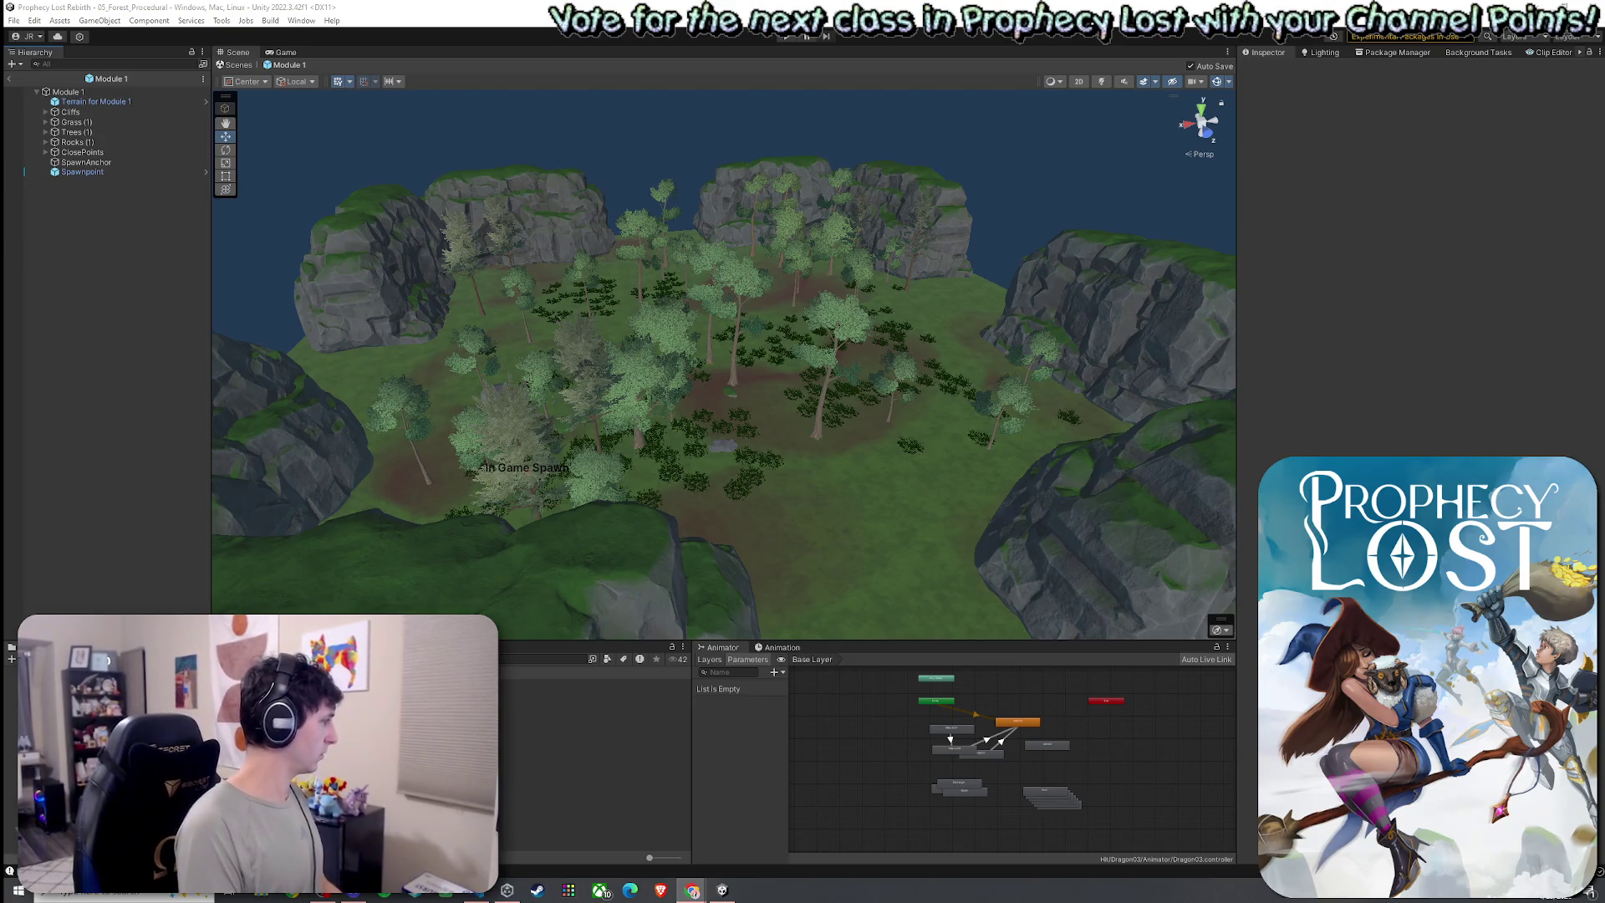
right_click(476, 892)
key("Escape")
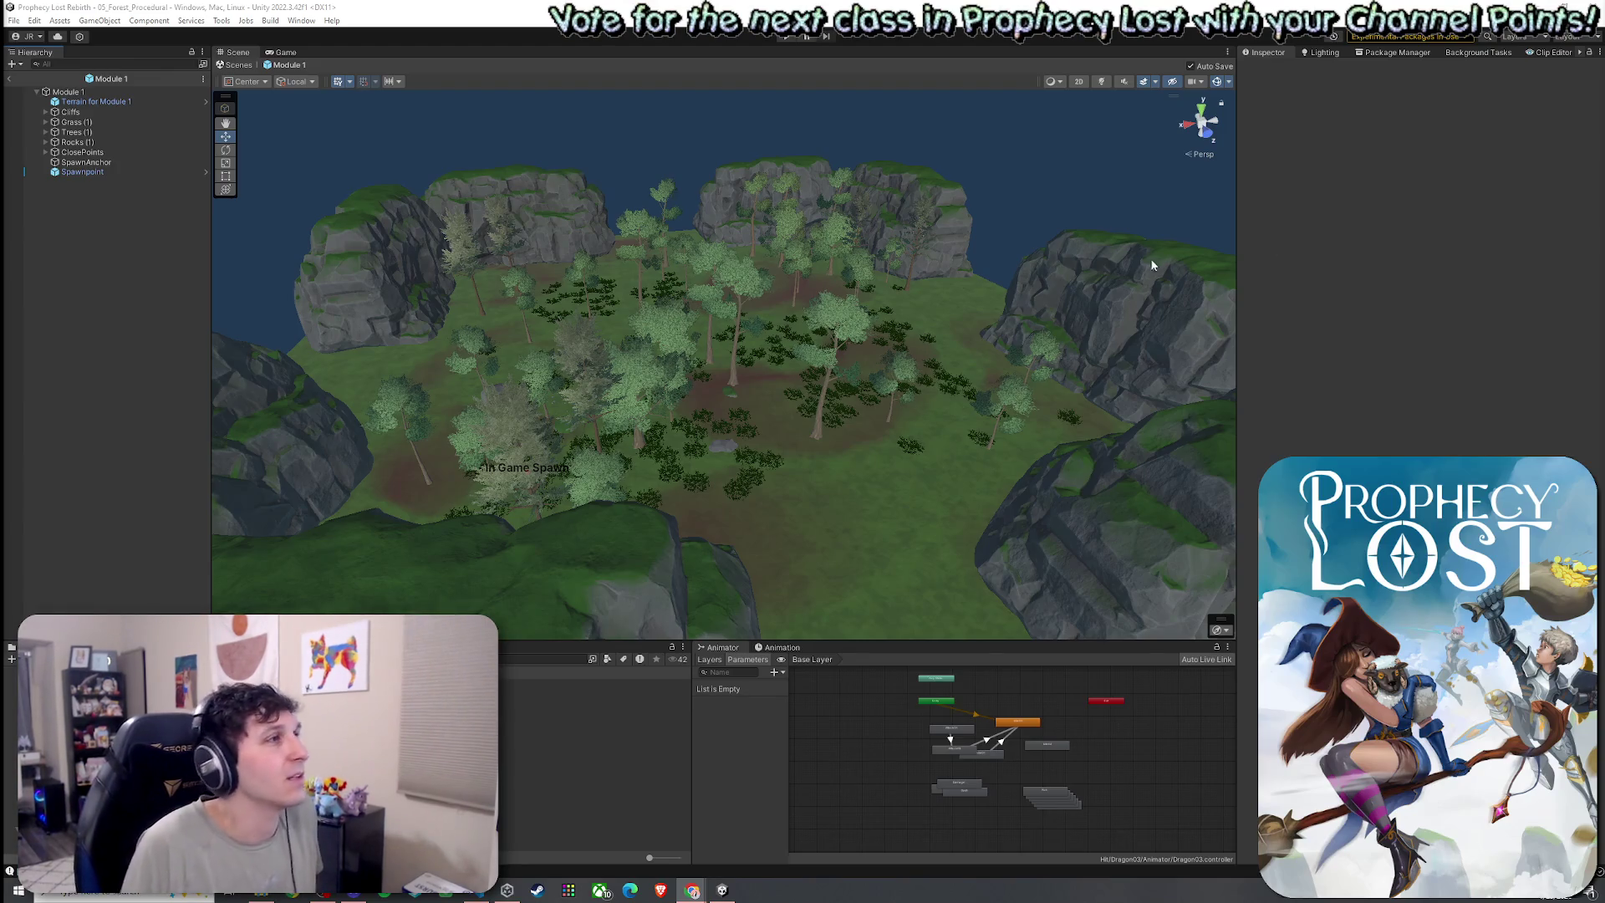
left_click(11, 82)
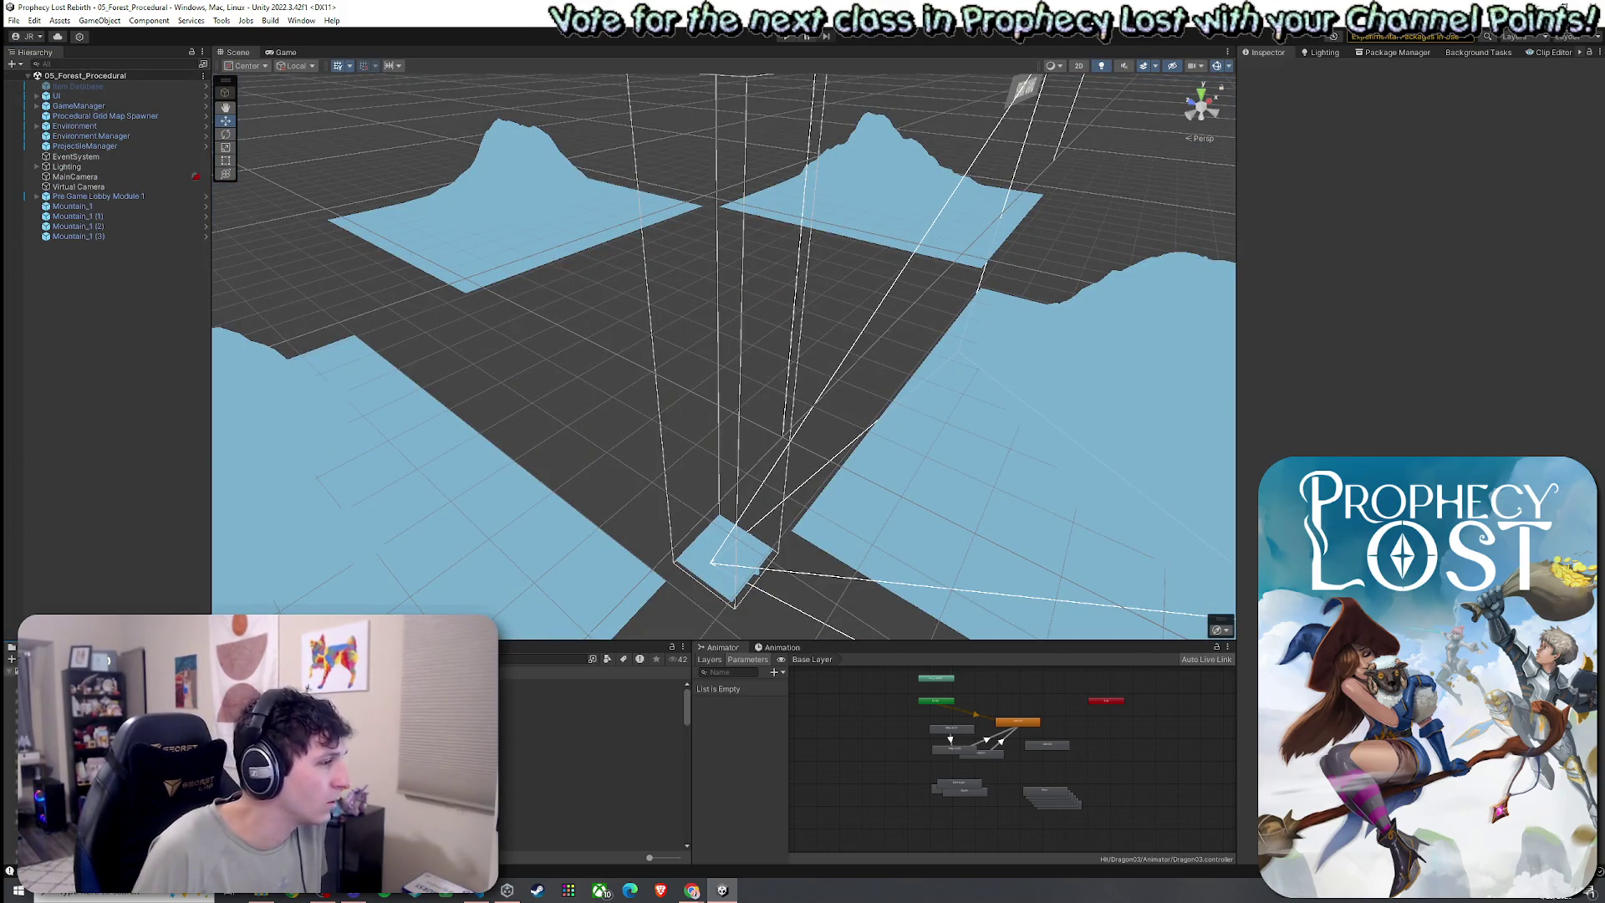
Save the forest procedural scene and select 00_BootStrap in the Project Scenes folder
left_click(221, 20)
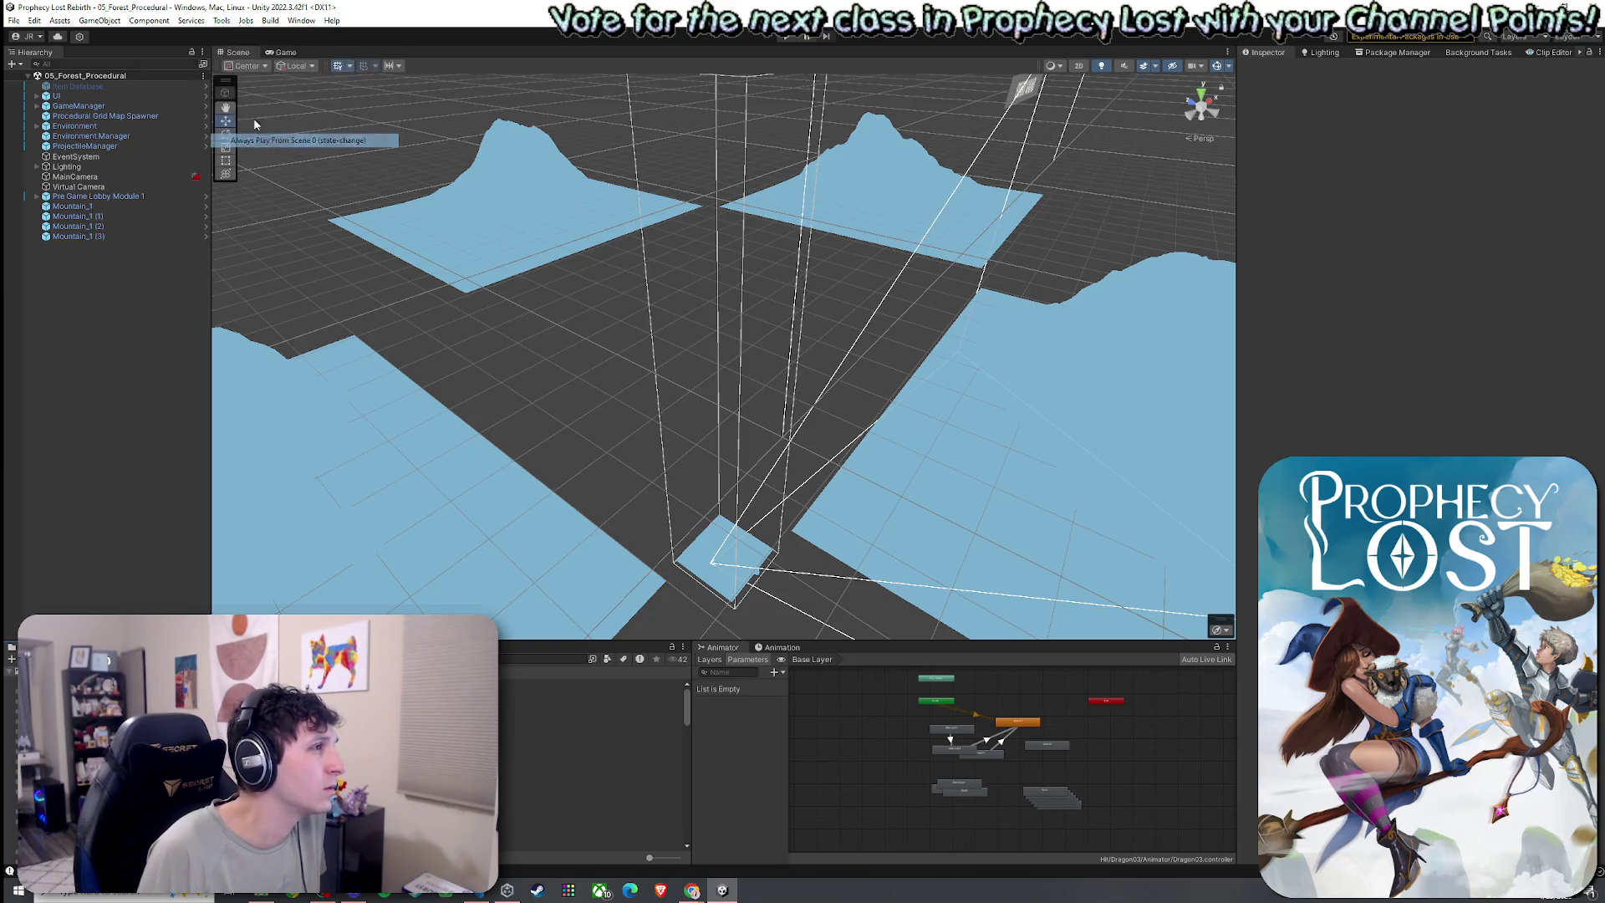
left_click(13, 20)
left_click(44, 80)
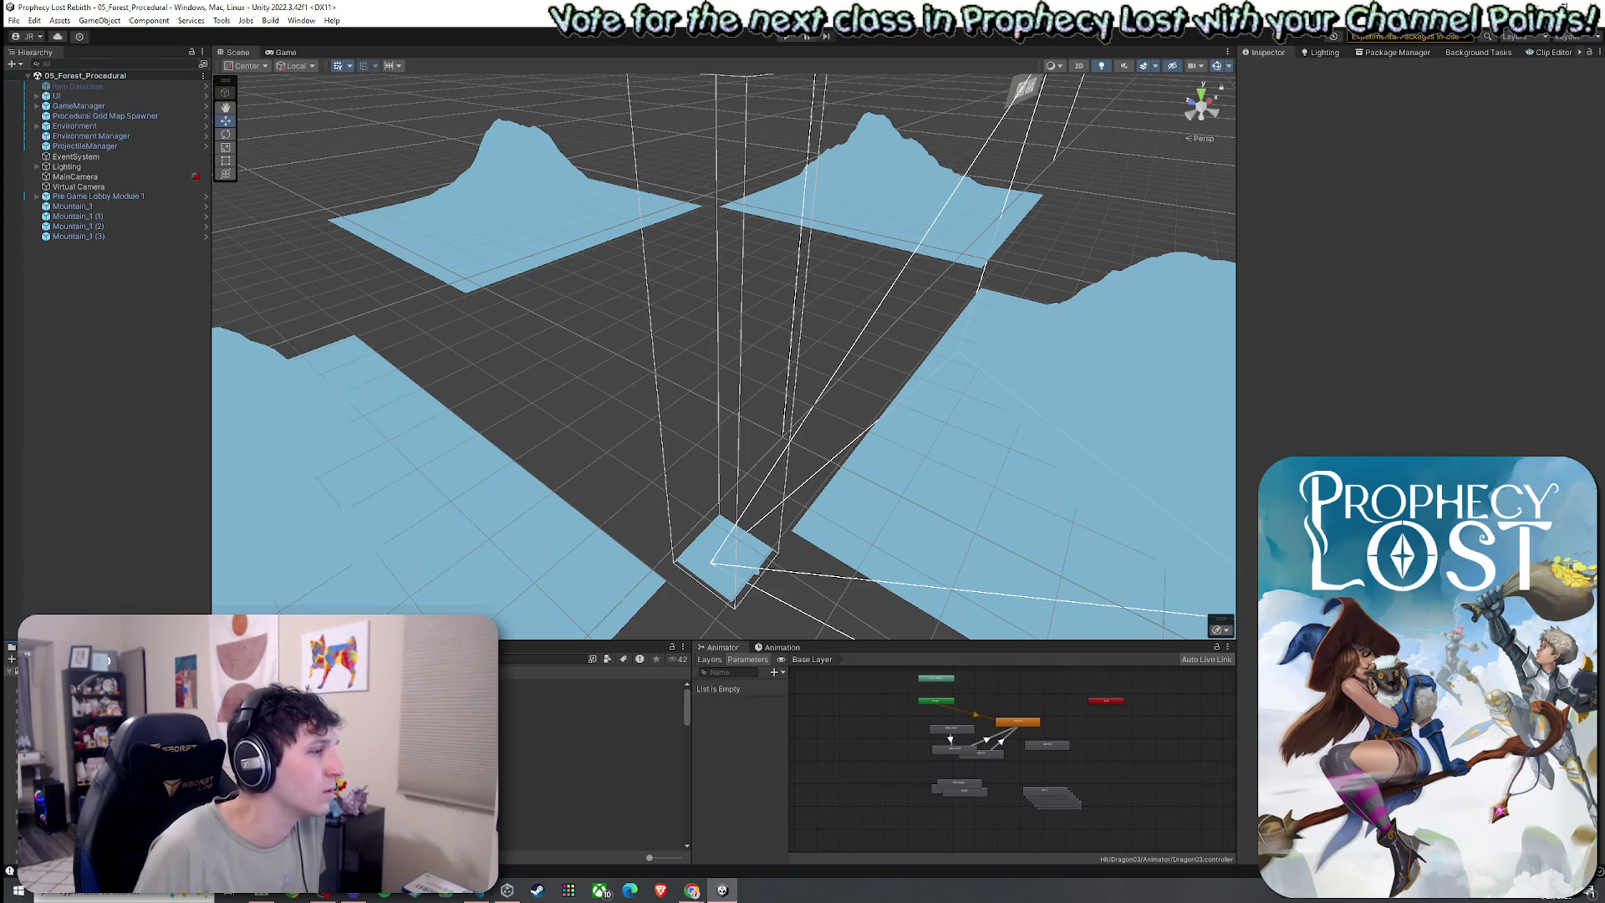
scroll(593, 761, "down", 3)
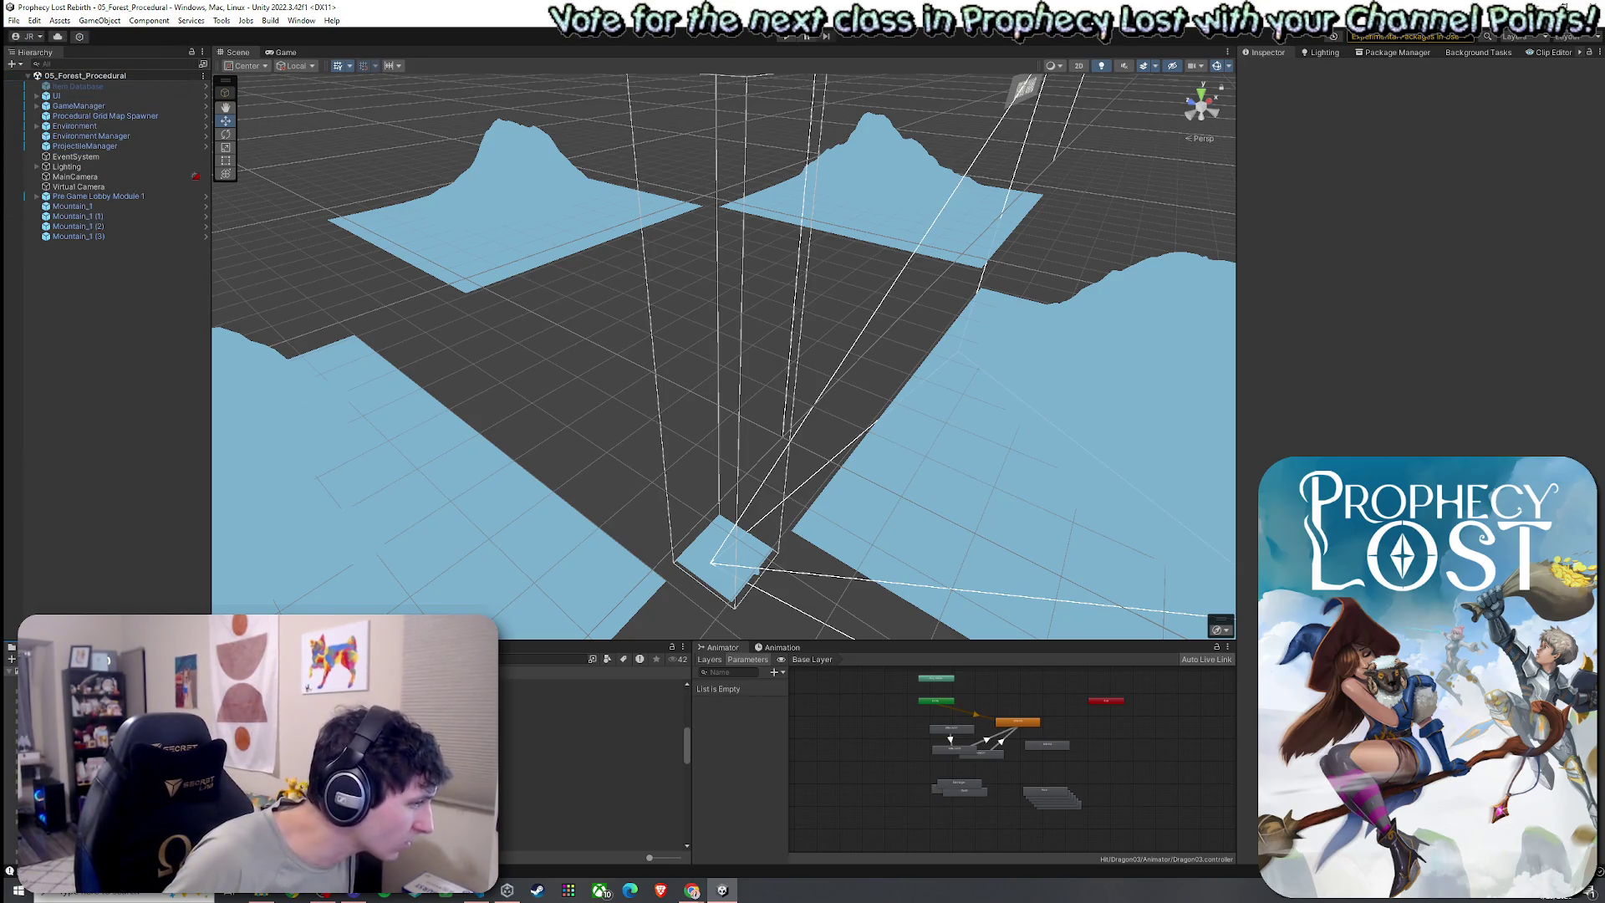
left_click(535, 778)
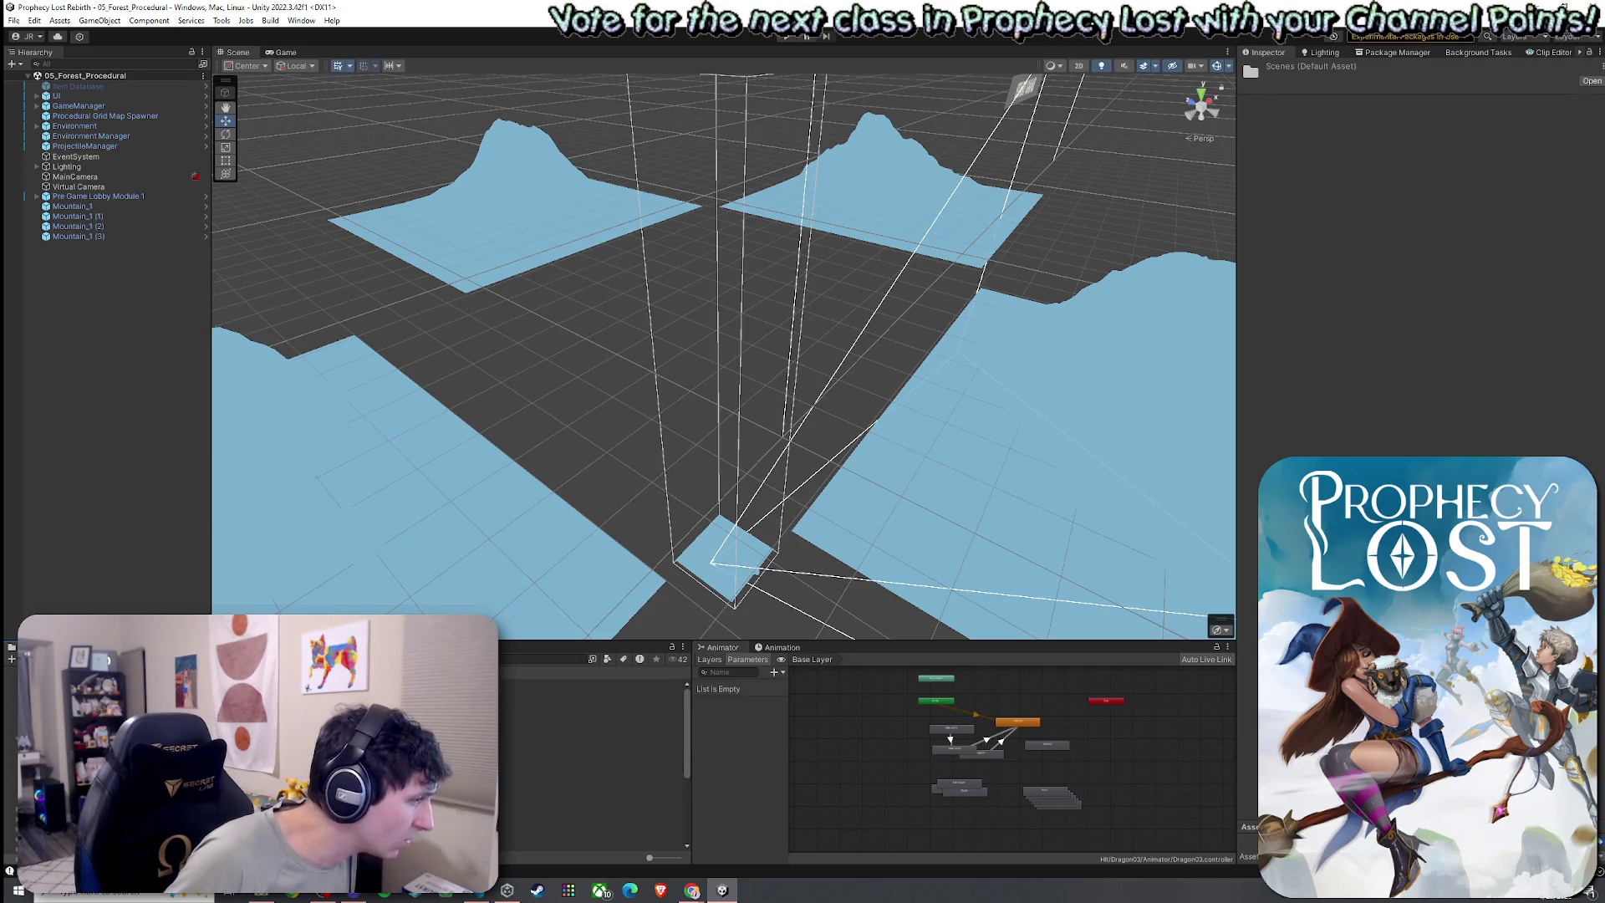
left_click(585, 753)
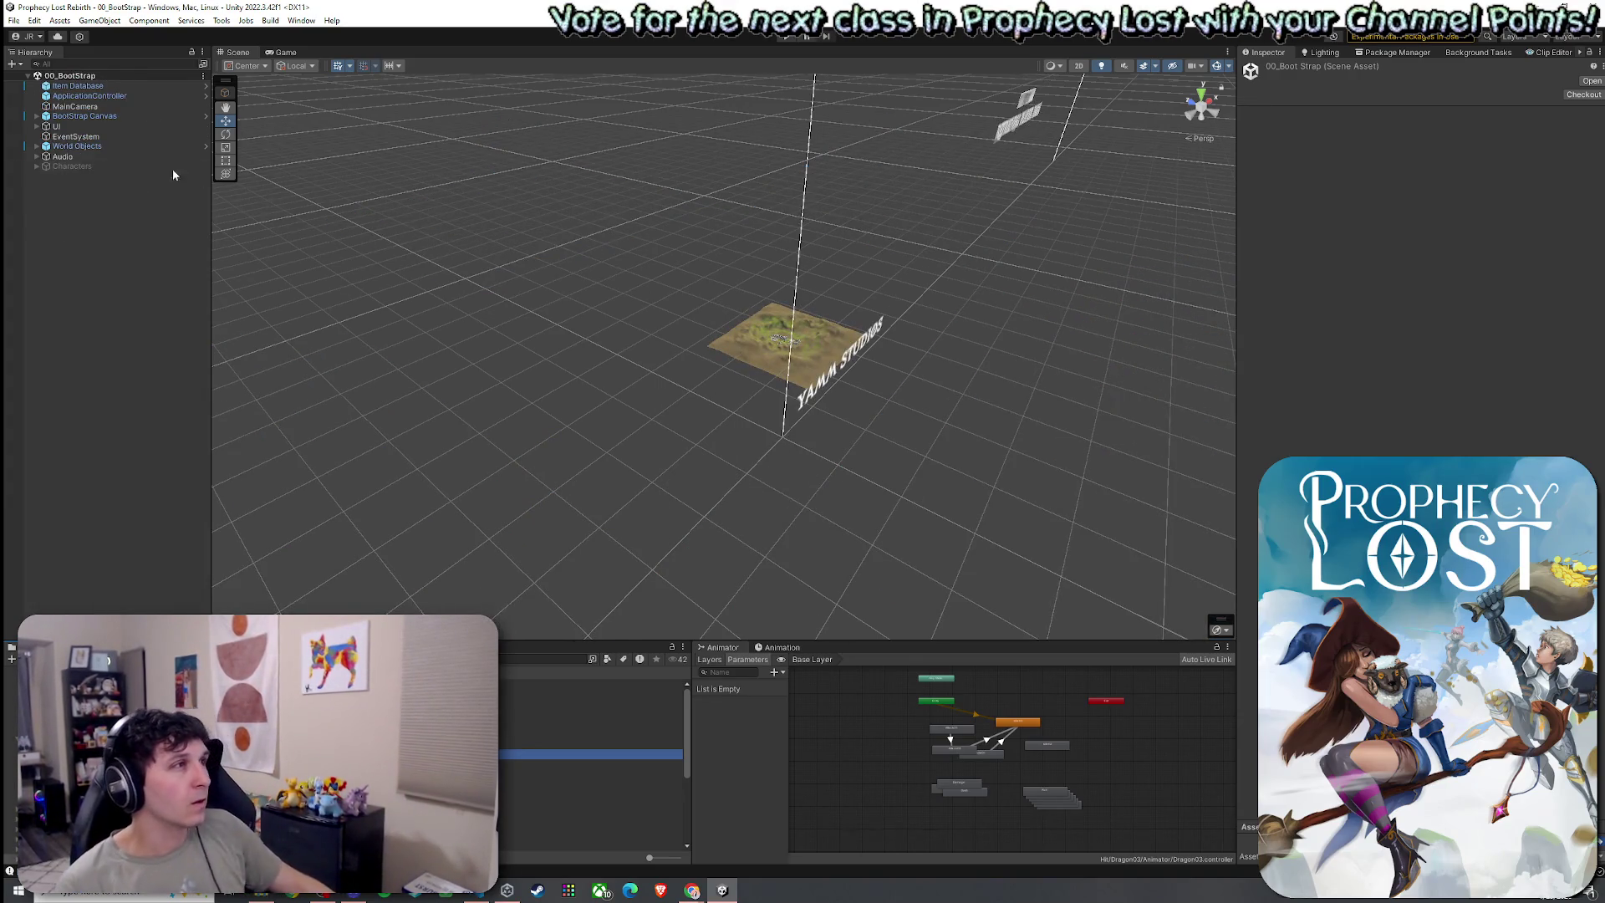
Open 00_BootStrap, switch to the Game view, save the scene and enter Play mode
double_click(98, 125)
left_click(284, 52)
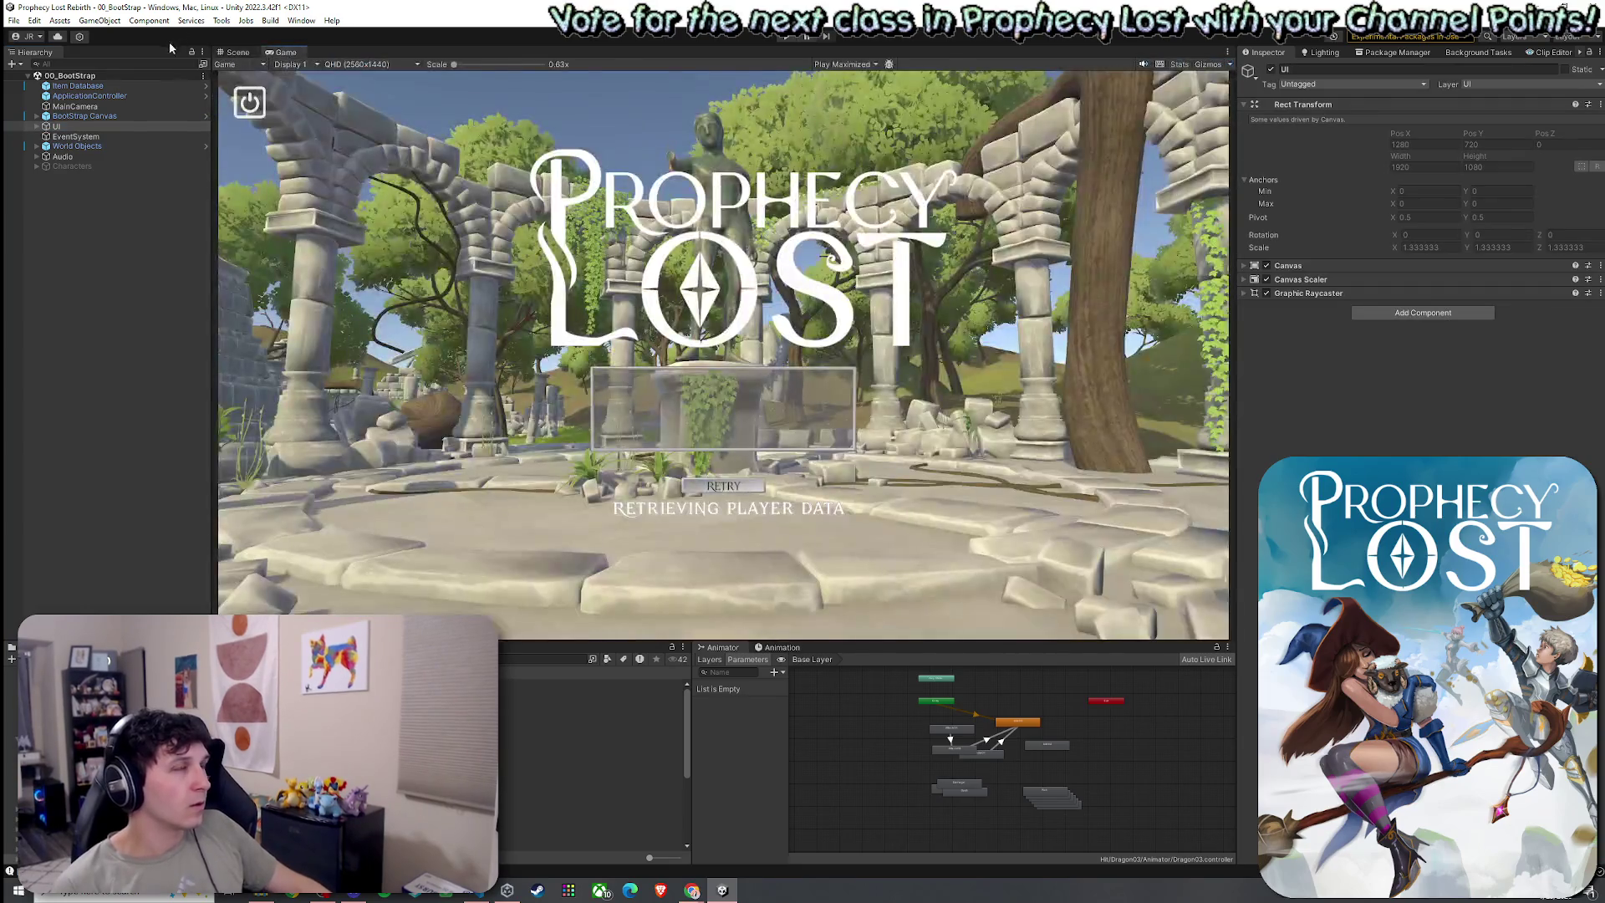
left_click(14, 20)
left_click(49, 79)
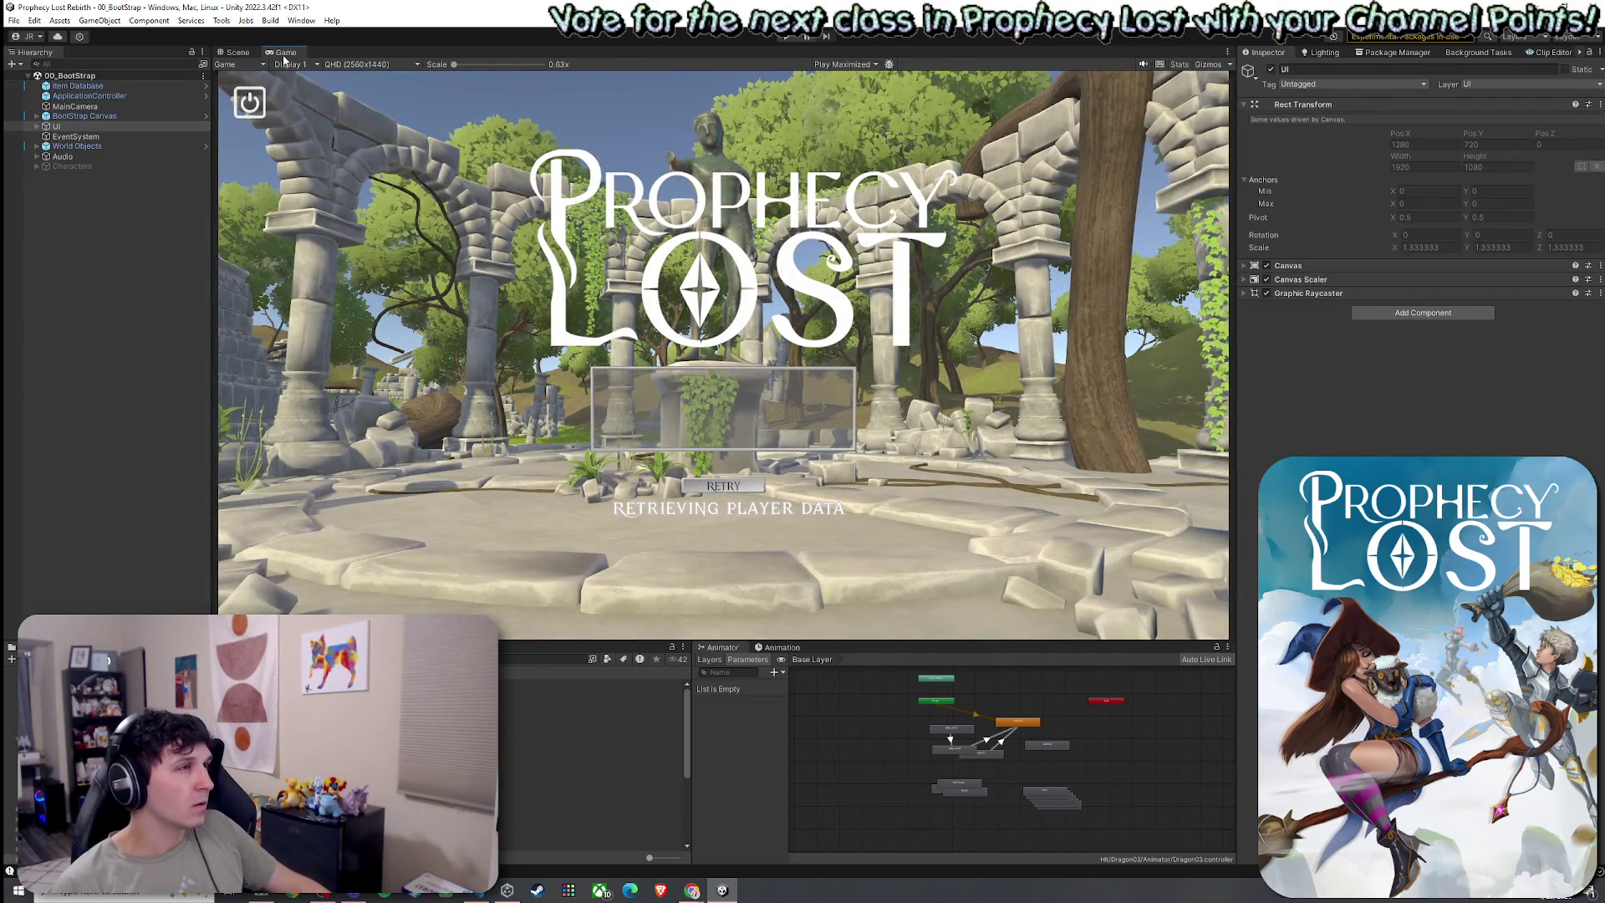
key("ctrl+p")
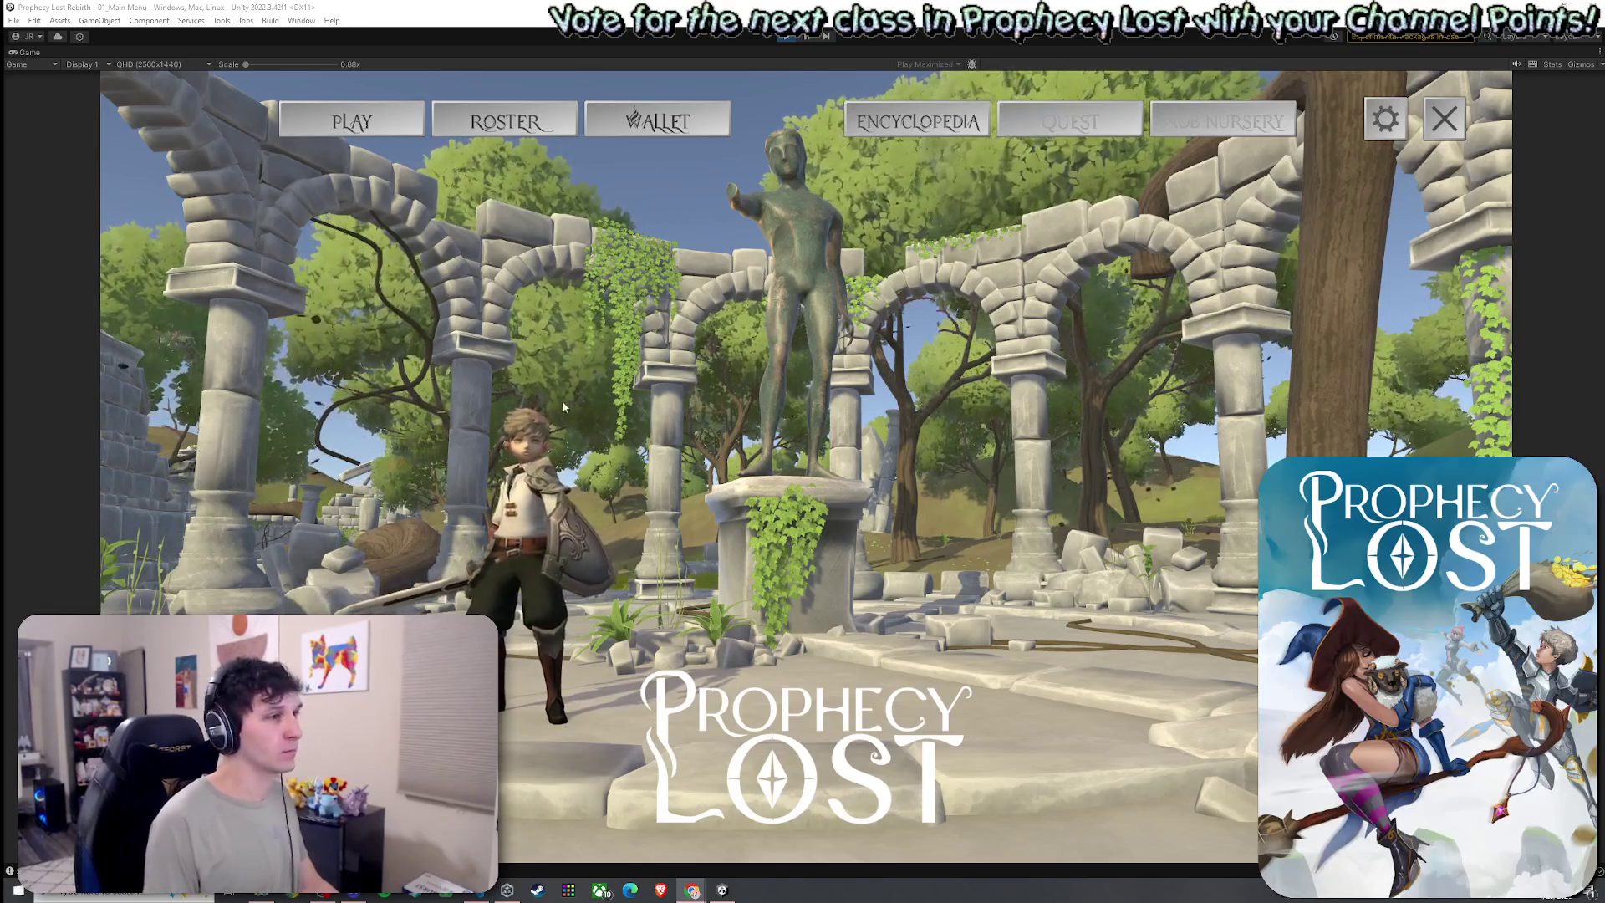
Preview Witch and Ranger in the Roster, choose Warrior, then open the World Map
left_click(504, 121)
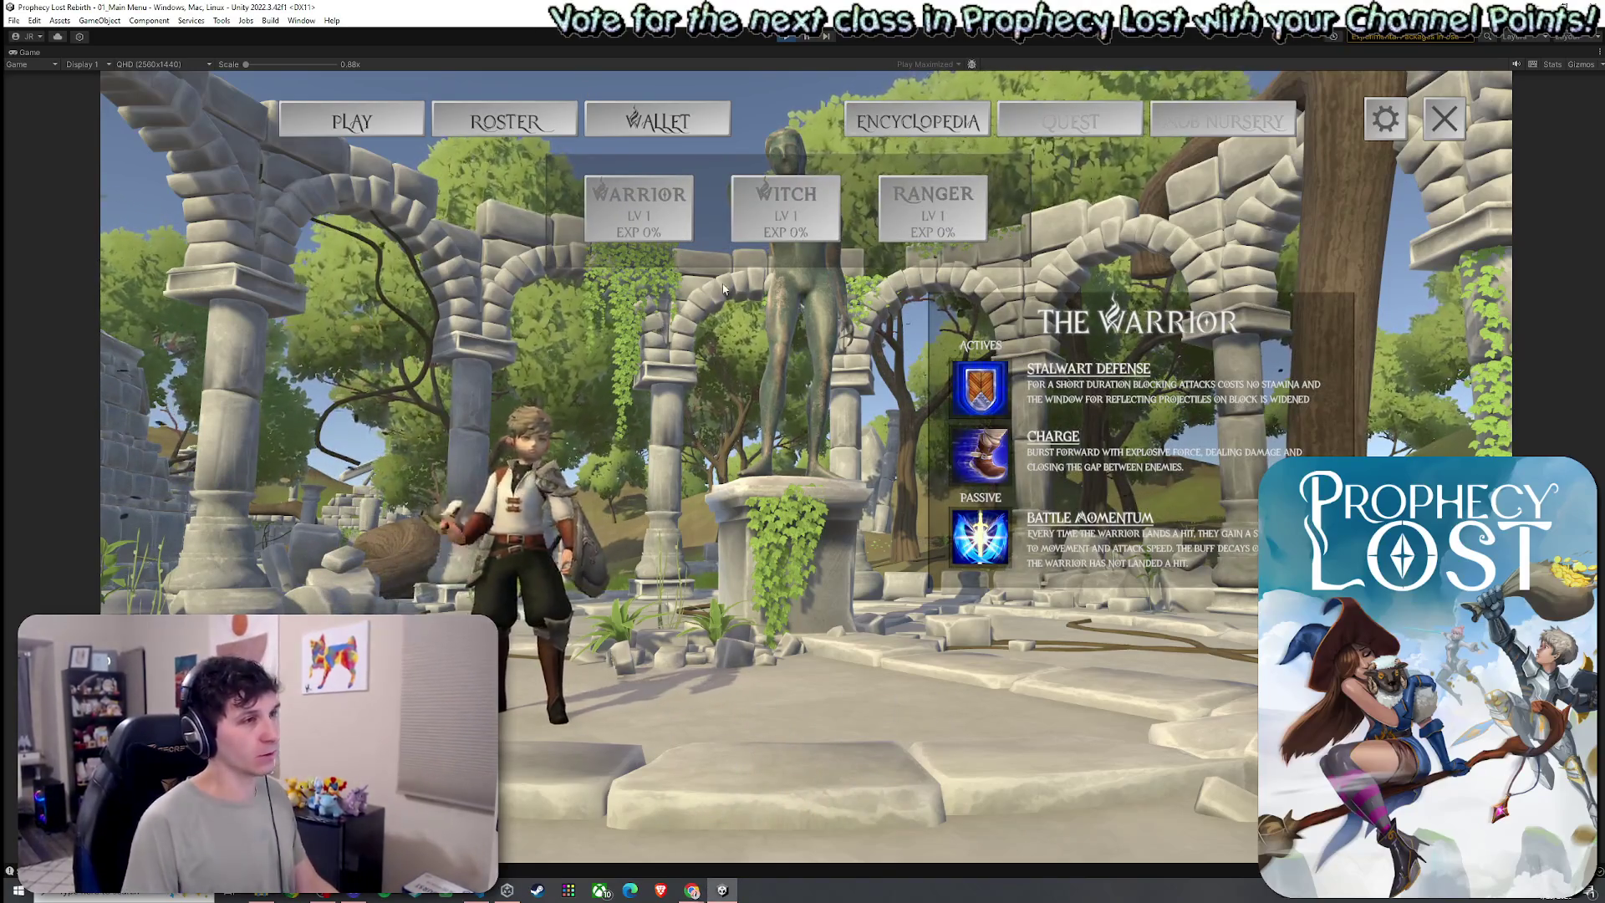
left_click(786, 213)
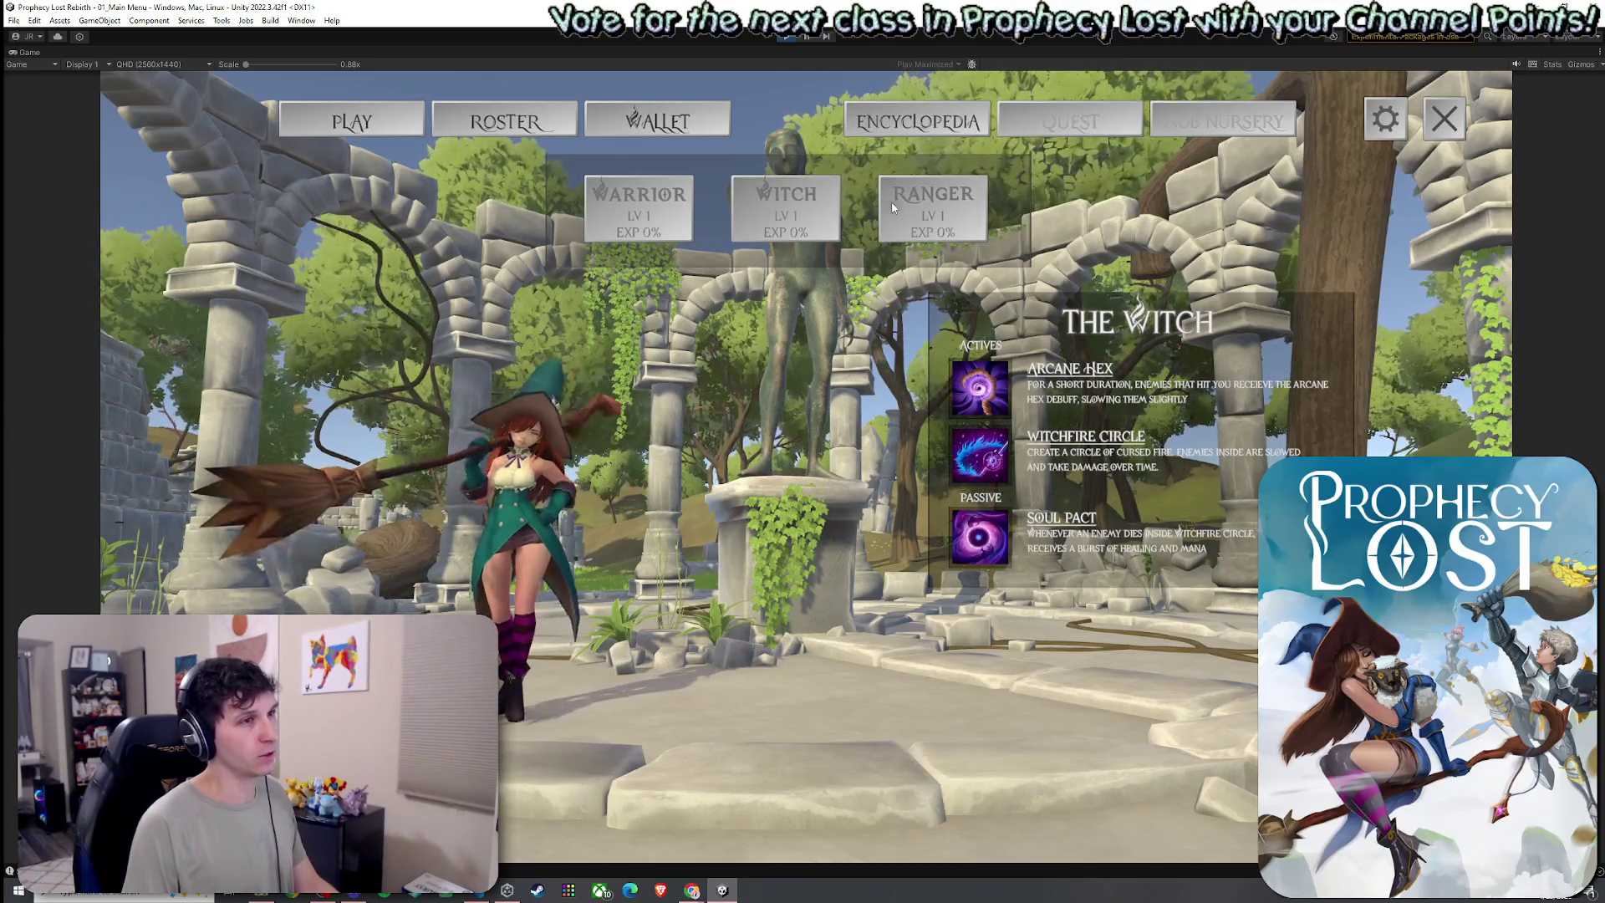
left_click(932, 213)
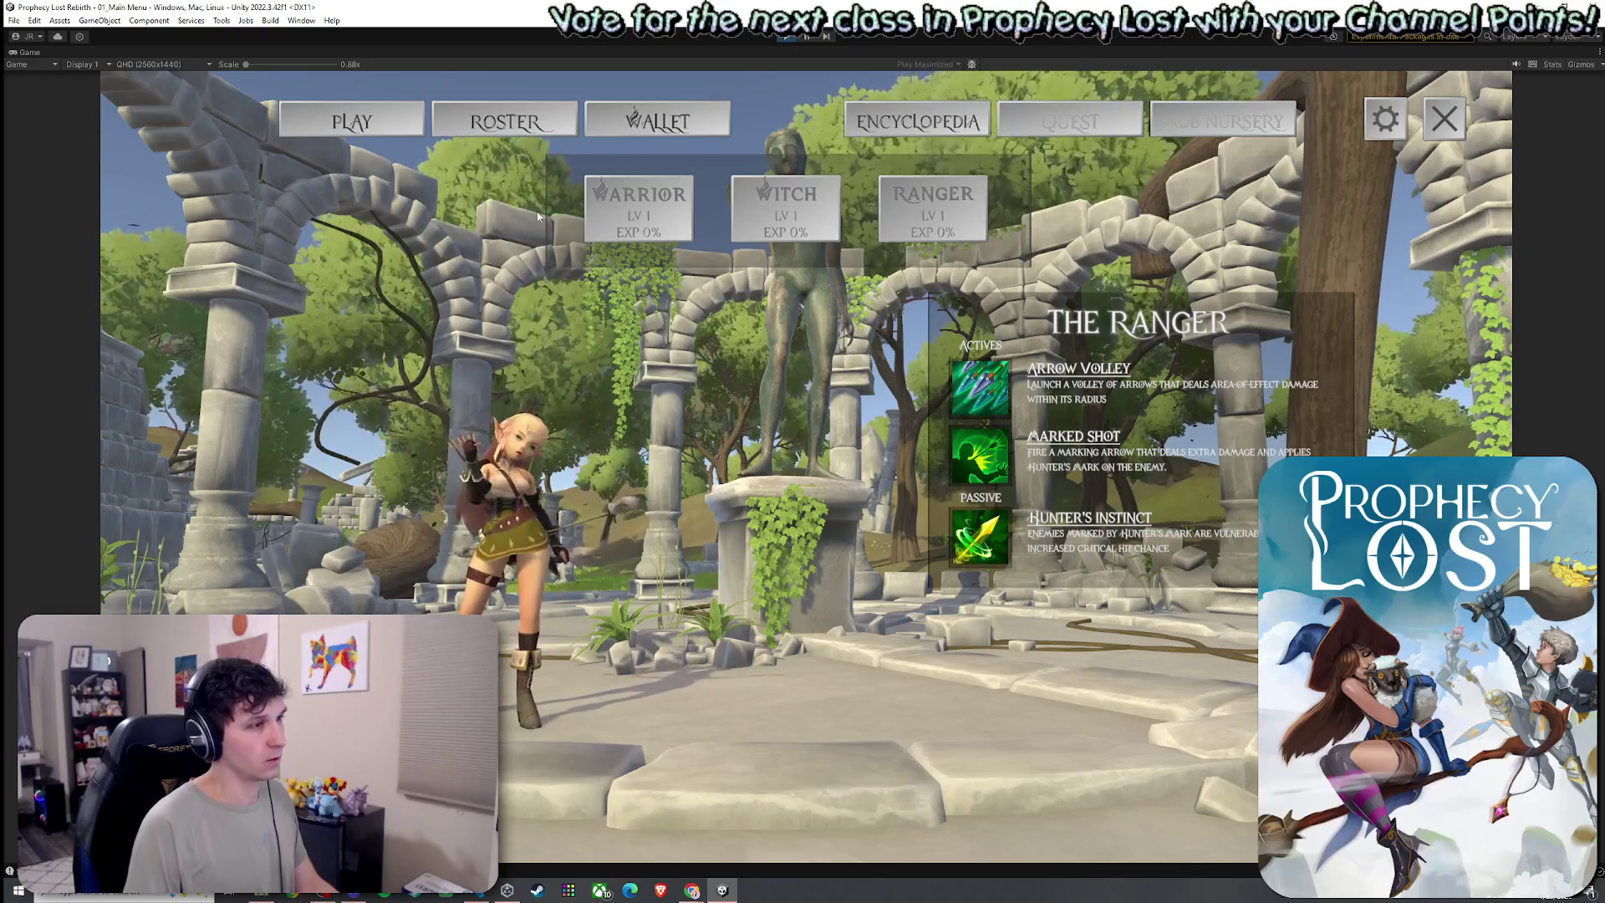
left_click(652, 235)
left_click(978, 531)
left_click(848, 470)
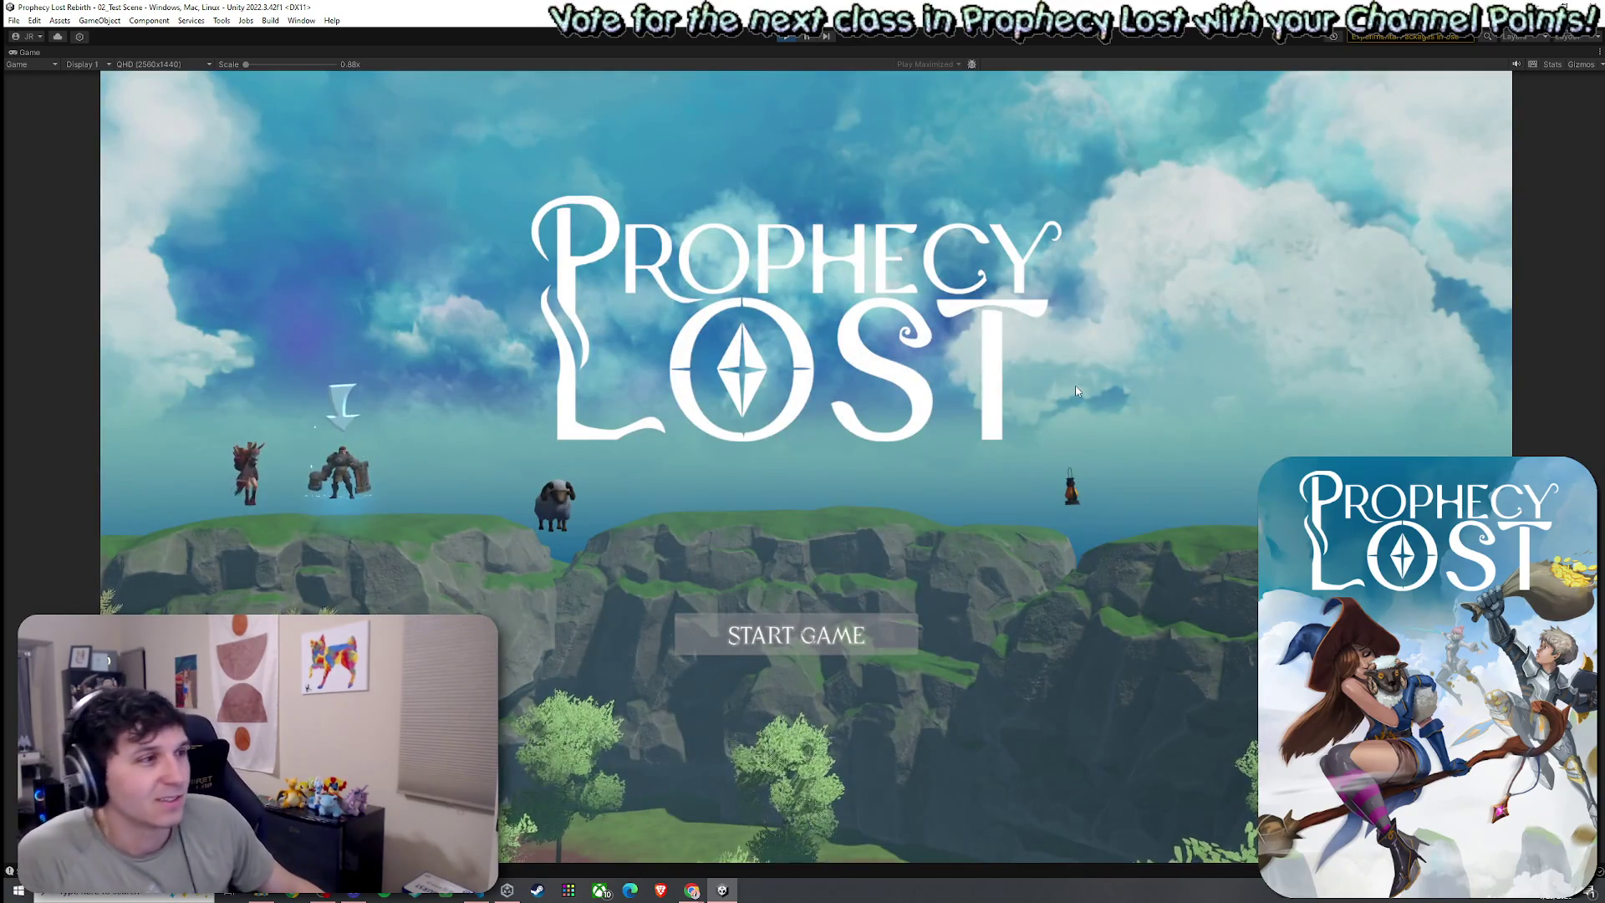
Start the game on the test map, stop Play mode, and save the modified scene
left_click(836, 635)
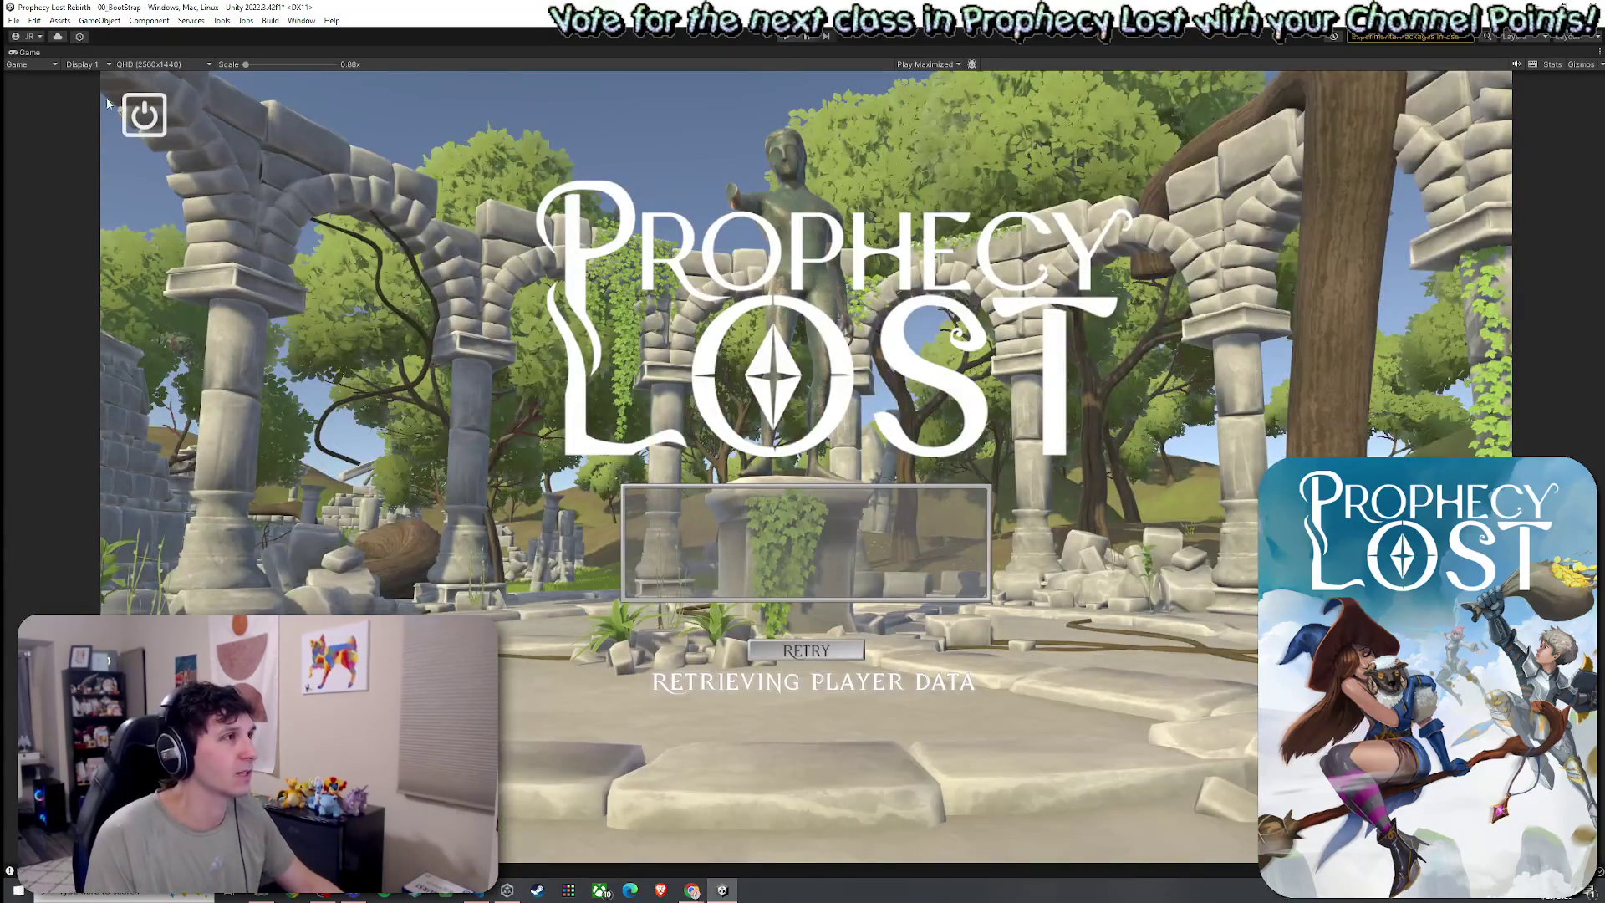
key("ctrl+p")
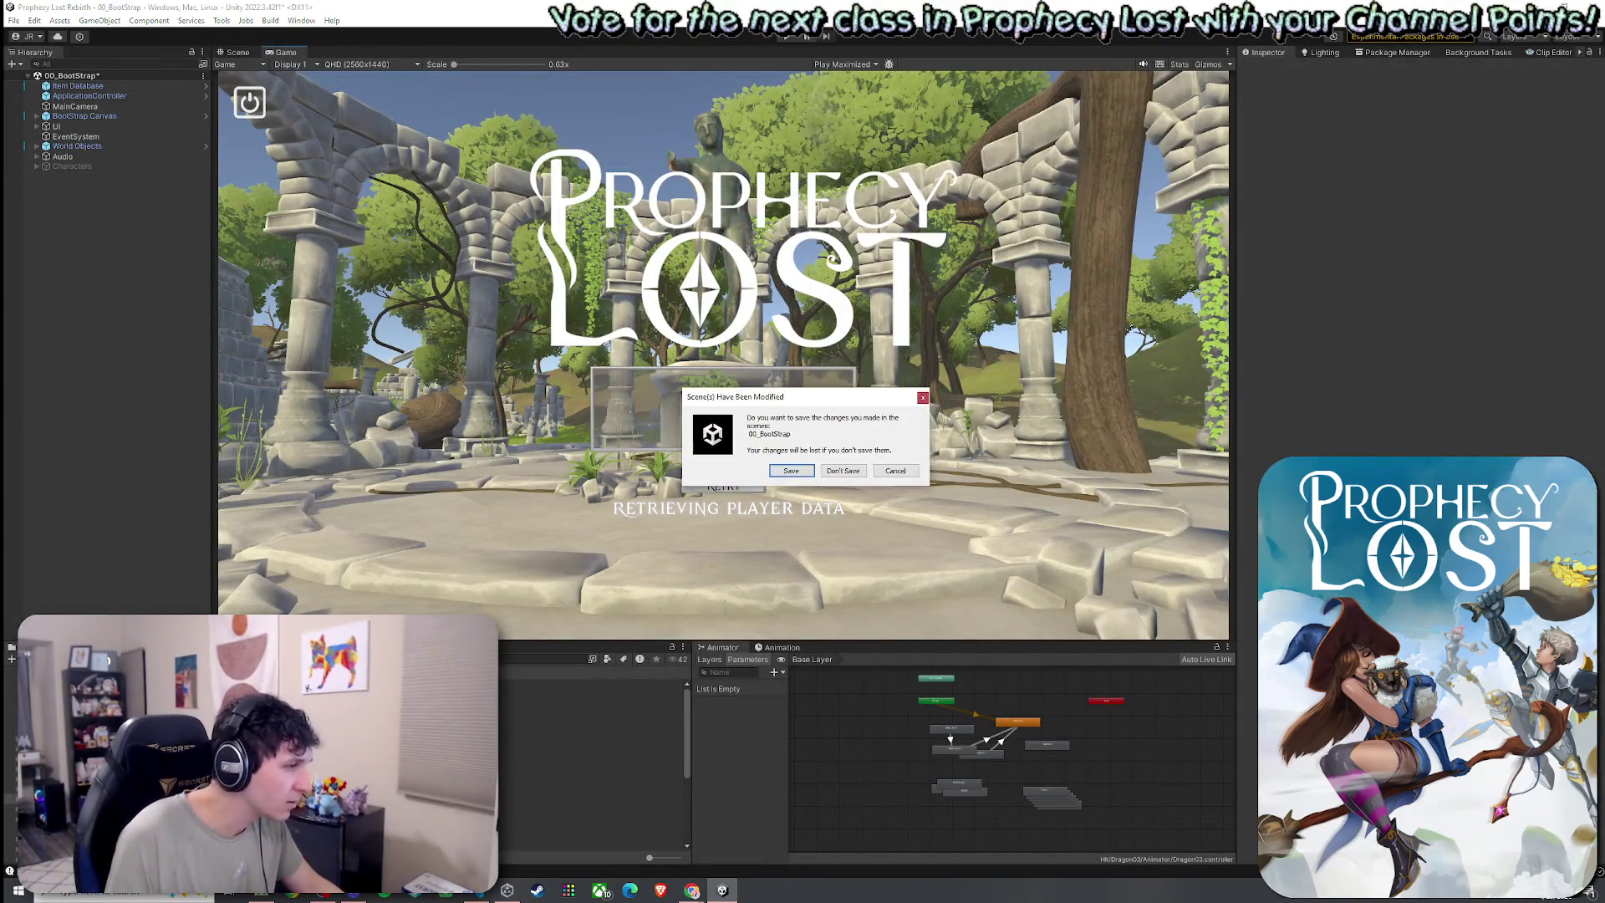
left_click(790, 471)
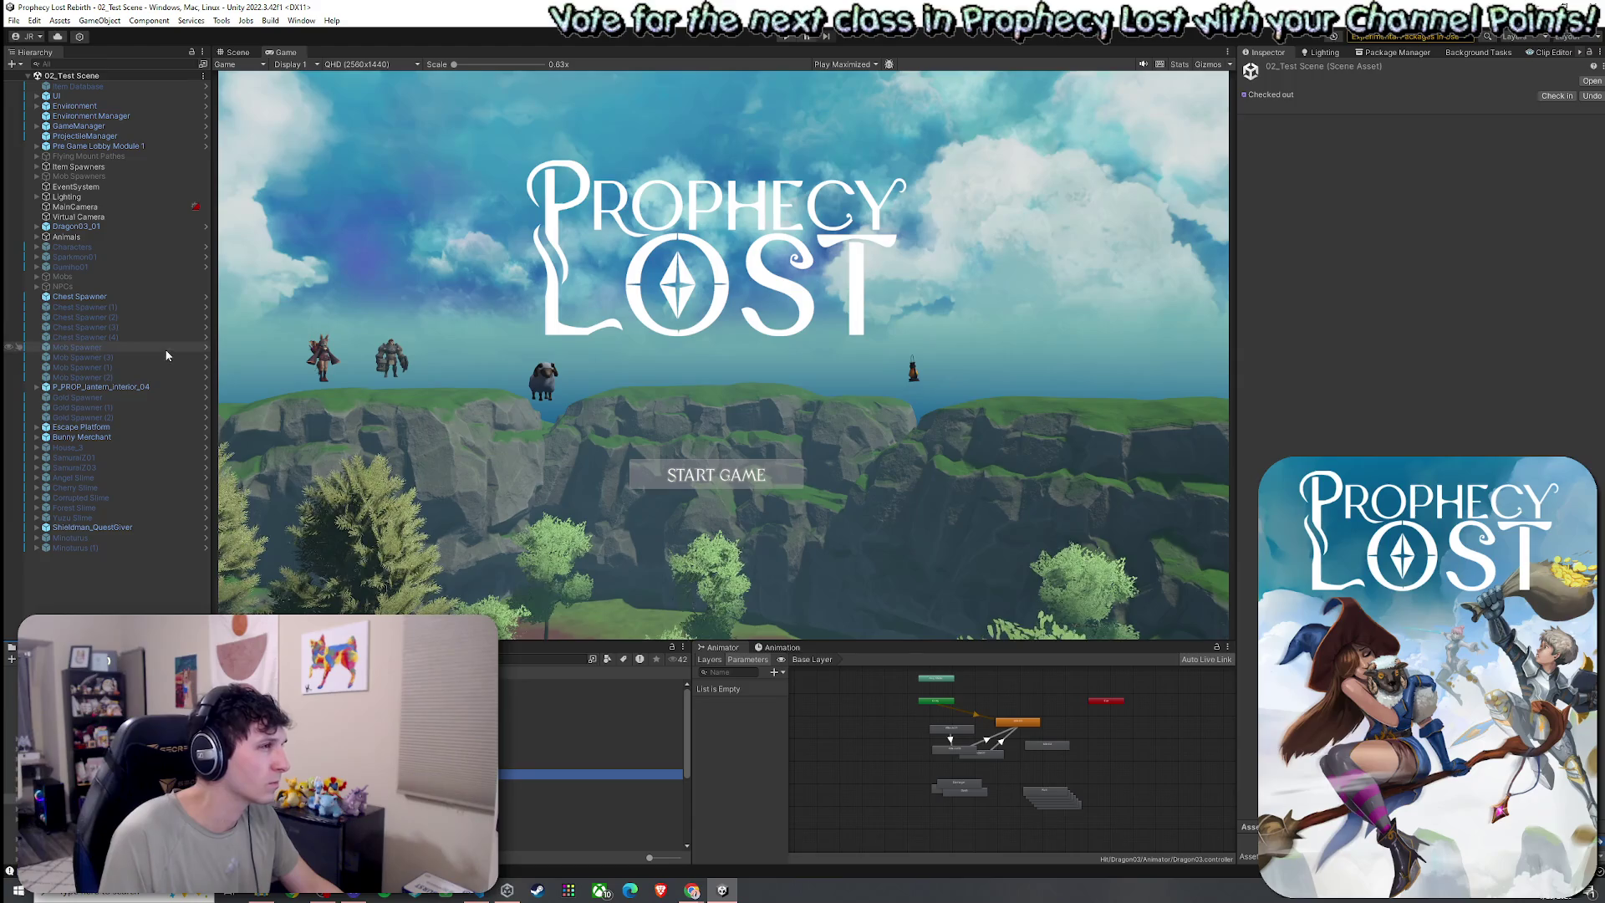
Unpack the Pre Game Lobby Module 1 prefab completely
right_click(107, 146)
mouse_move(177, 313)
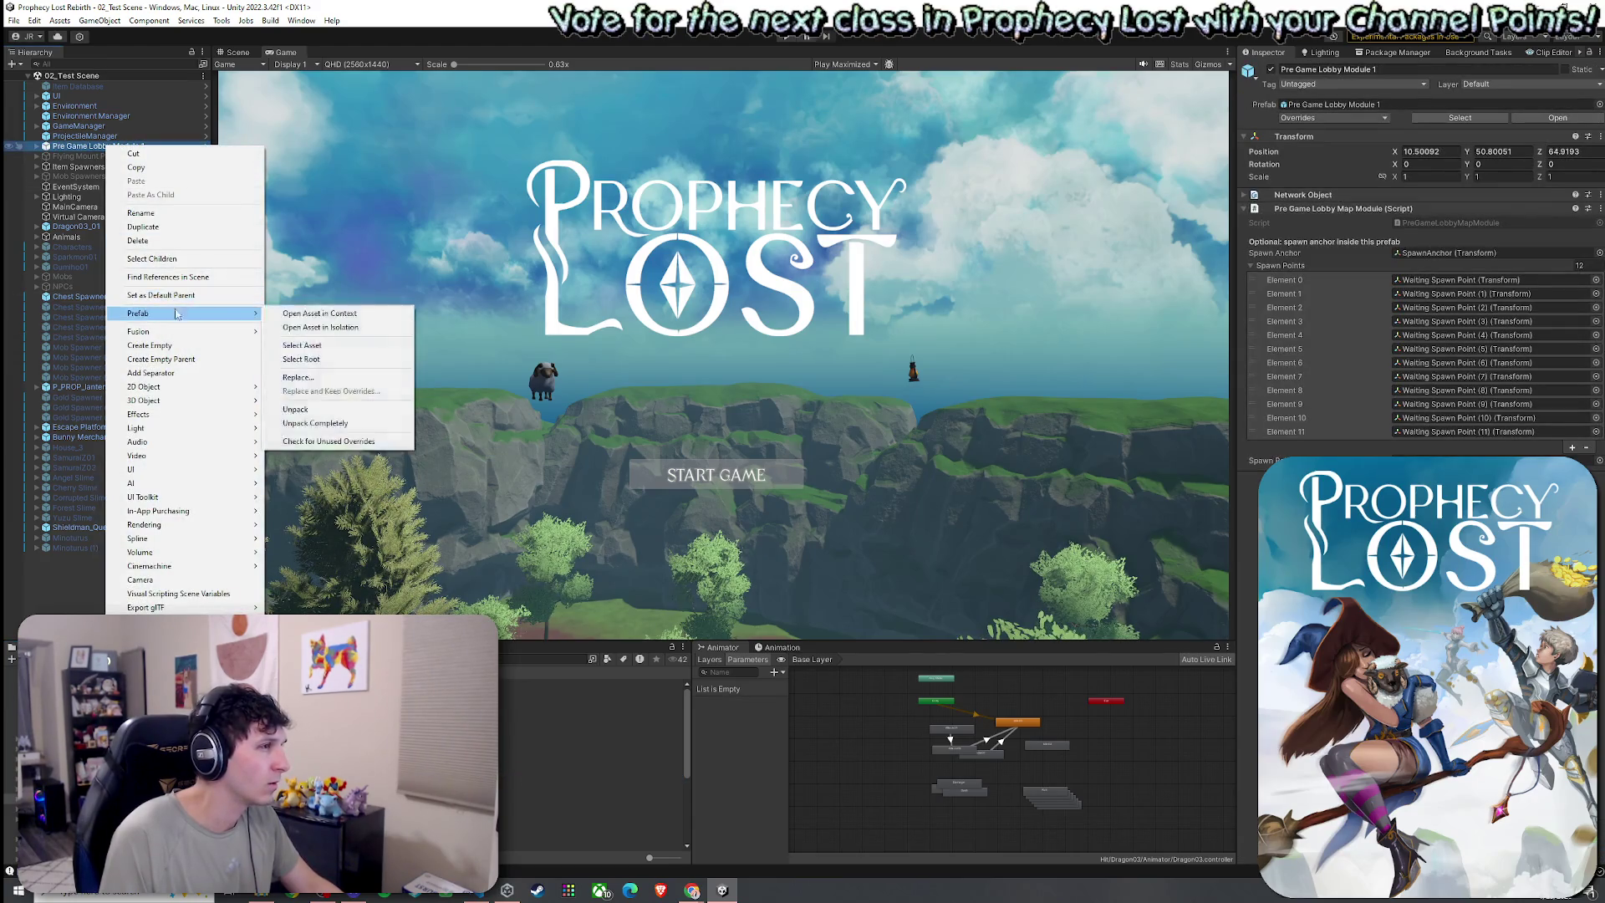
left_click(326, 424)
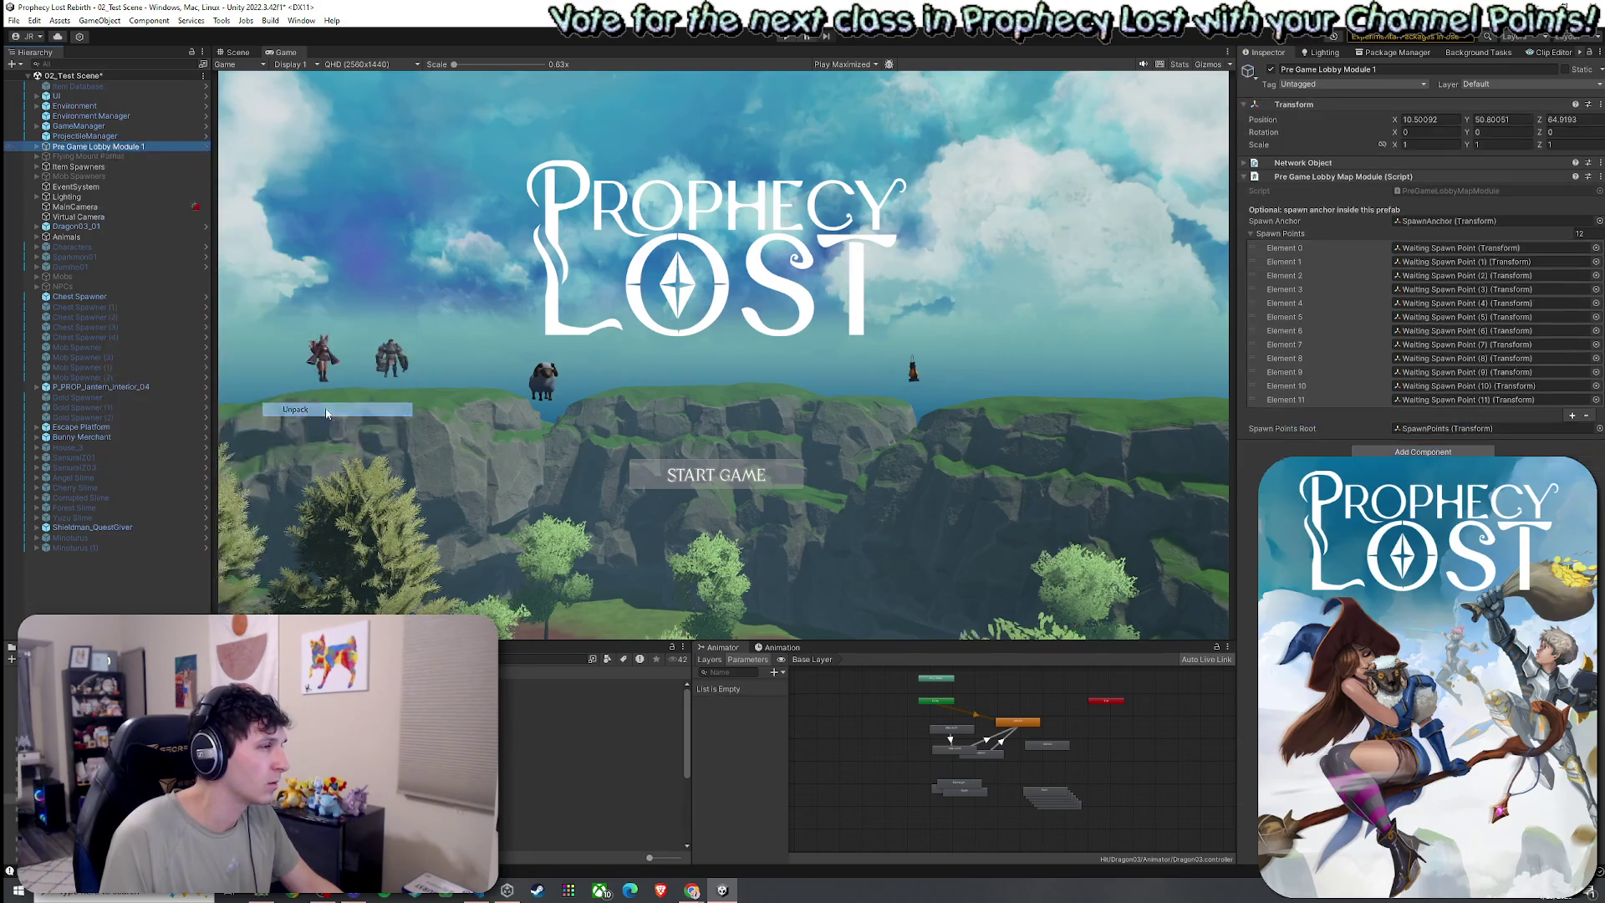
Move its children Grass through SpawnPoints to the scene root and delete the empty parent
left_click(37, 146)
left_click(84, 157)
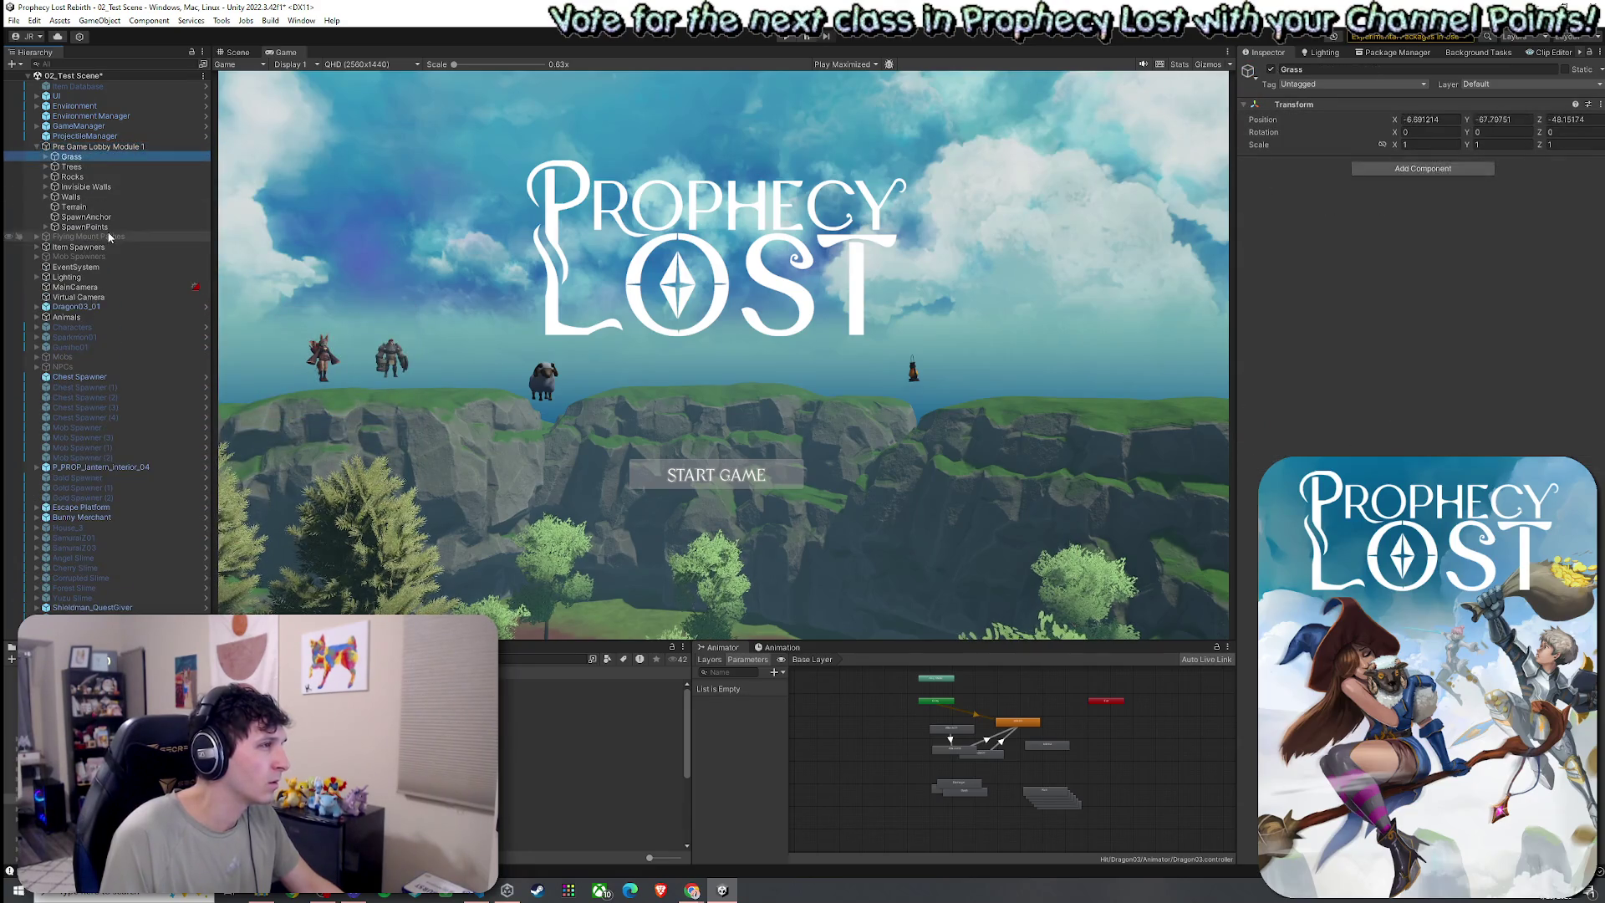
left_click(79, 227, "shift")
left_click_drag(82, 154, 77, 142)
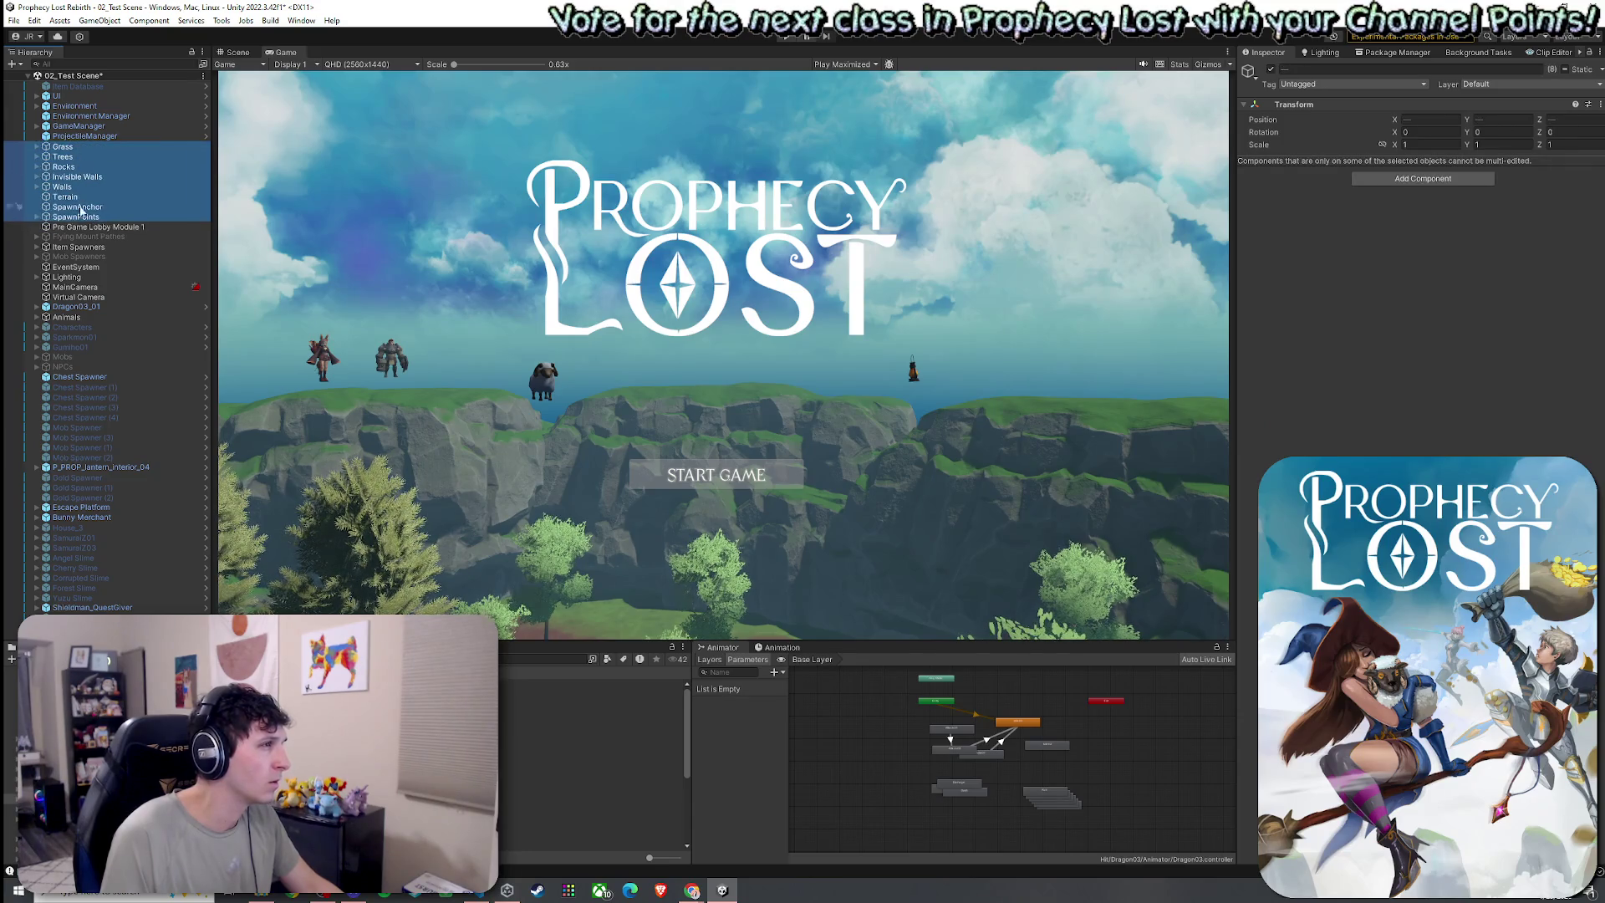
left_click(92, 226)
key("Delete")
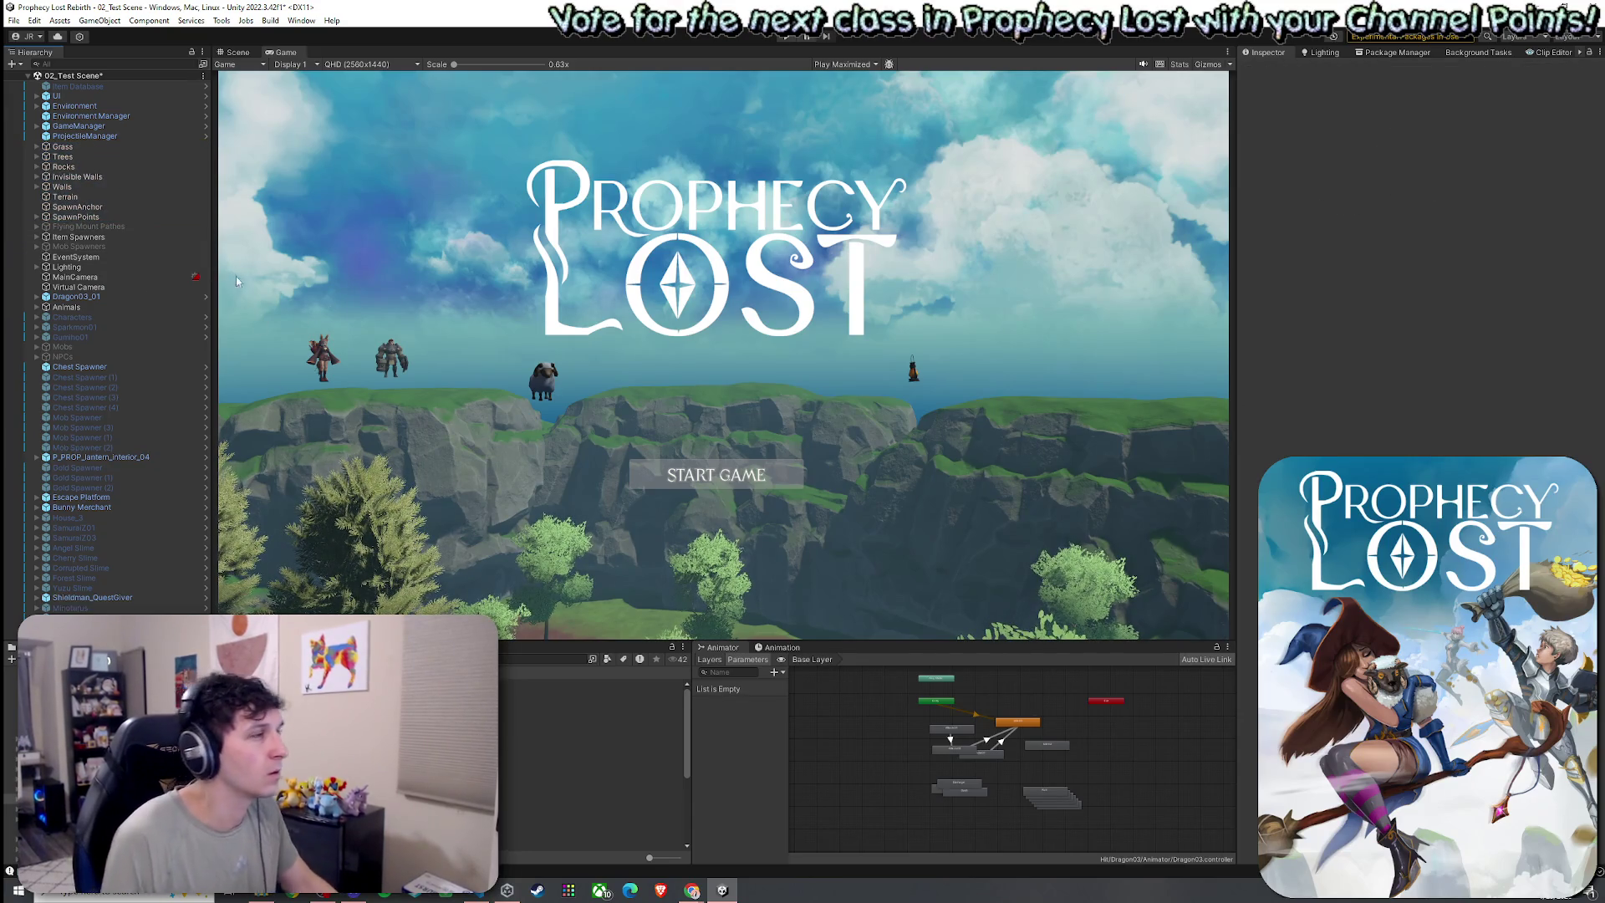
Select Grass through SpawnPoints together and switch to the 3D Scene view
left_click(103, 147)
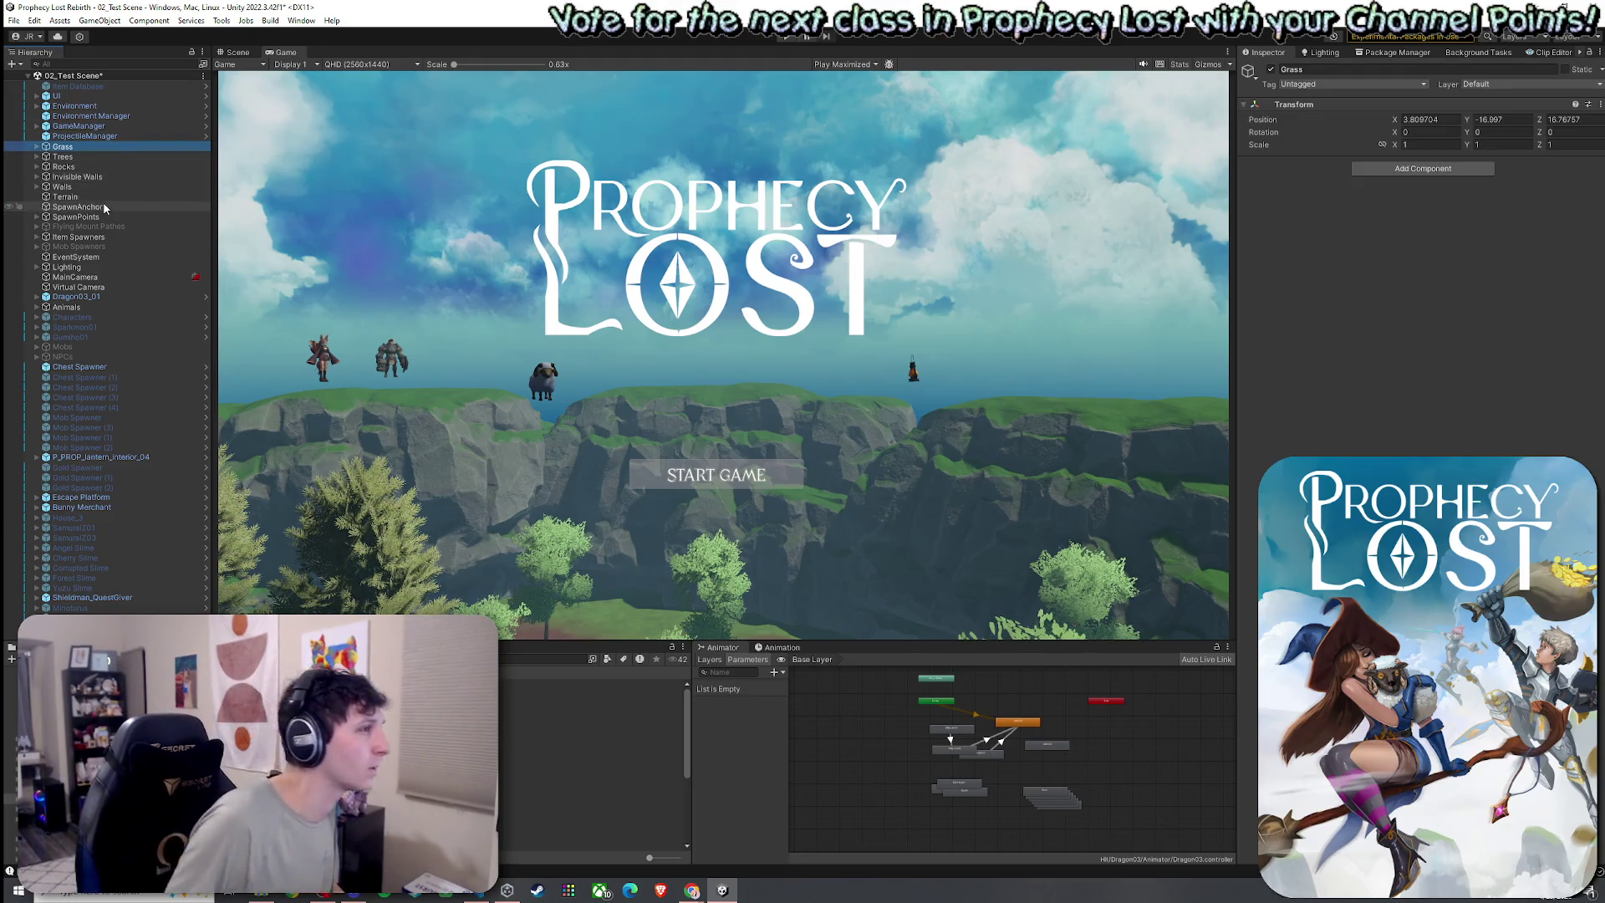
left_click(84, 216, "shift")
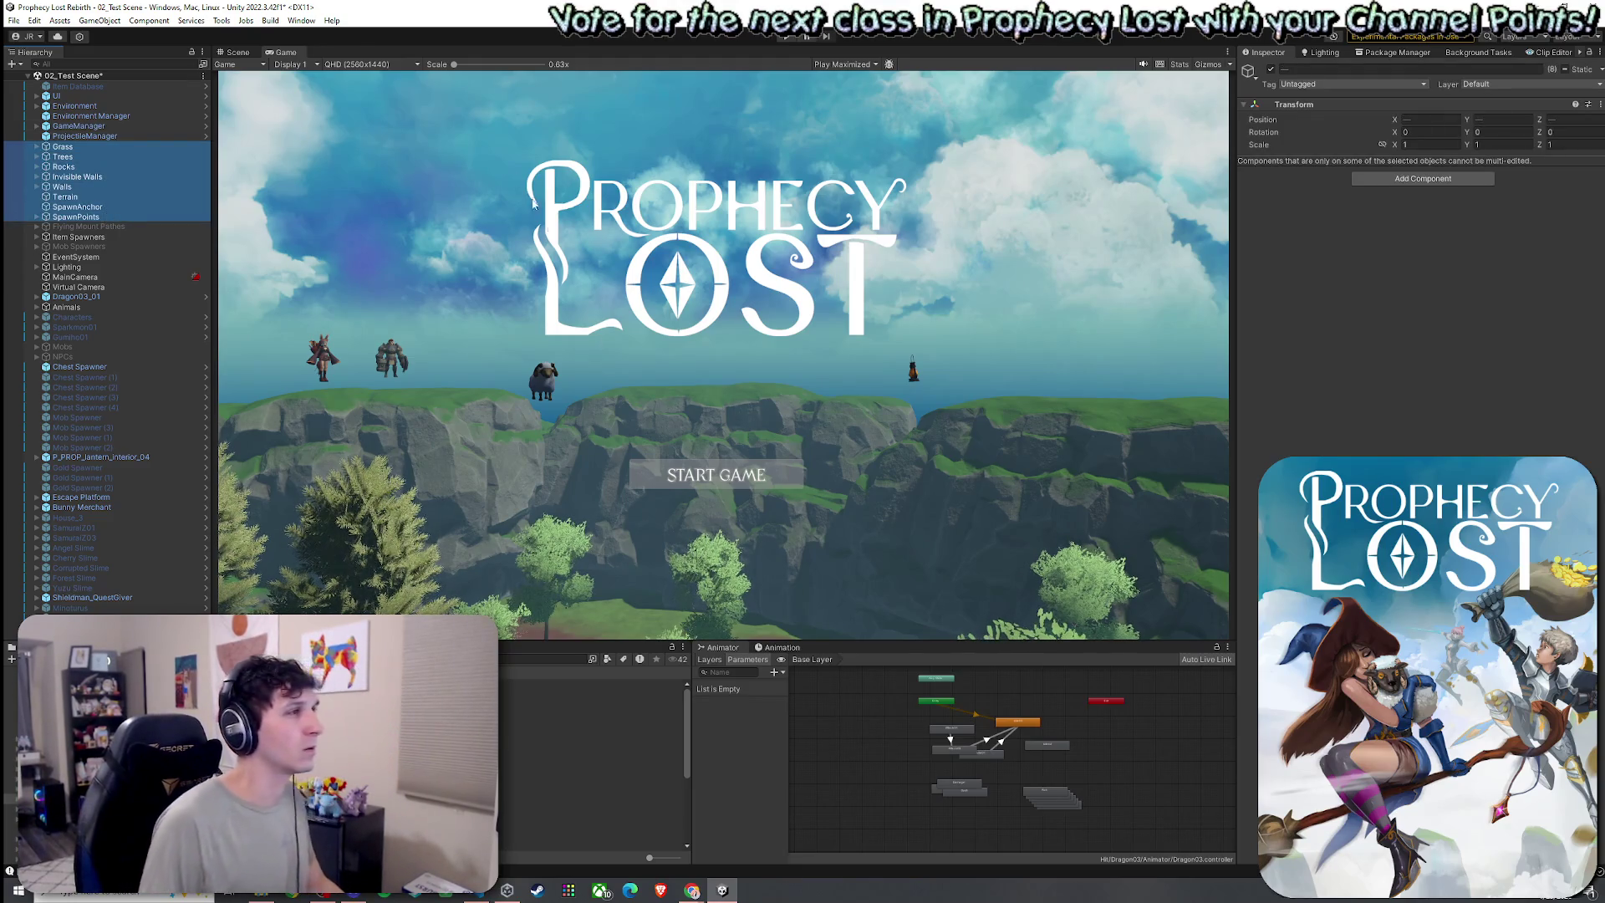
key("ctrl+1")
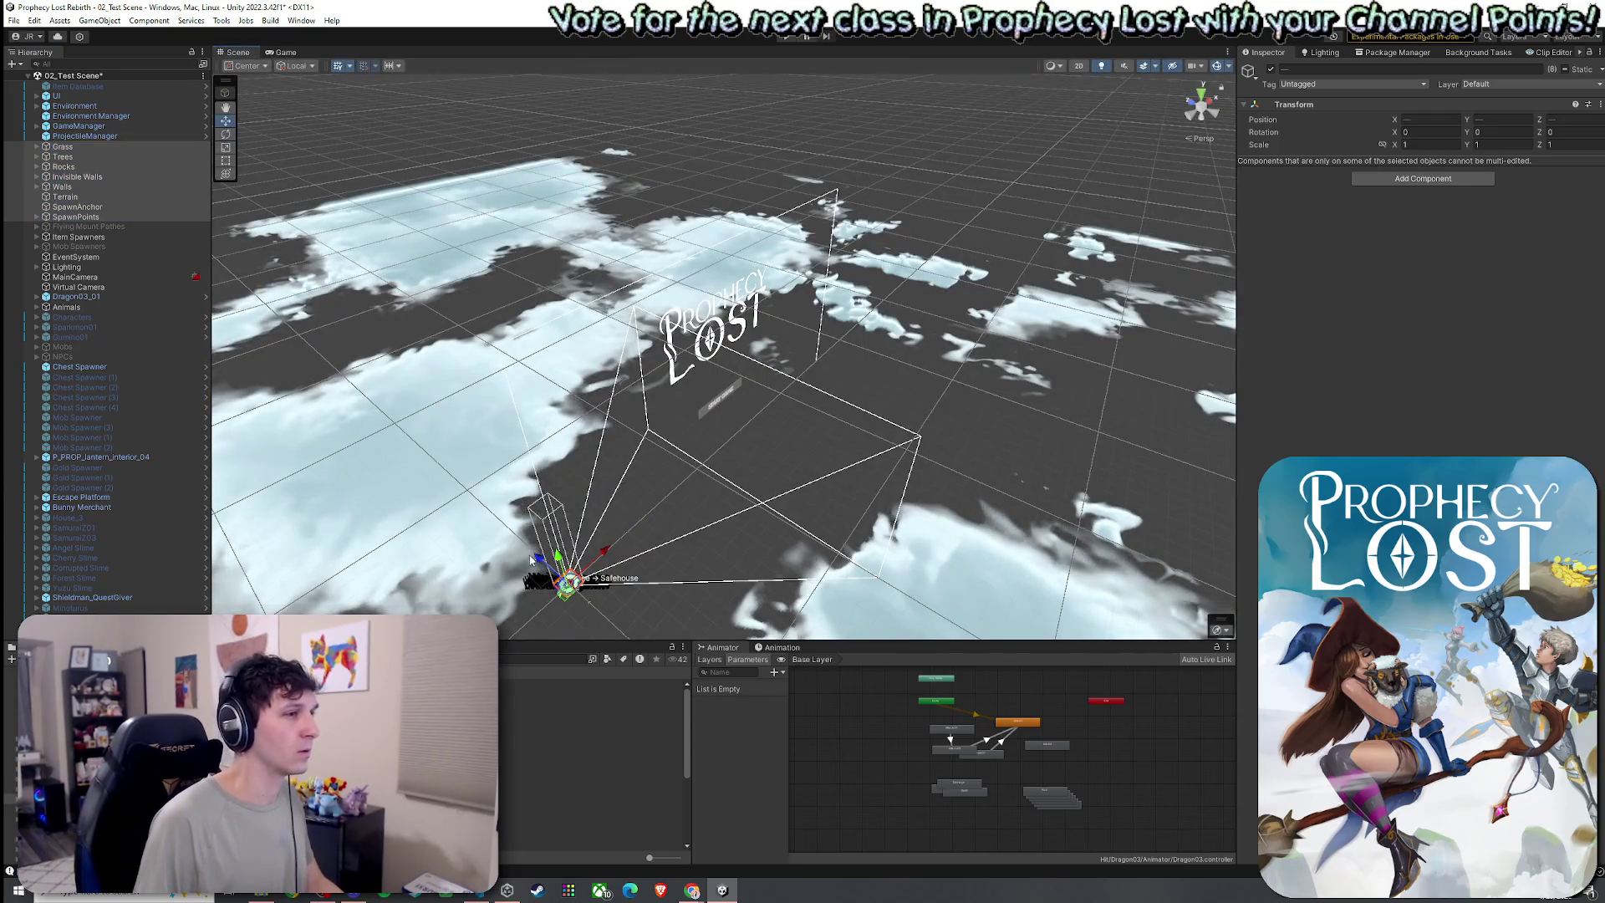
left_click_drag(238, 52, 1143, 355)
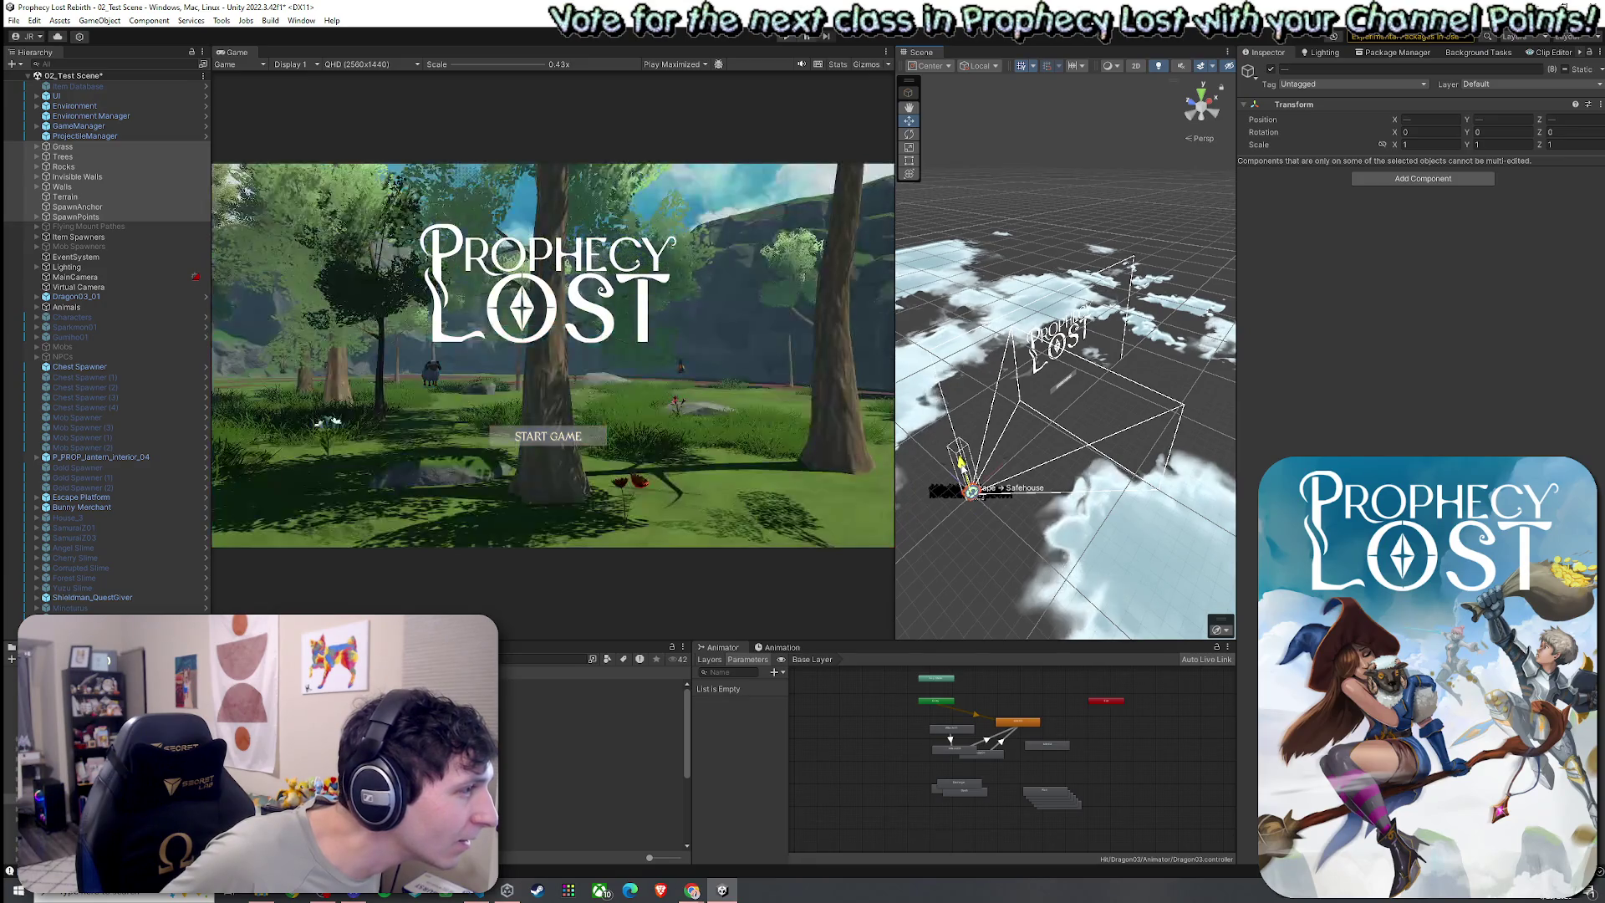
left_click(123, 224)
left_click(75, 617, "shift")
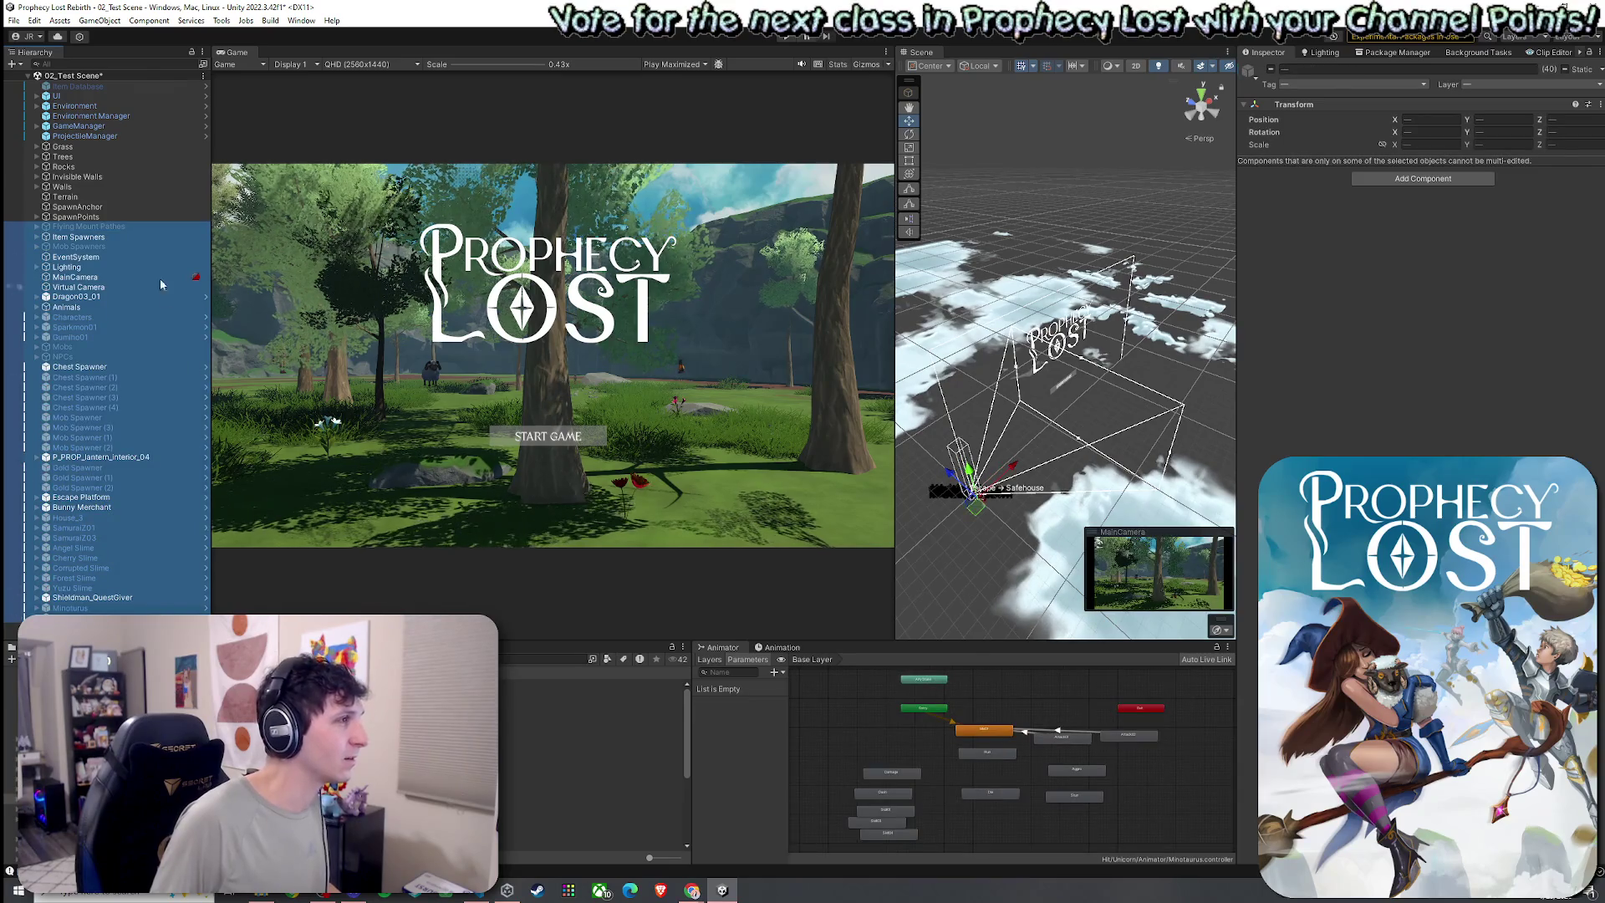
left_click(1031, 431)
double_click(106, 309)
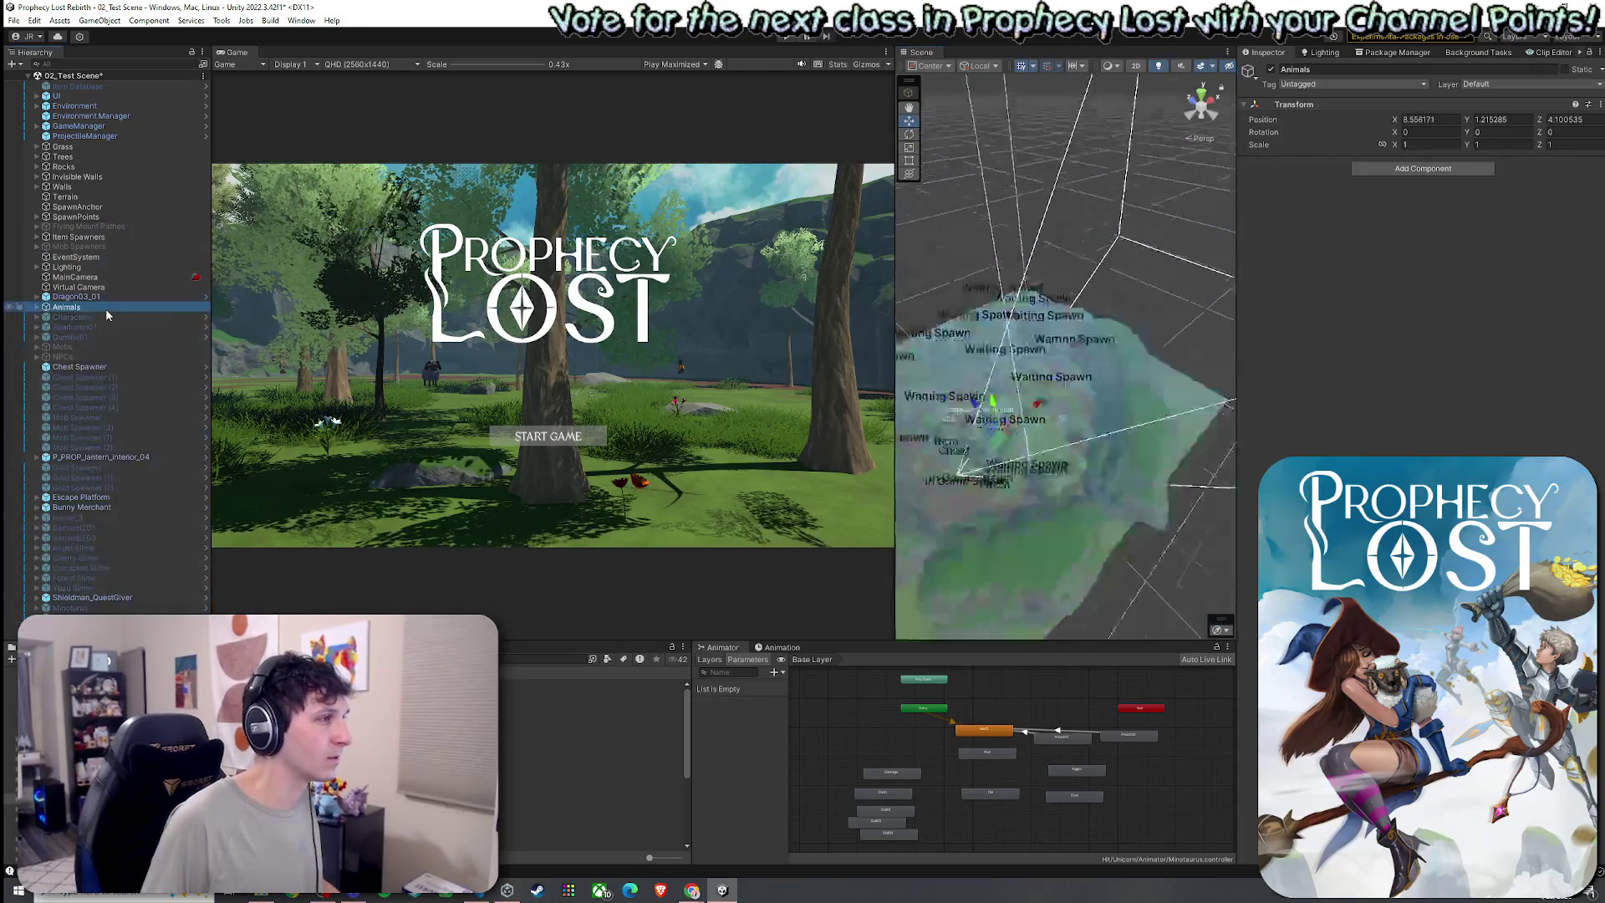
left_click(102, 226)
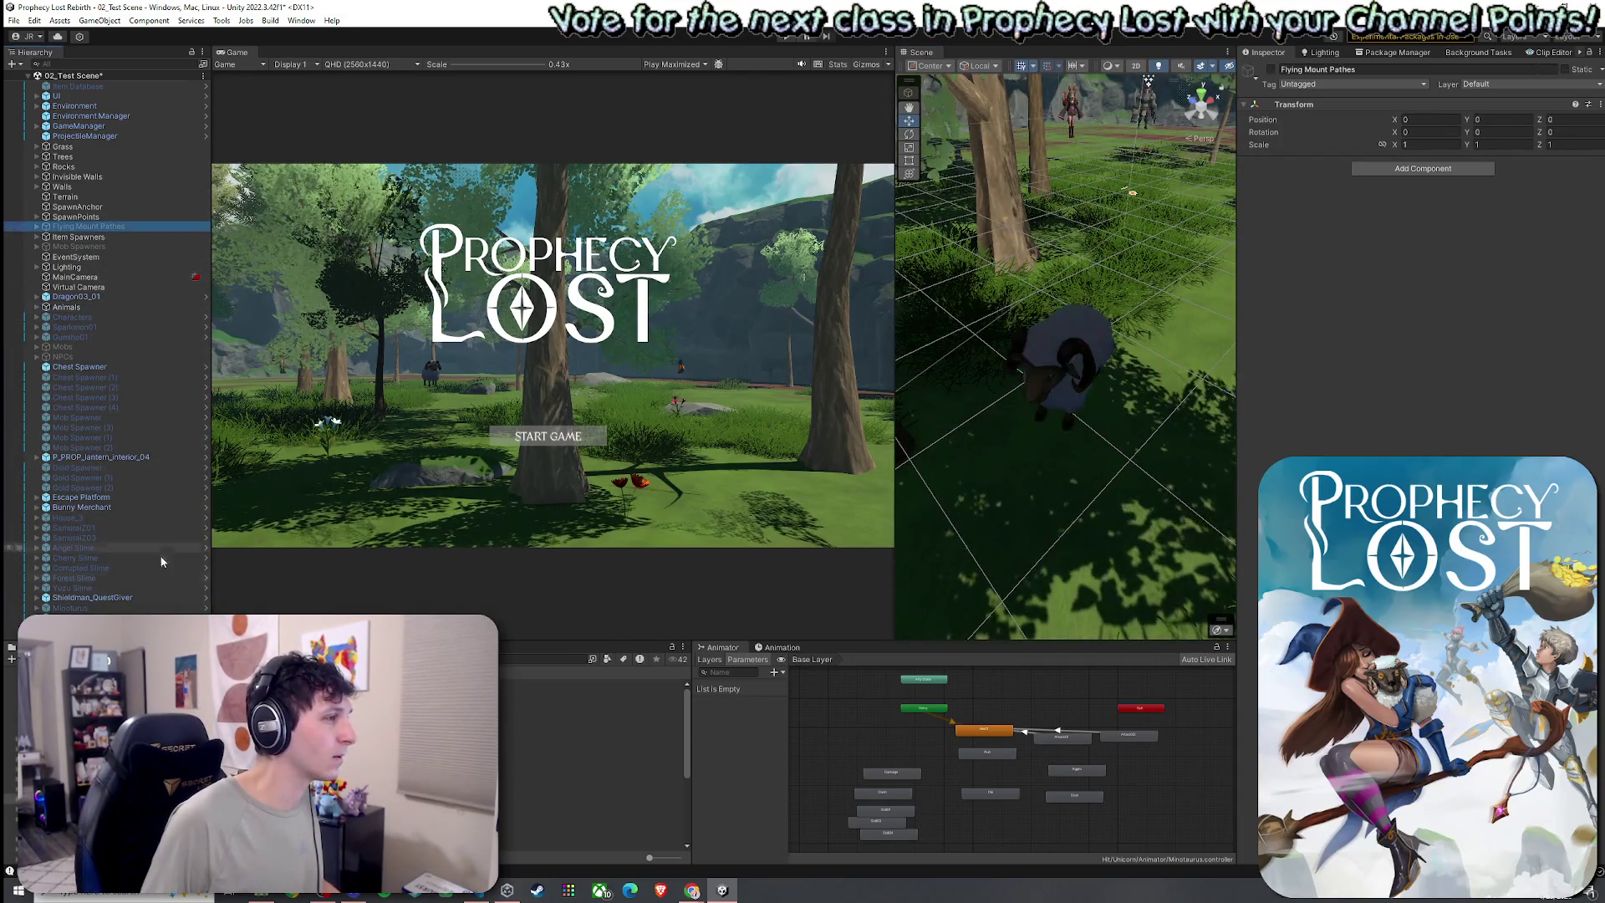
left_click(158, 607, "shift")
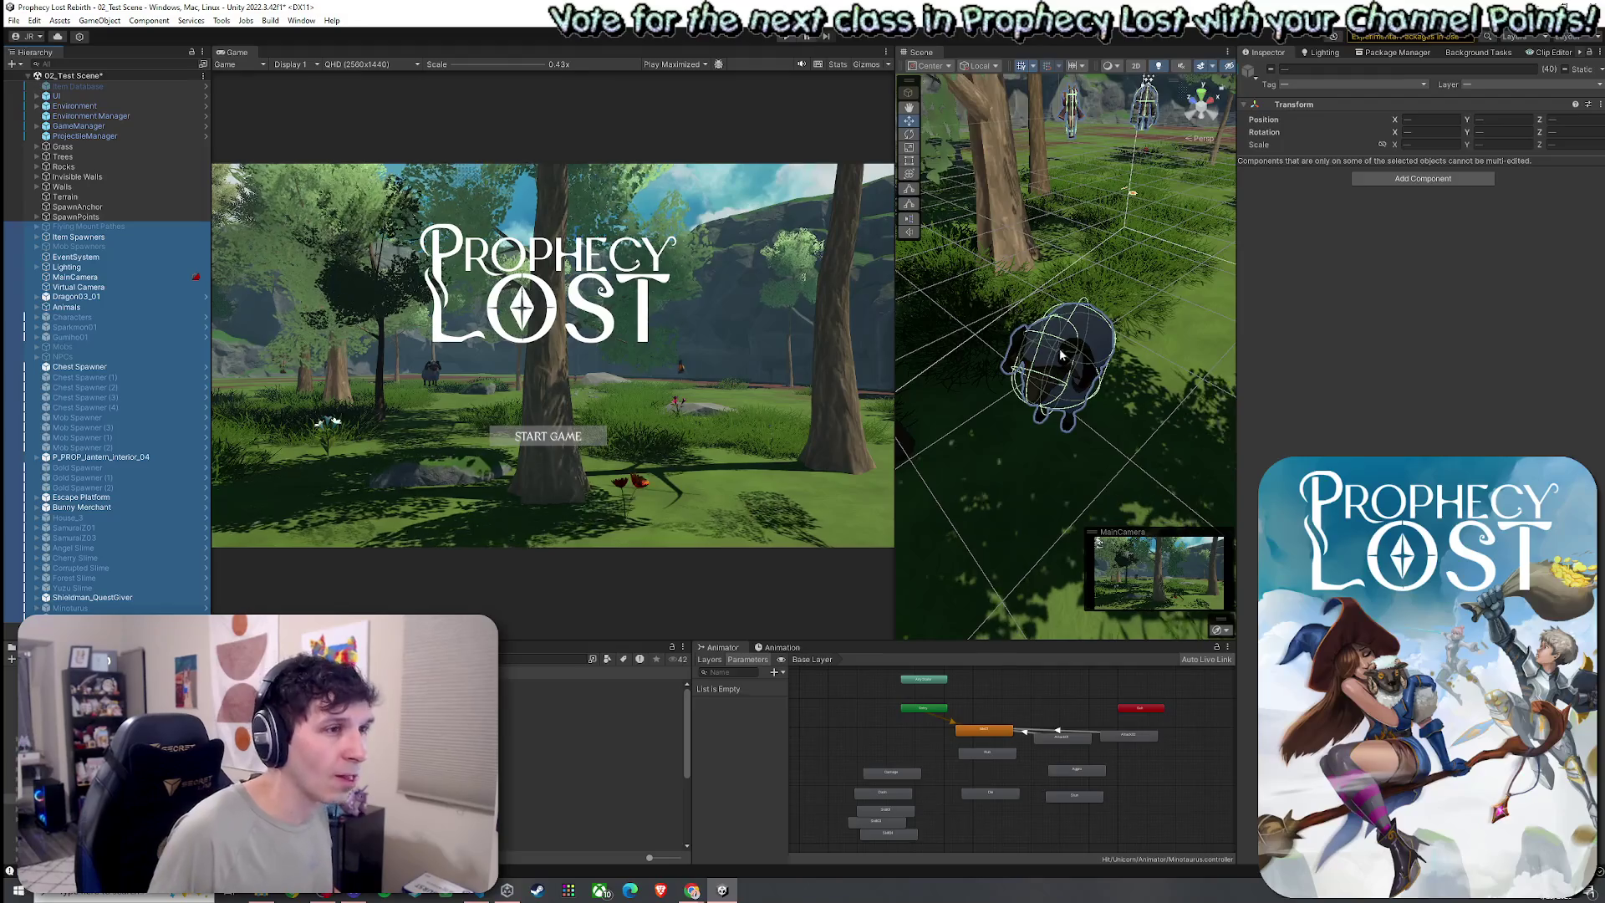
mouse_move(1061, 355)
left_mouse_down()
mouse_move(1170, 326)
mouse_move(1120, 387)
mouse_move(1121, 333)
mouse_move(1082, 376)
left_mouse_up()
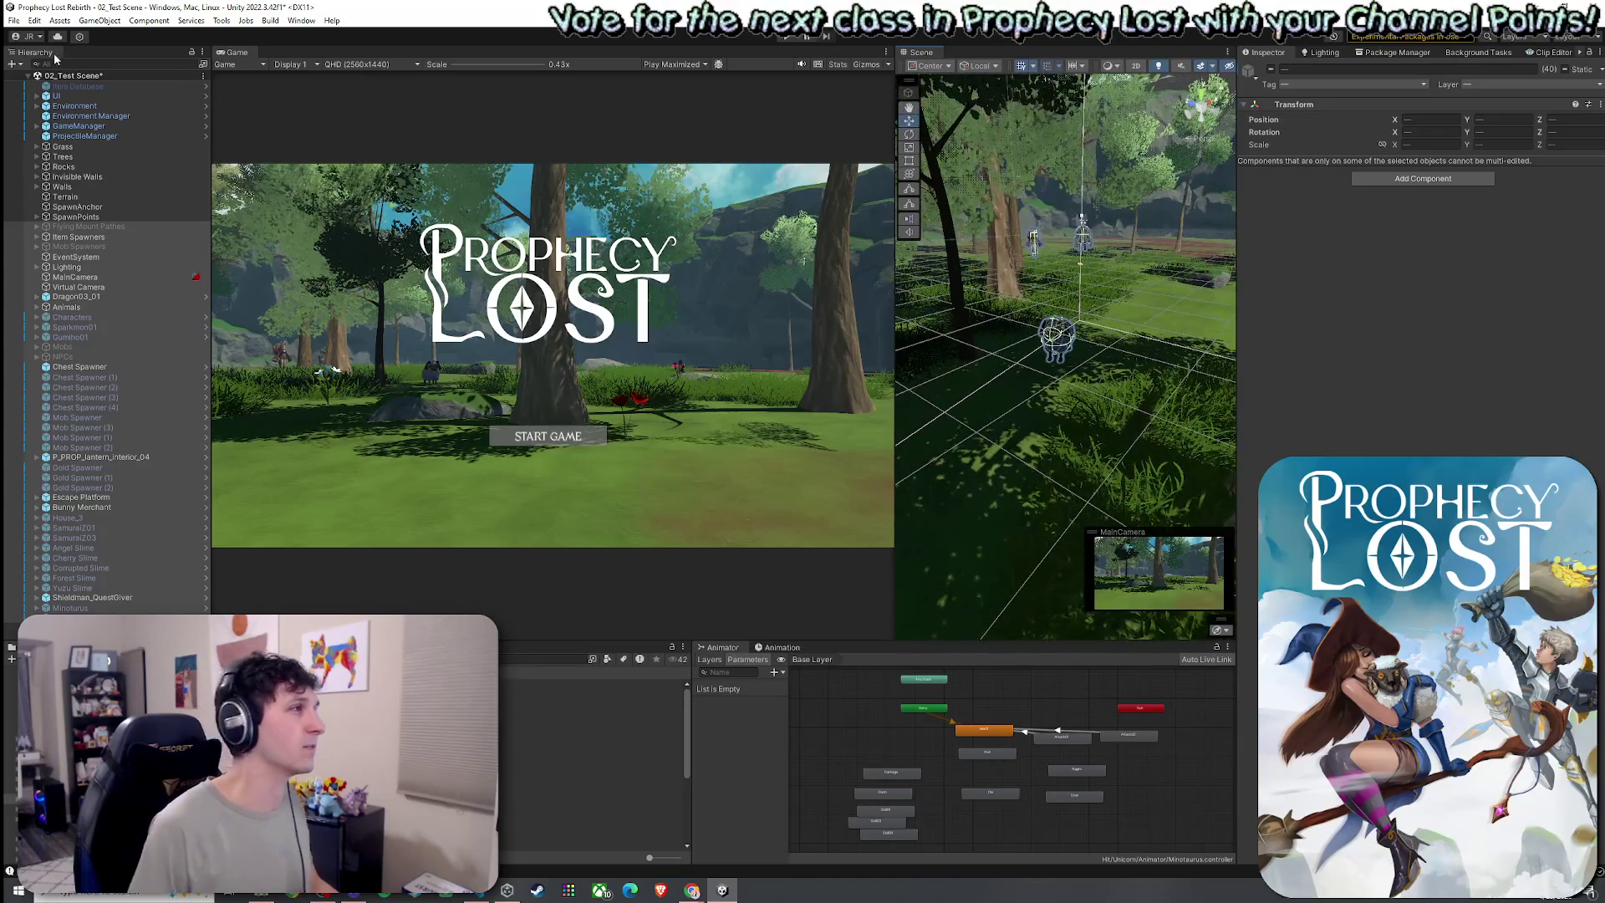
left_click(16, 22)
Play from the title screen, pick Fanglan on the World Map and Find Match, then stop Play mode
left_click(789, 37)
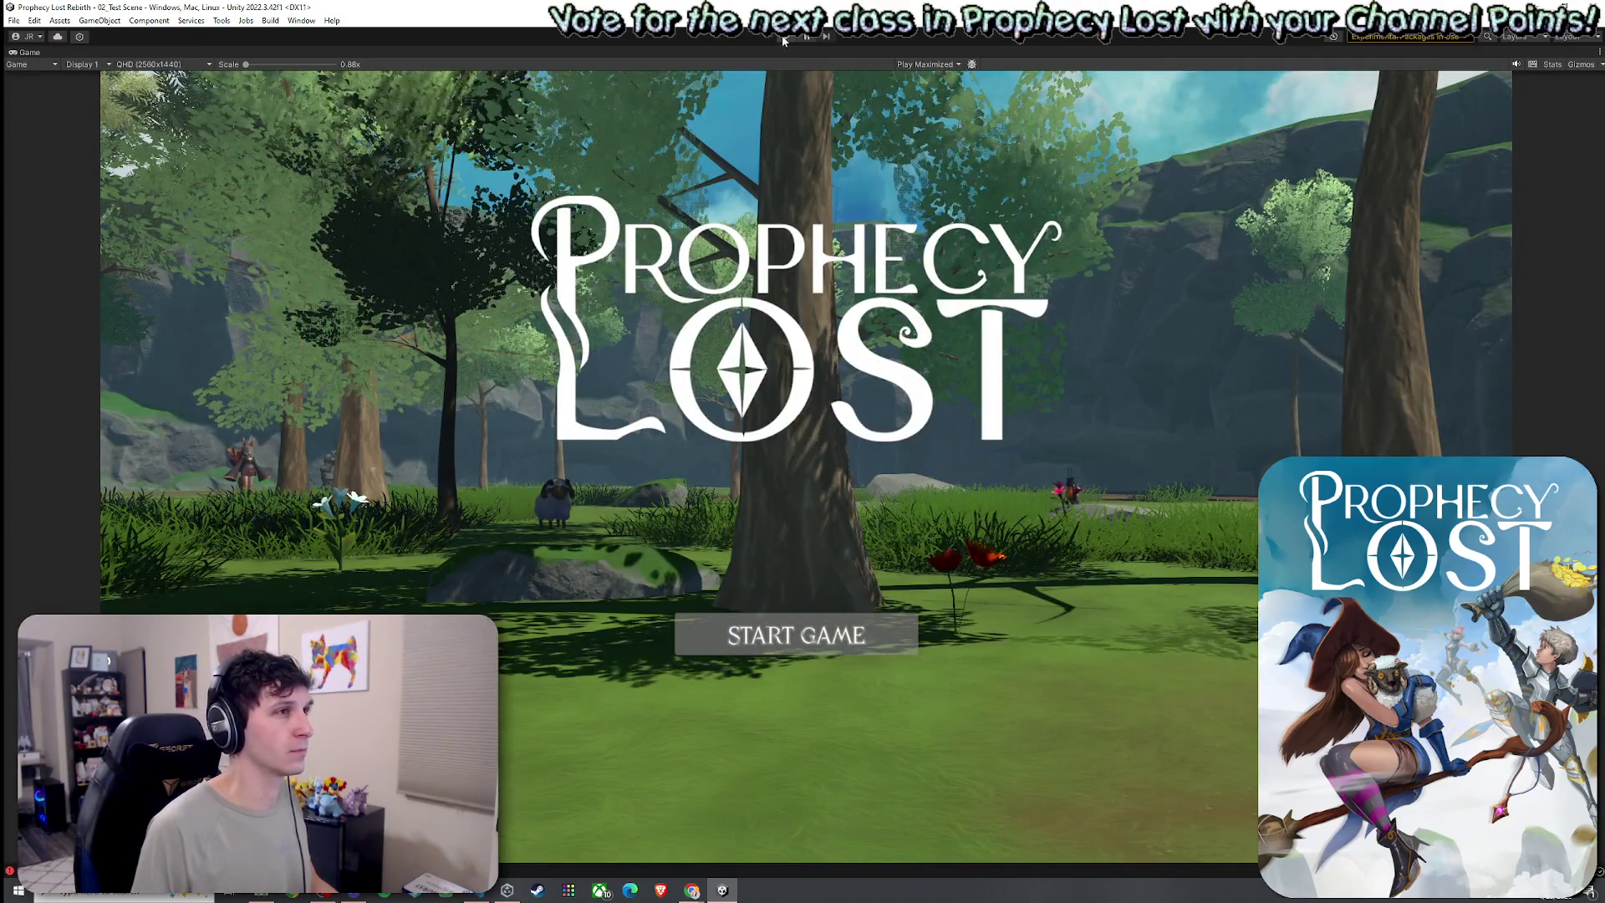
left_click(782, 37)
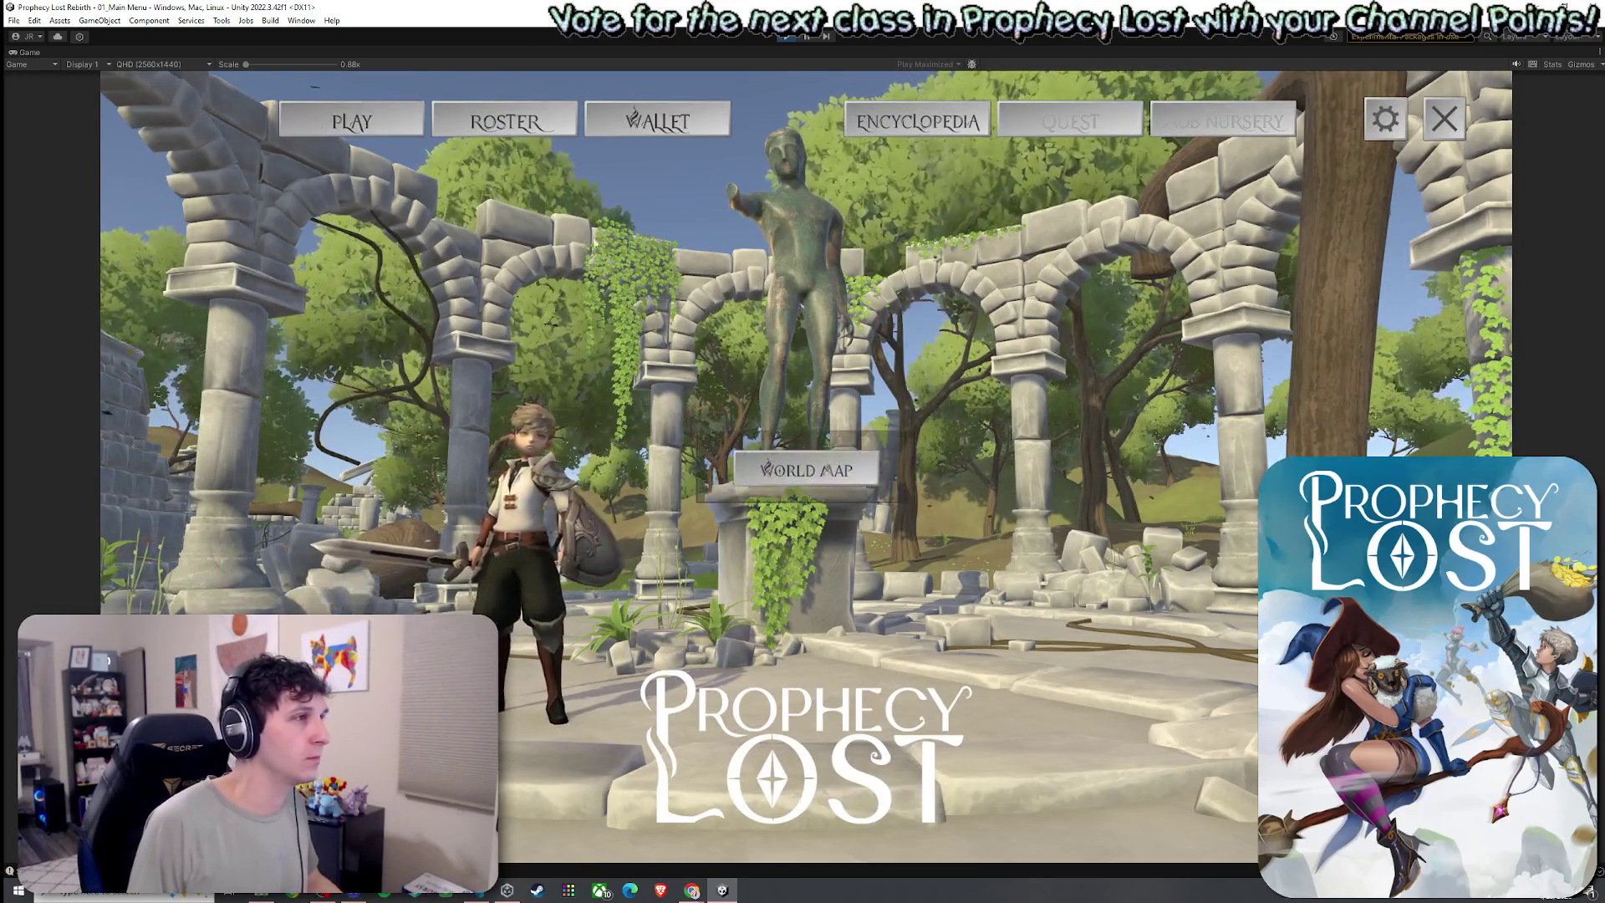
left_click(799, 468)
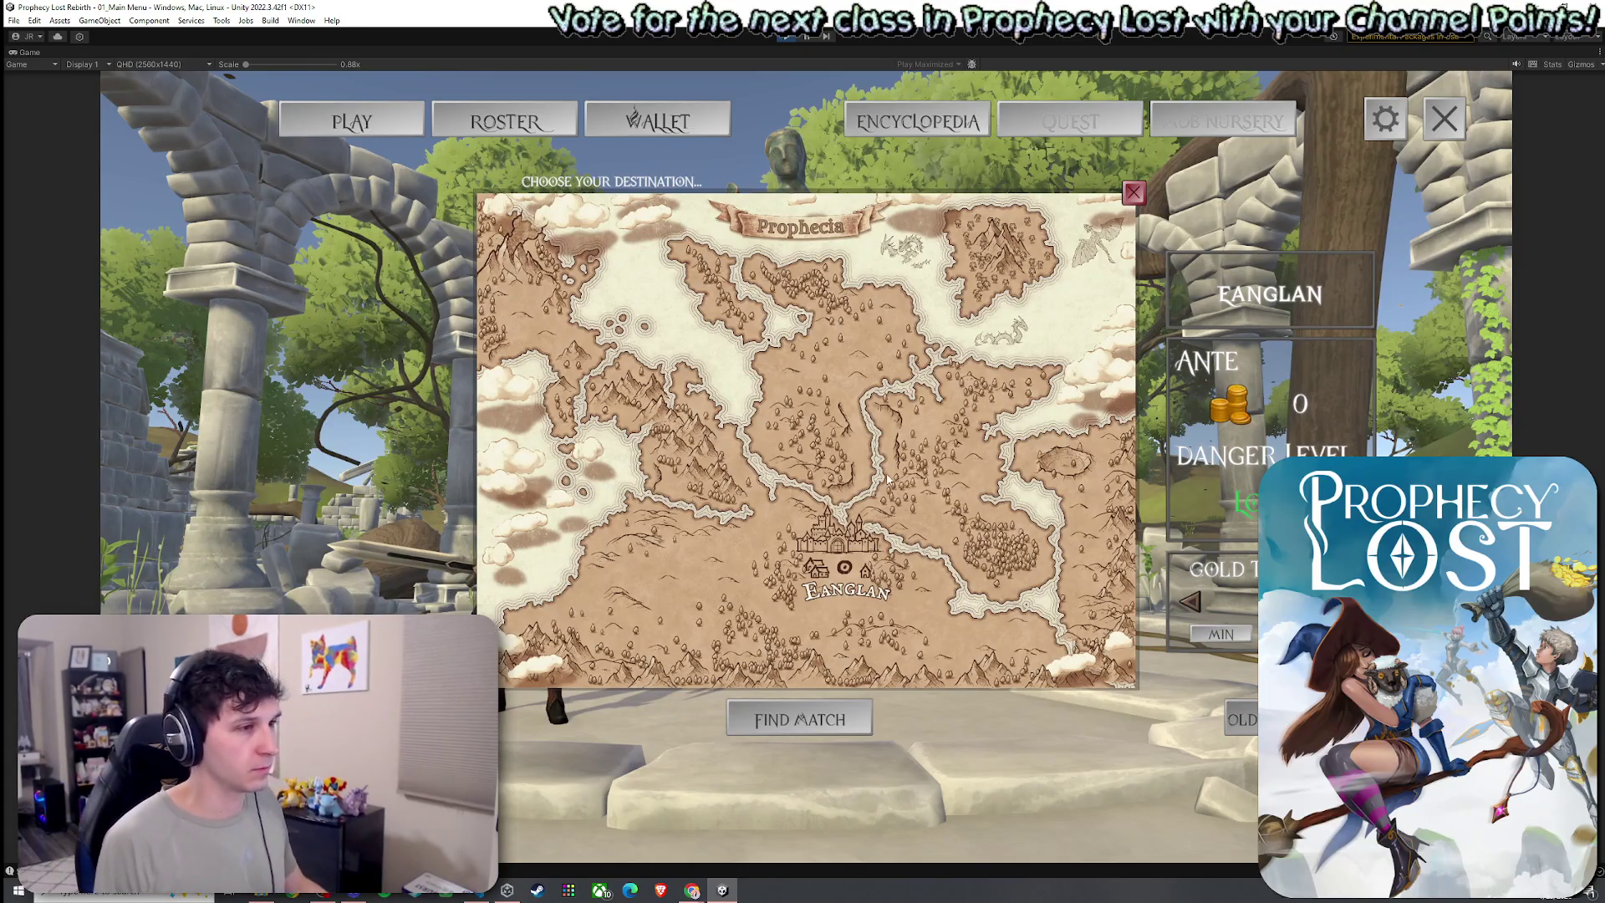
left_click(886, 478)
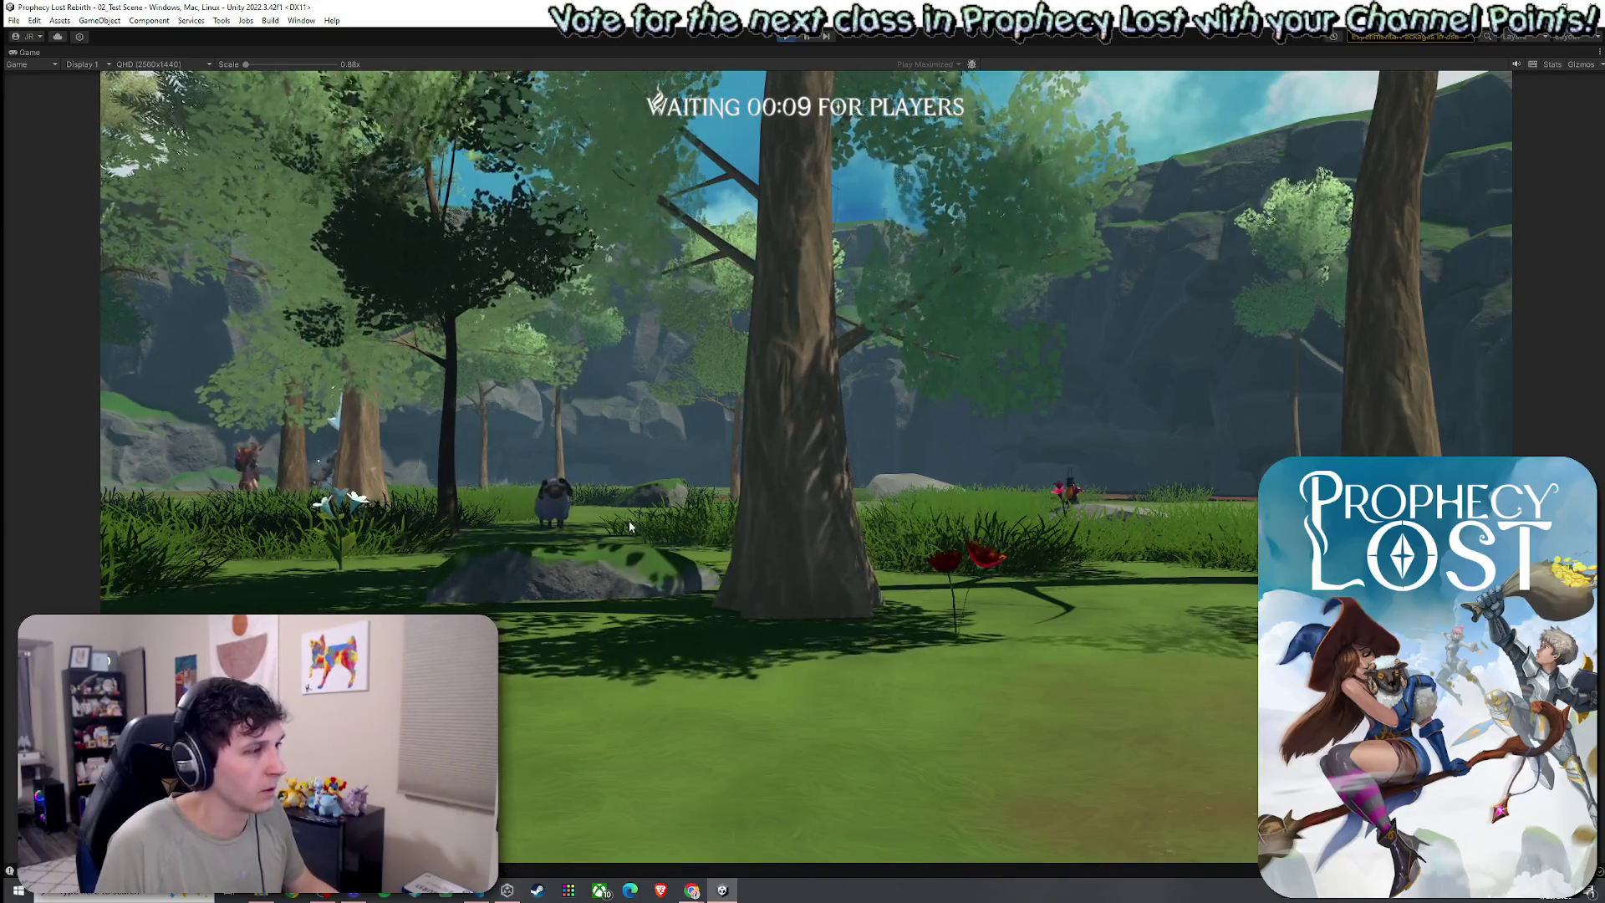
key("ctrl+p")
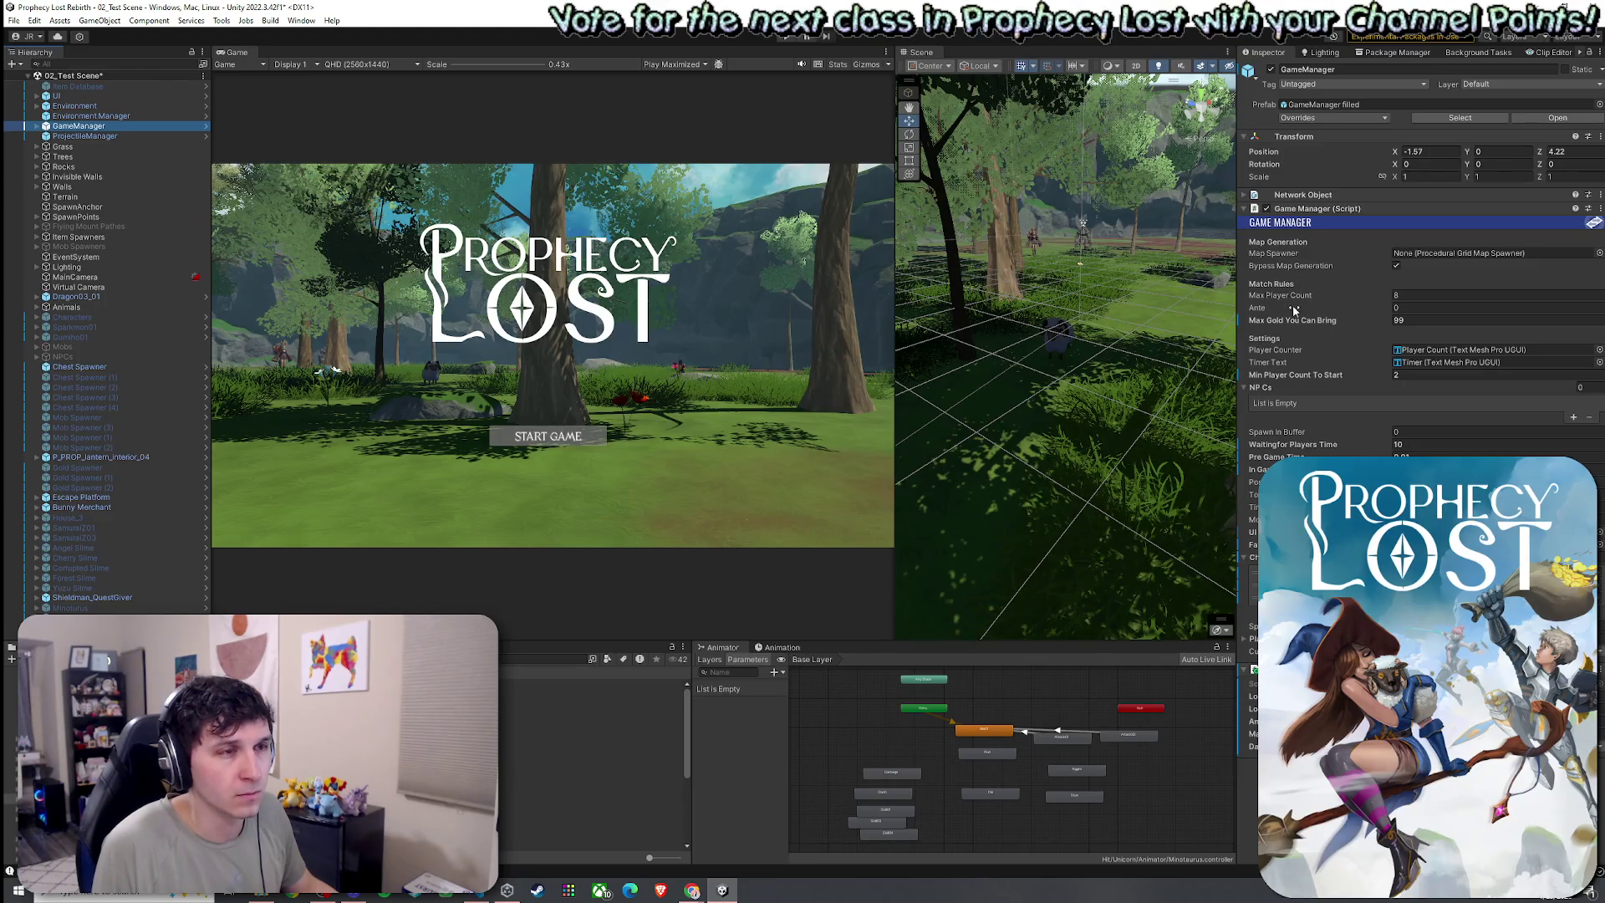
Open the Game Manager script for editing, then select the SpawnPoints group
right_click(1296, 209)
left_click(1352, 399)
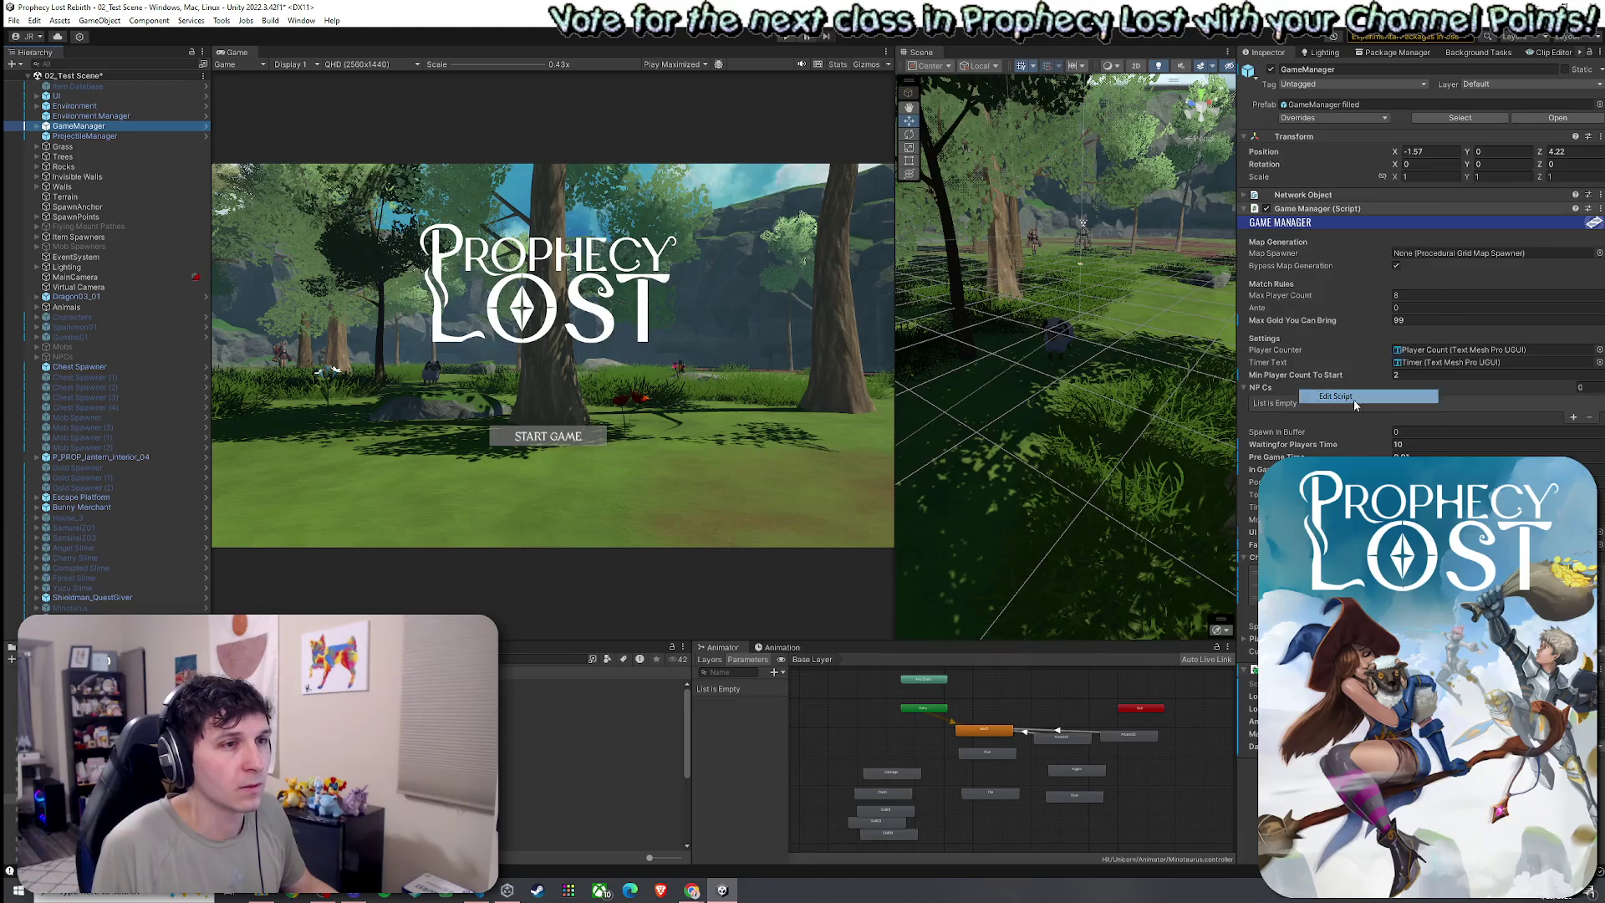
left_click(565, 469)
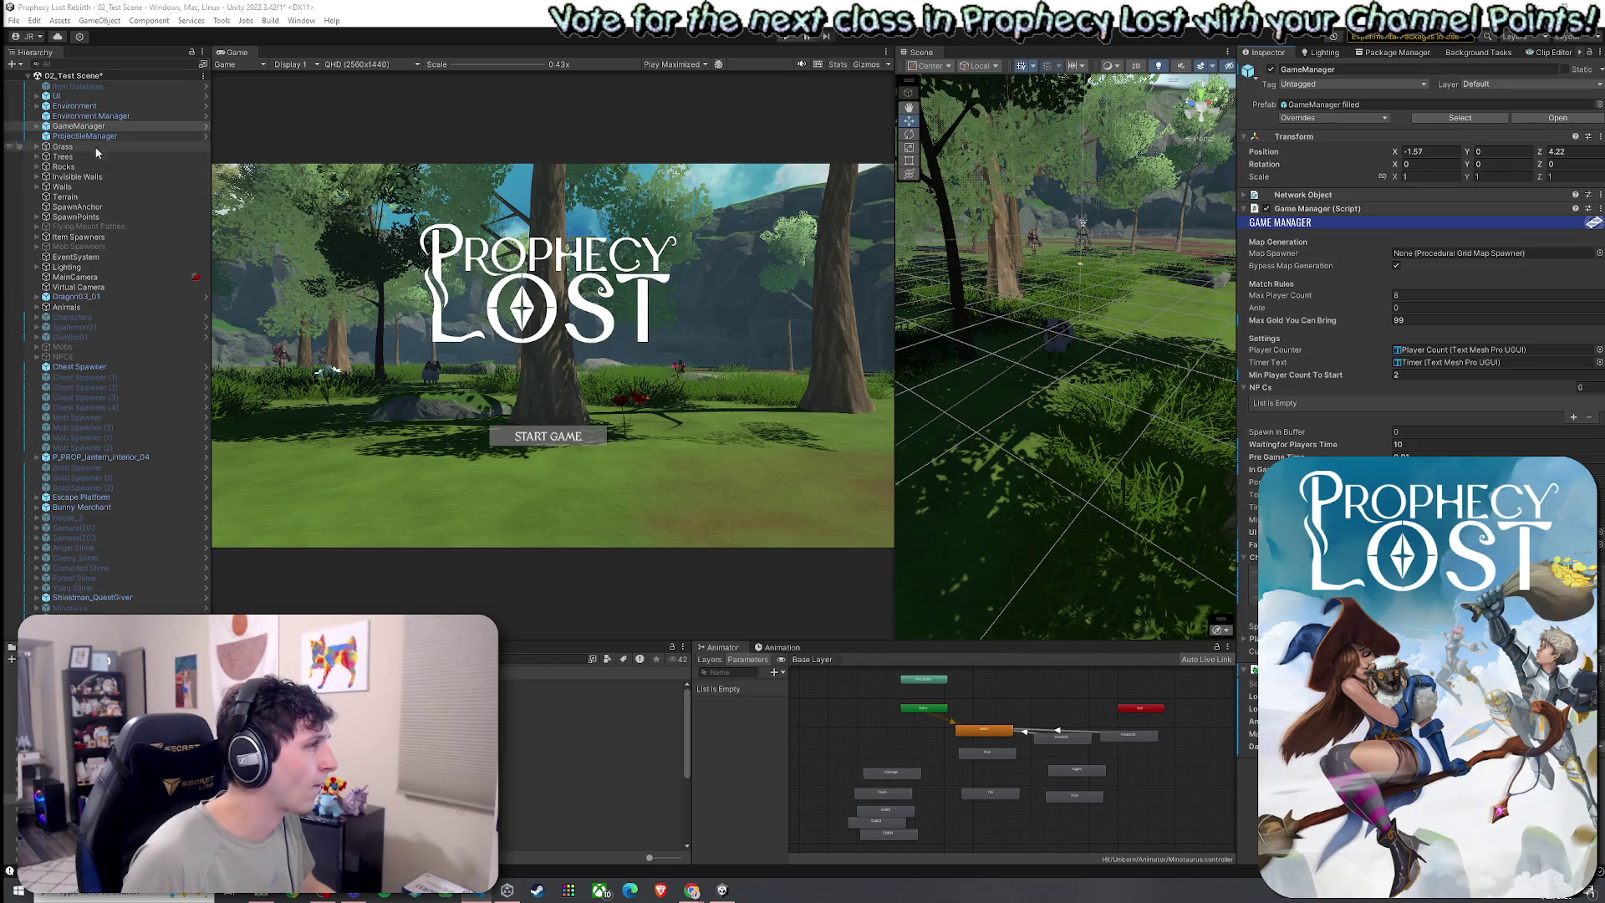
left_click(76, 216)
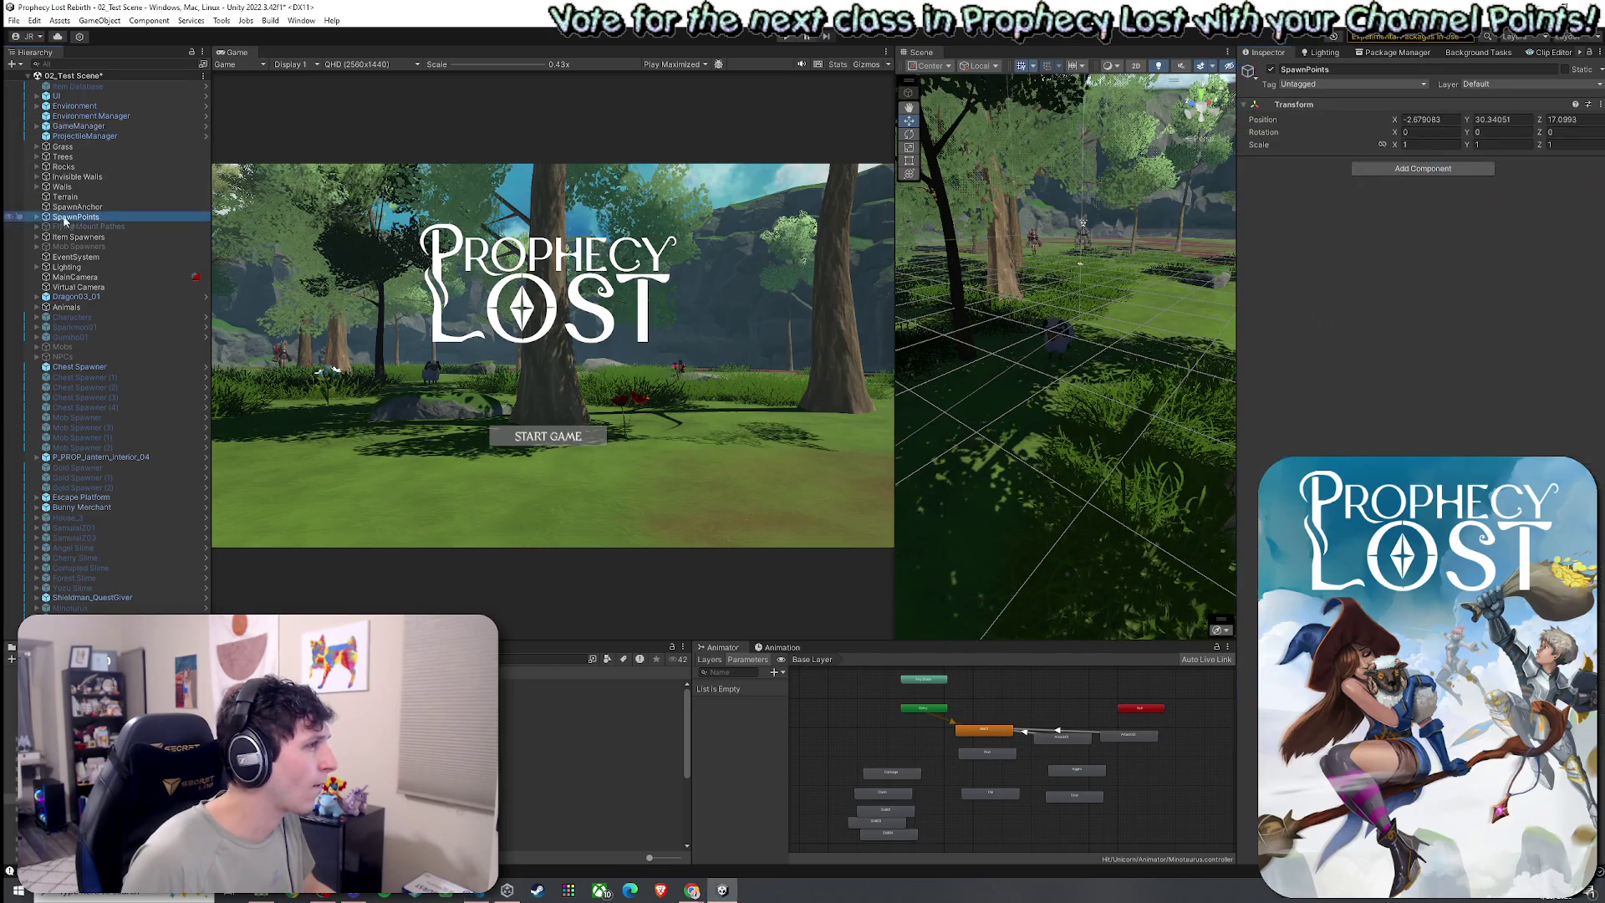
Expand SpawnPoints, frame the spawn points, and duplicate the first Waiting Spawn Point
left_click(37, 217)
key("f")
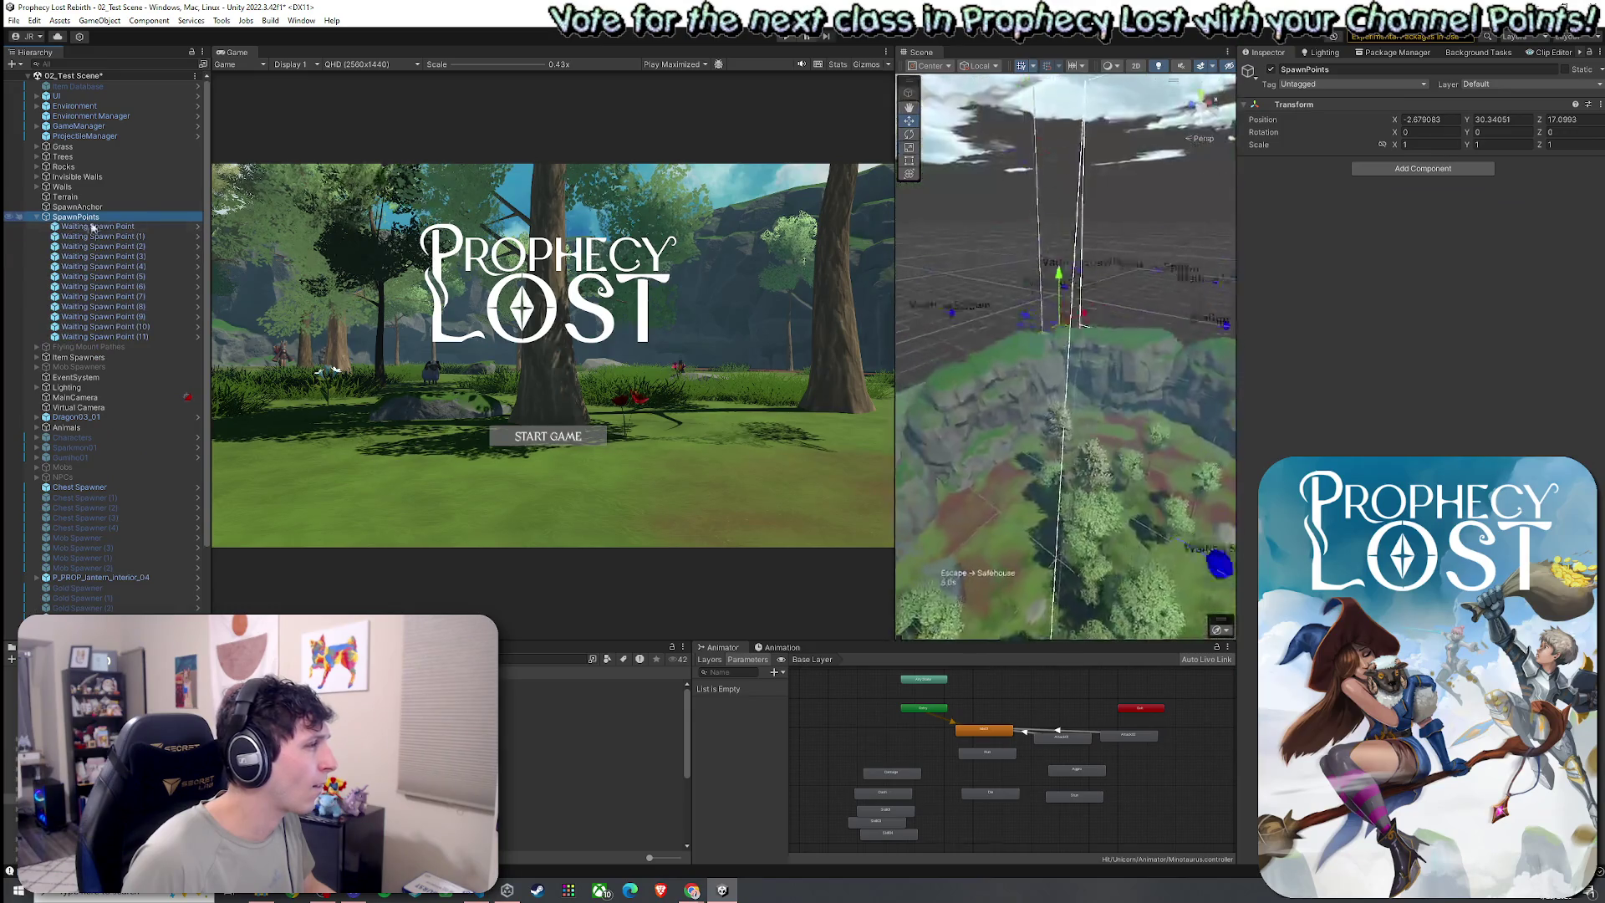
double_click(99, 226)
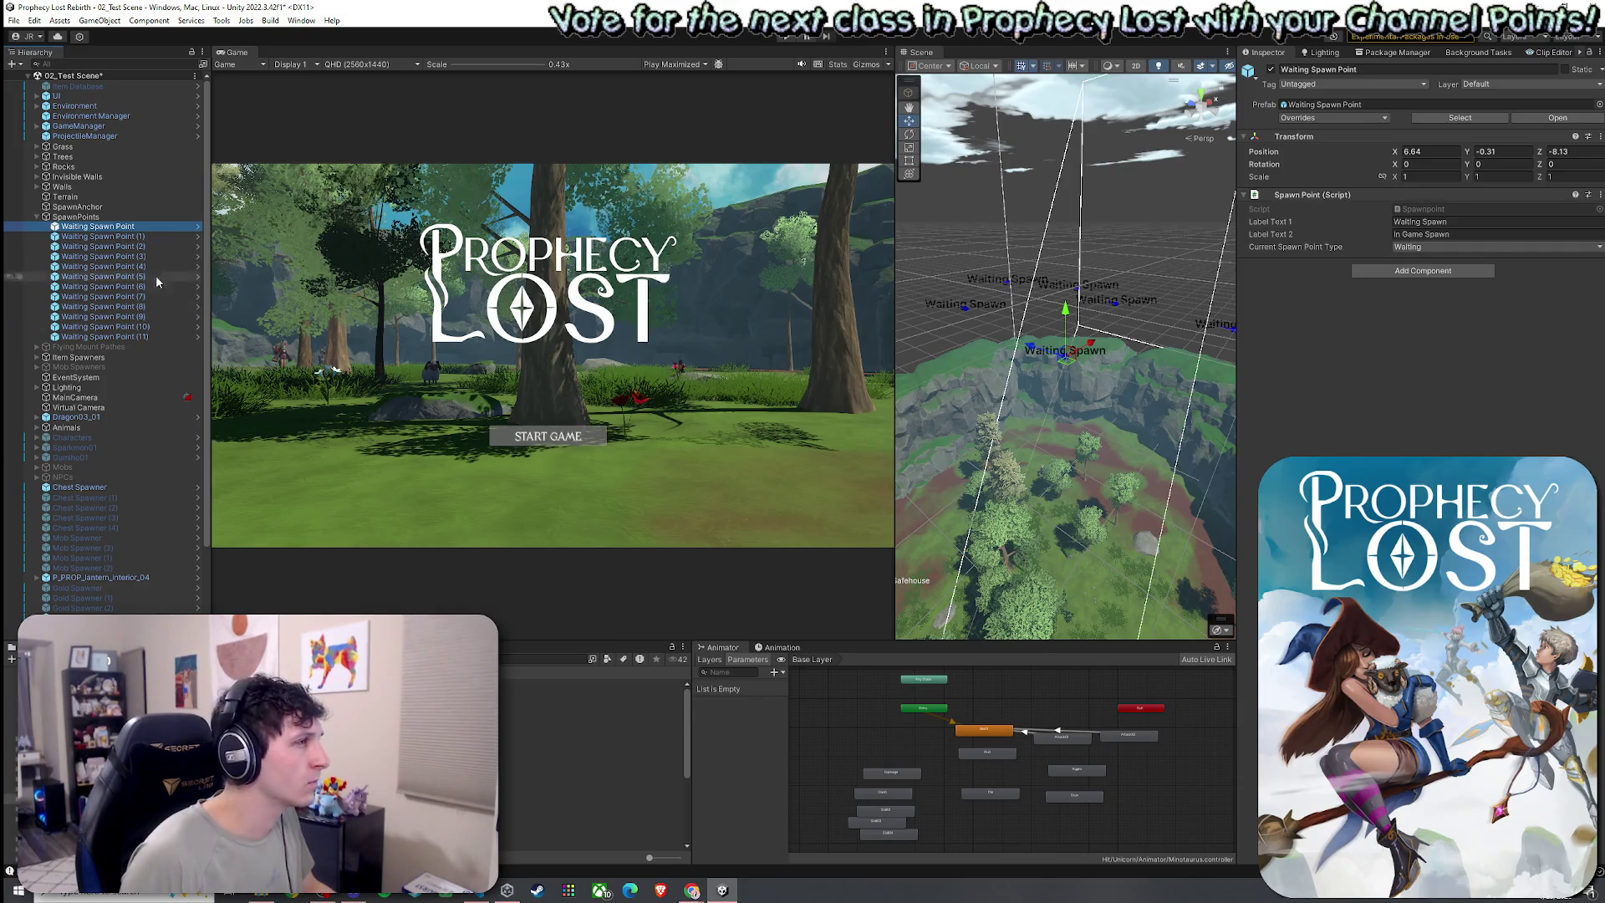
key("ctrl+d")
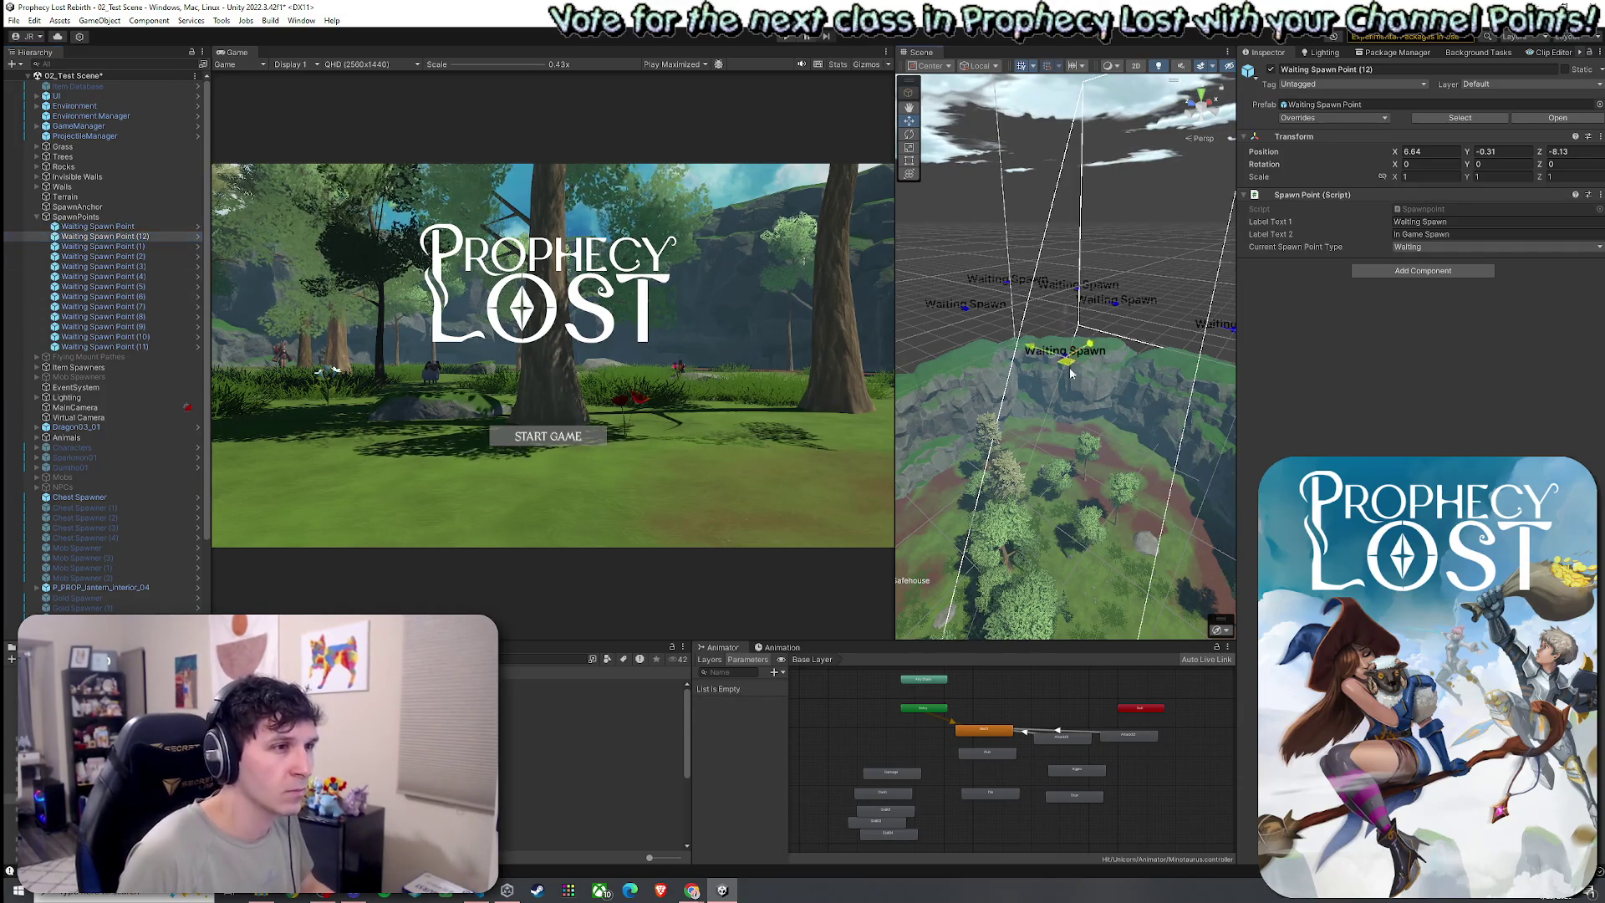
Set the new spawn point's Current Spawn Point Type to Game and start a playtest
left_click(1421, 246)
left_click(1421, 264)
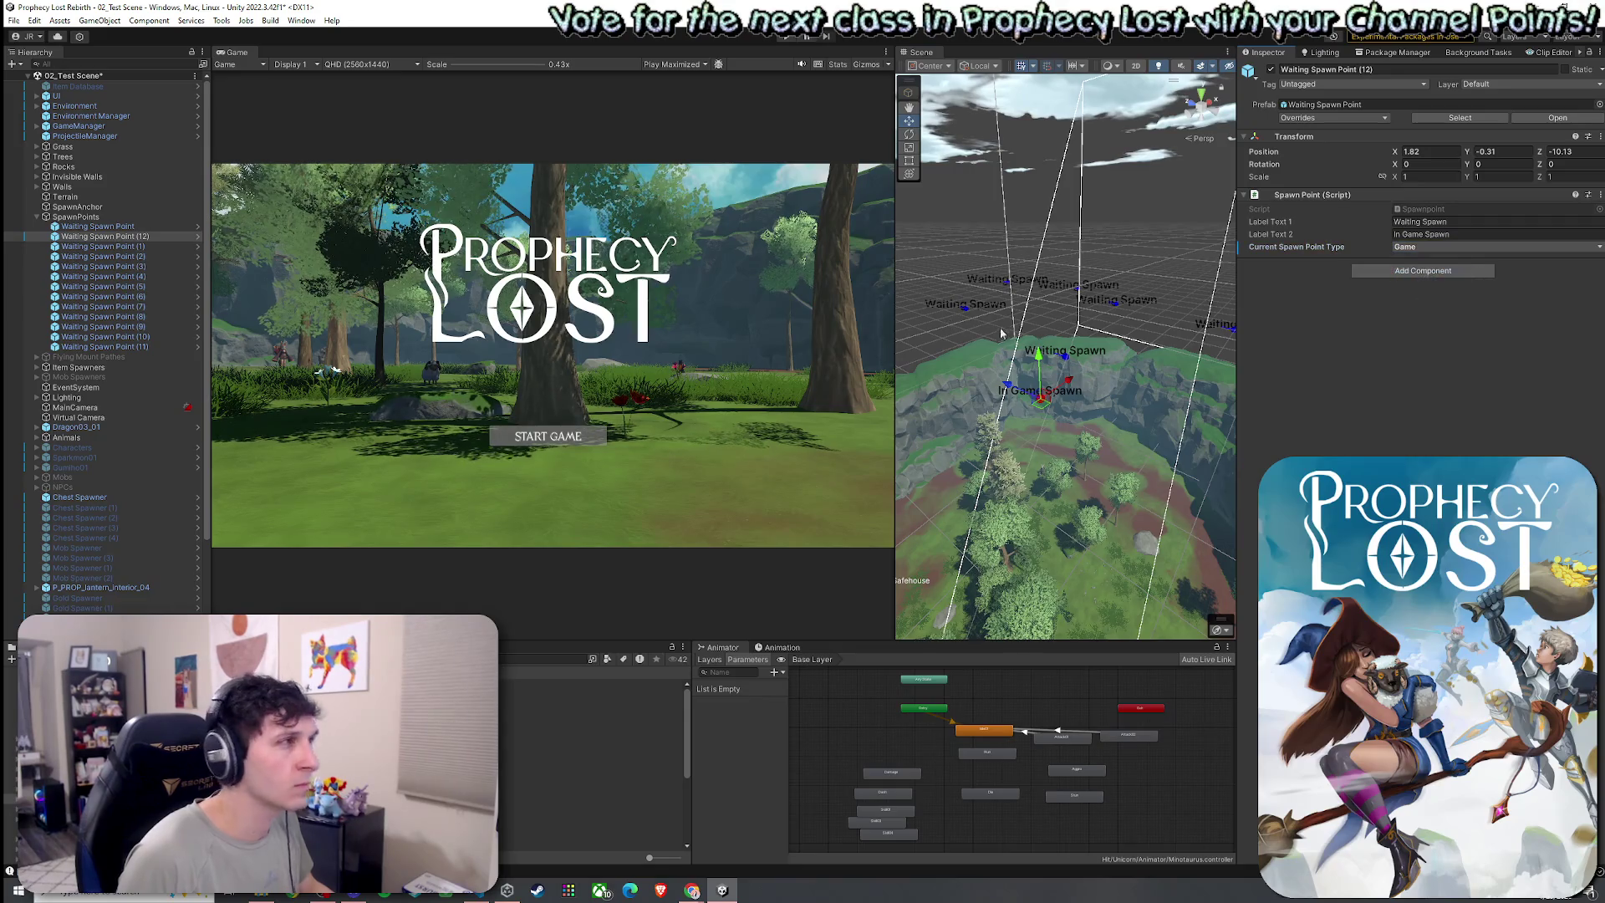
left_click(13, 21)
key("Escape")
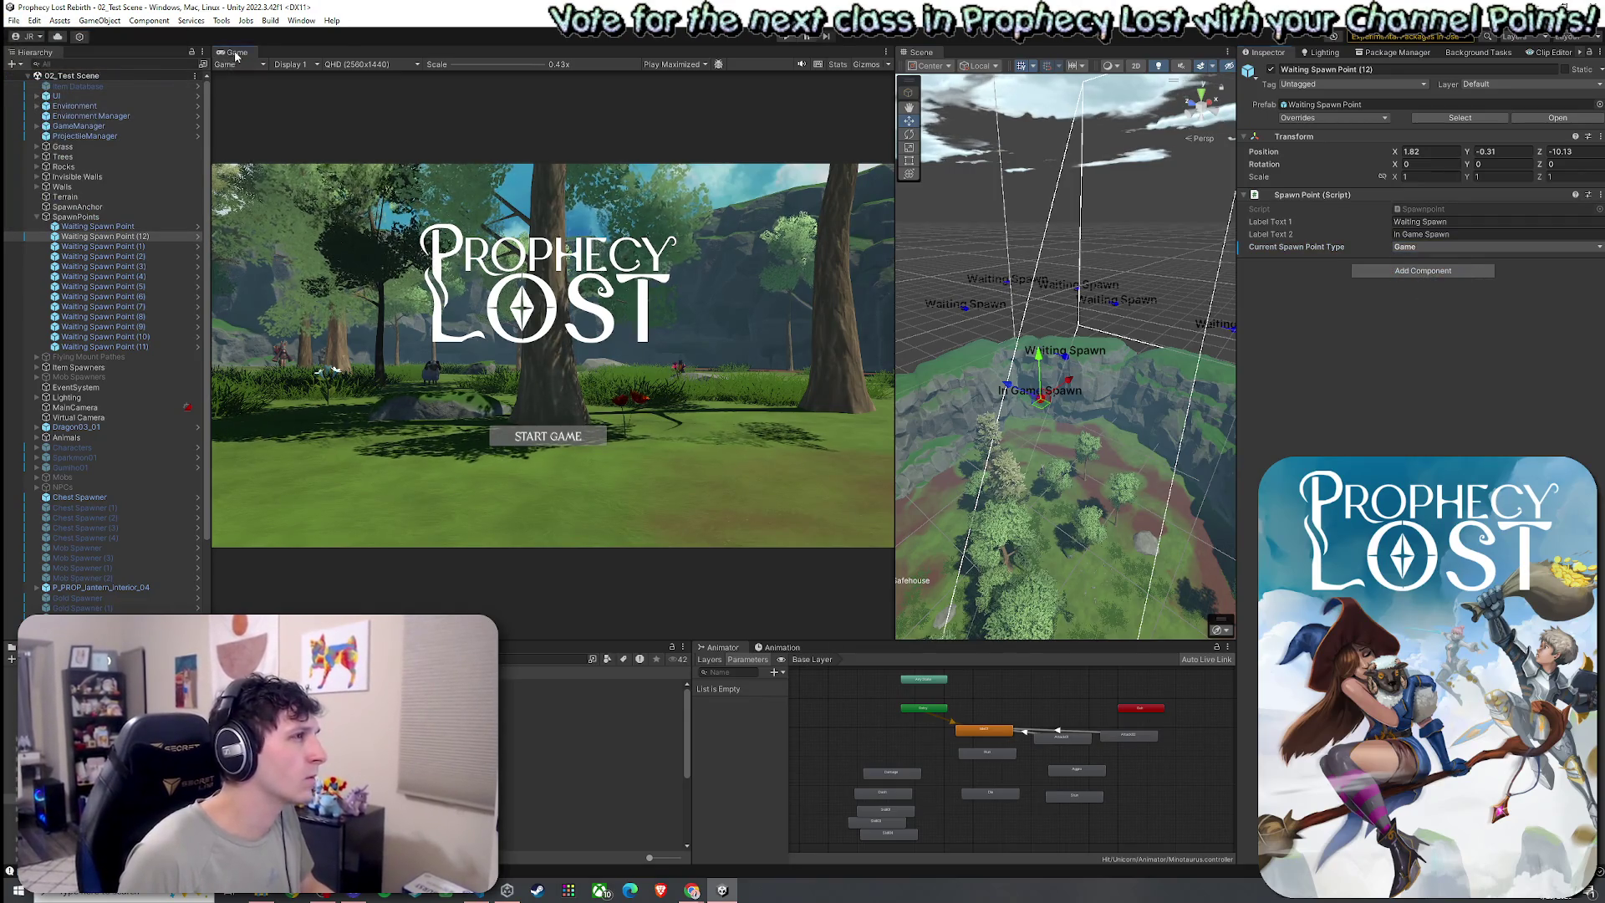
key("ctrl+p")
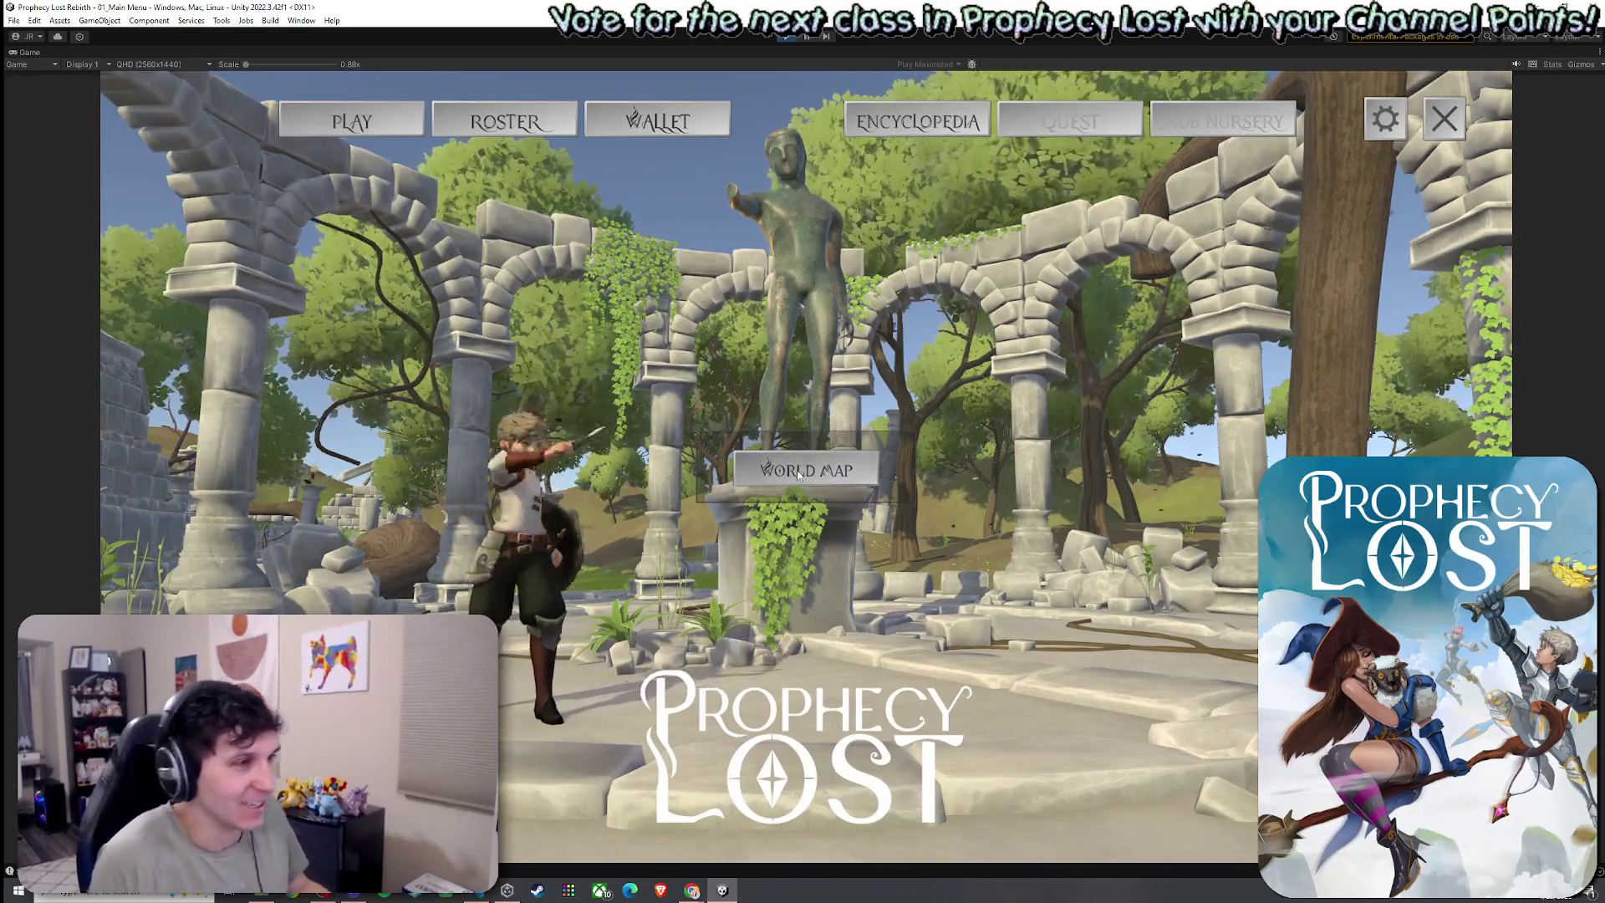
Join a Fanglan match from the World Map, leave to the title screen, and stop Play mode
left_click(799, 474)
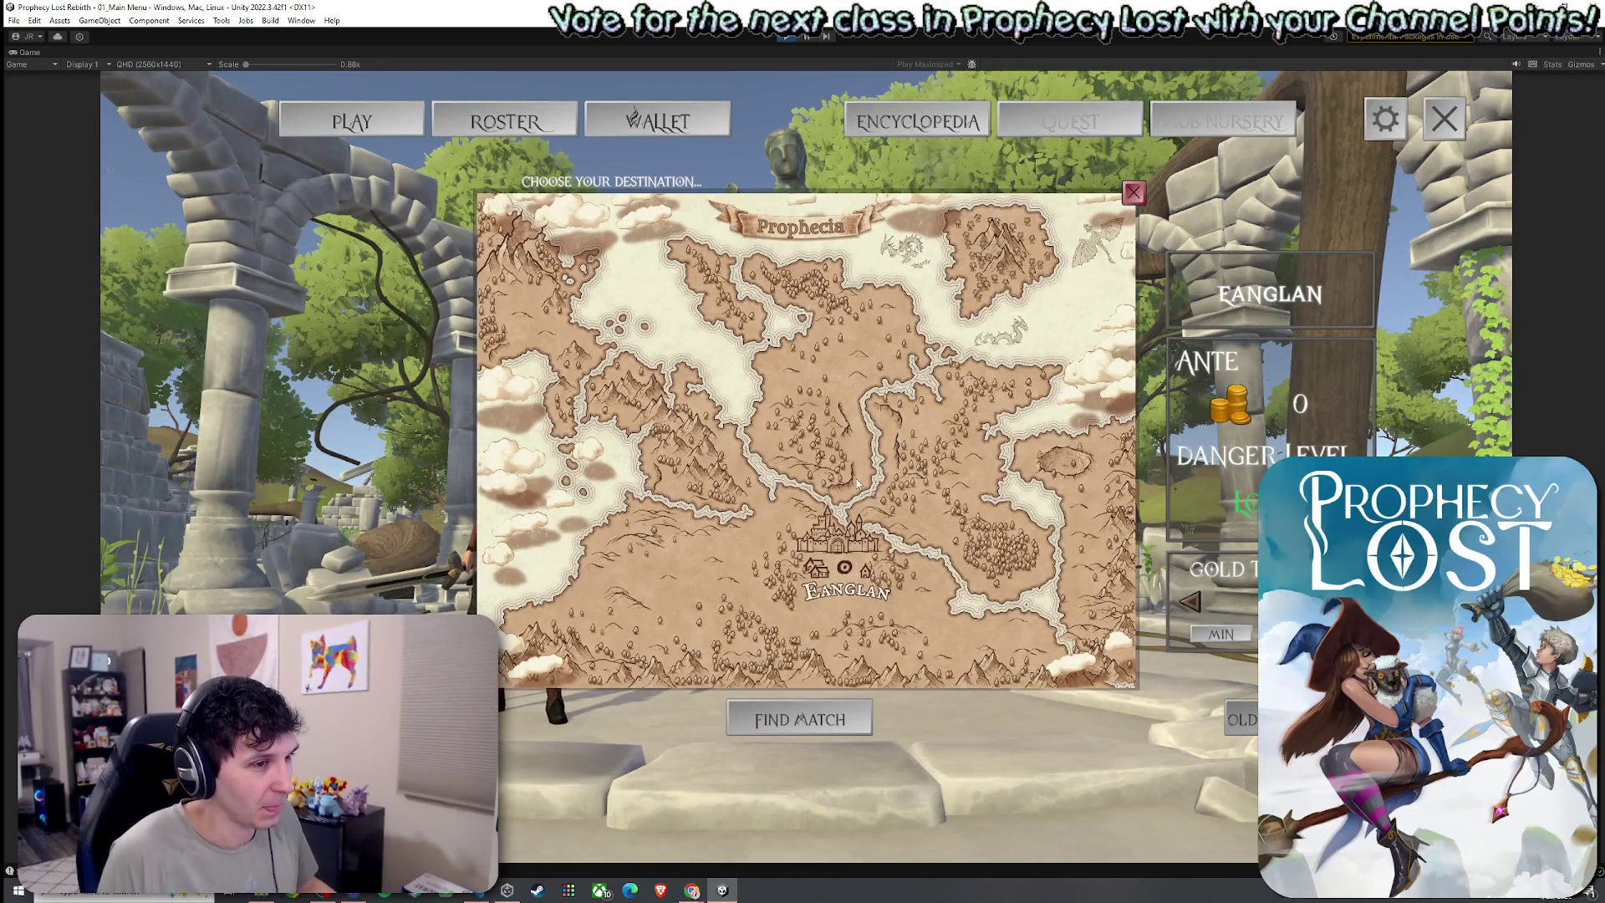
left_click(857, 484)
left_click(819, 623)
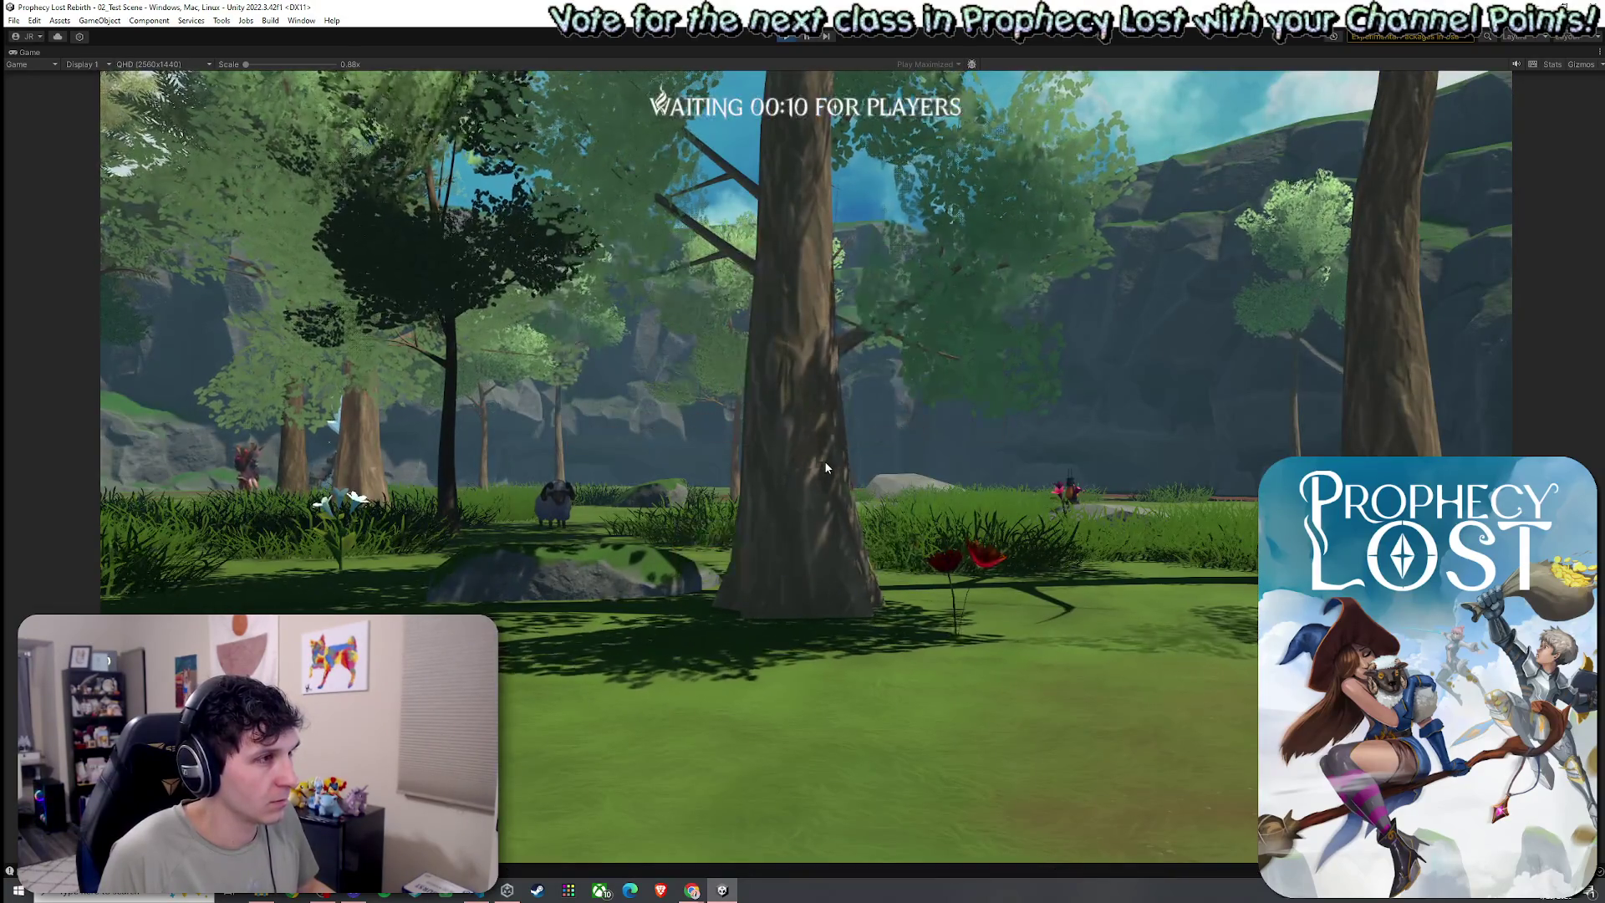
key("super")
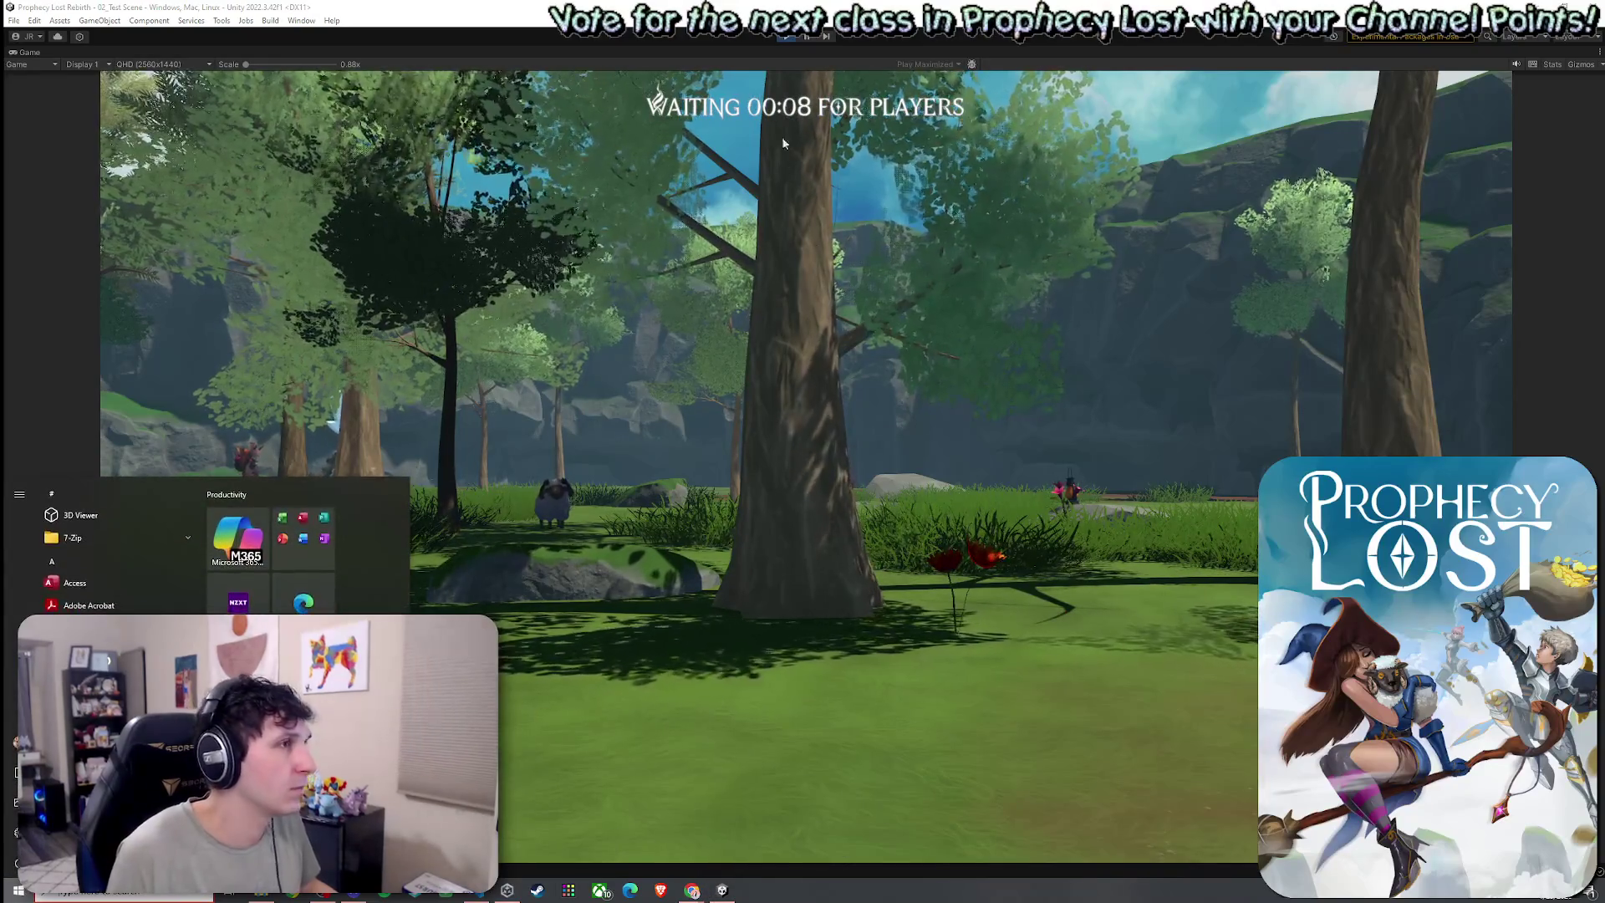
key("super")
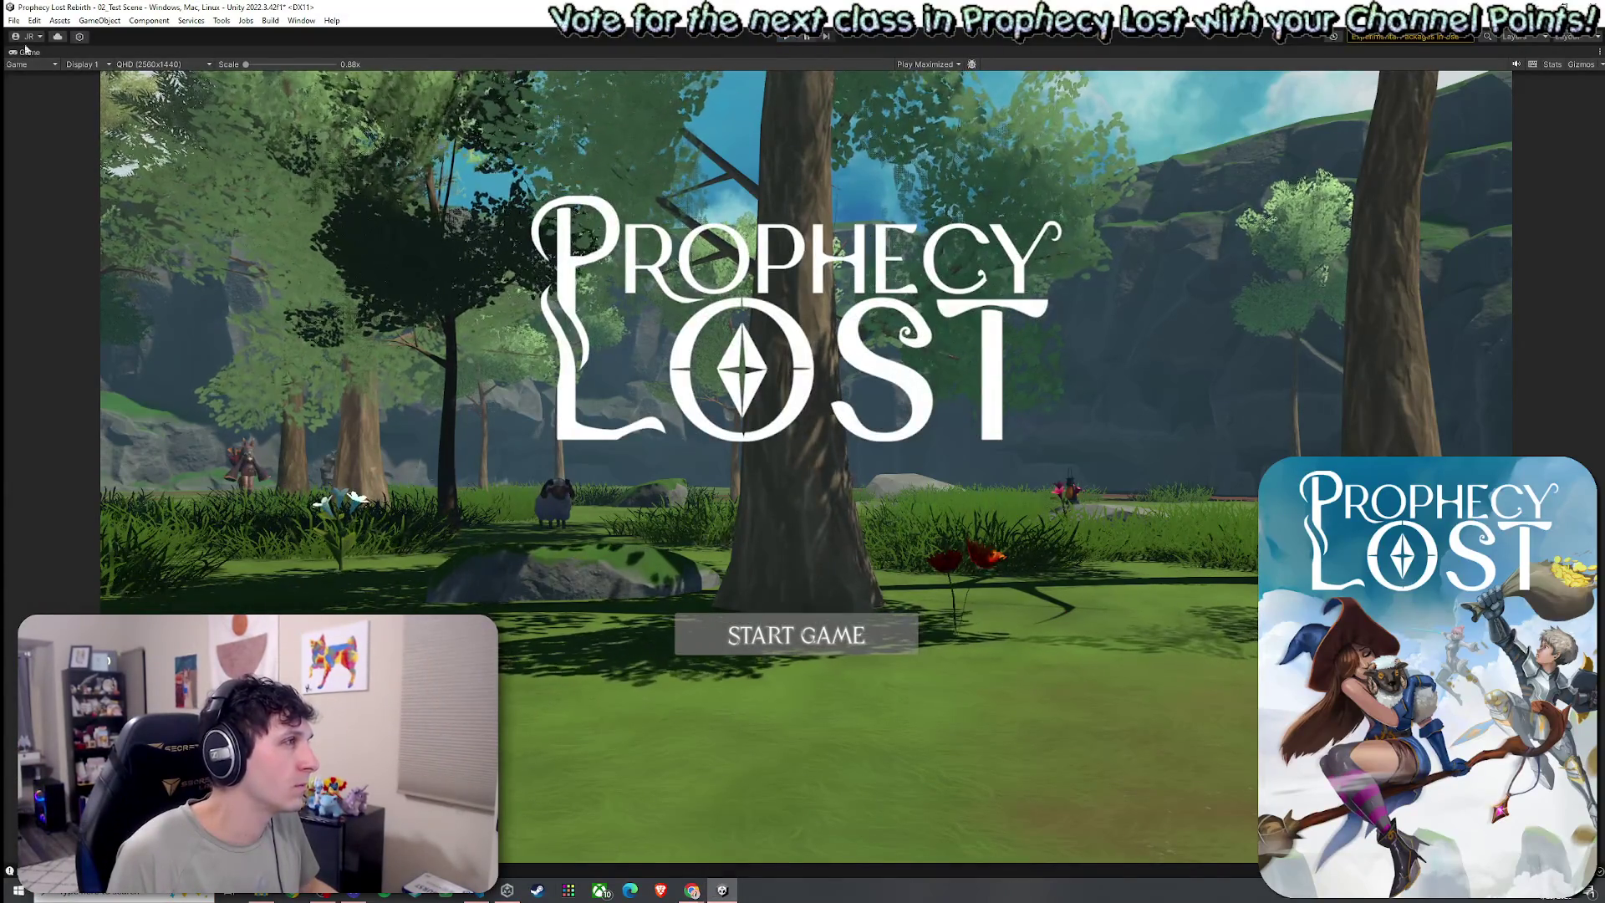
key("ctrl+p")
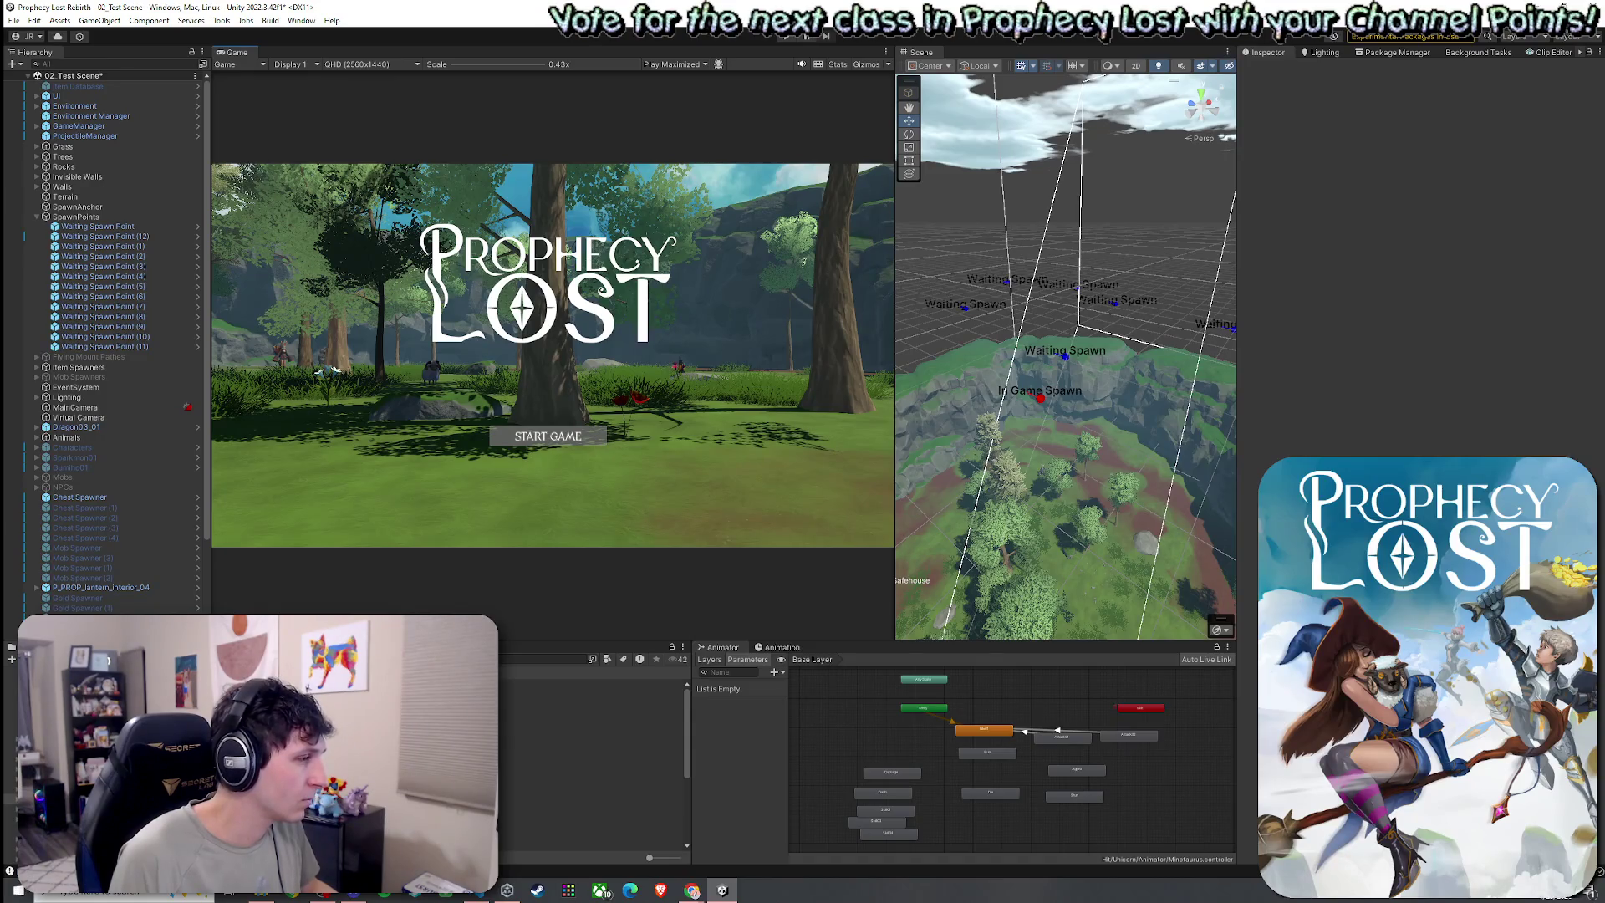
Open 05_Forest_Procedural without saving the test scene, then open Module 1 from Map Modules
double_click(585, 804)
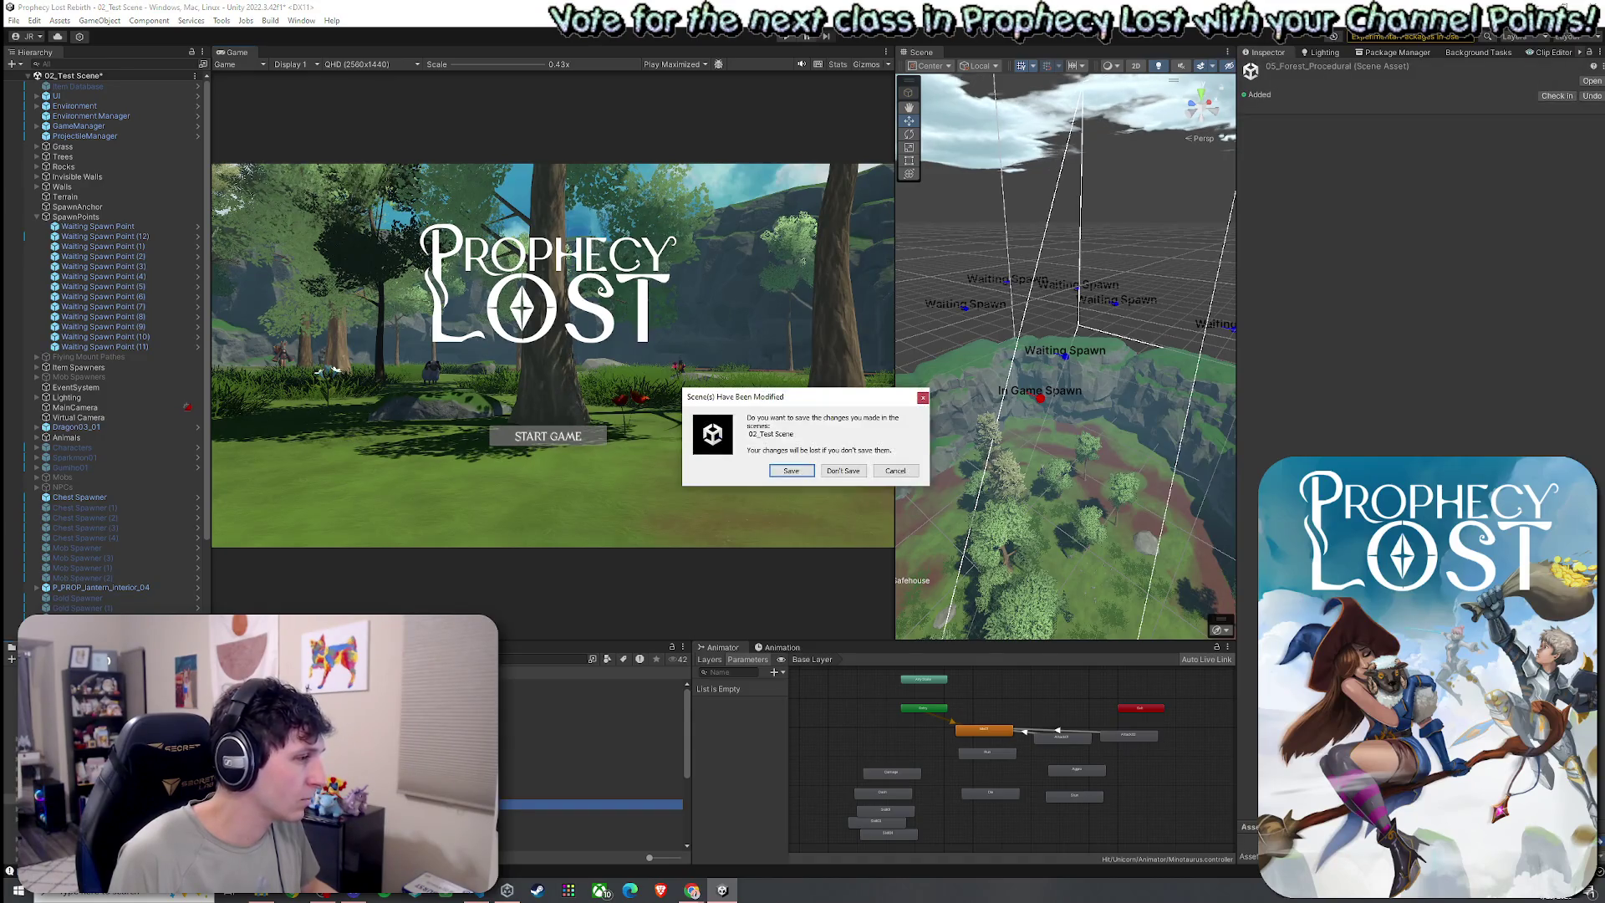
left_click(832, 475)
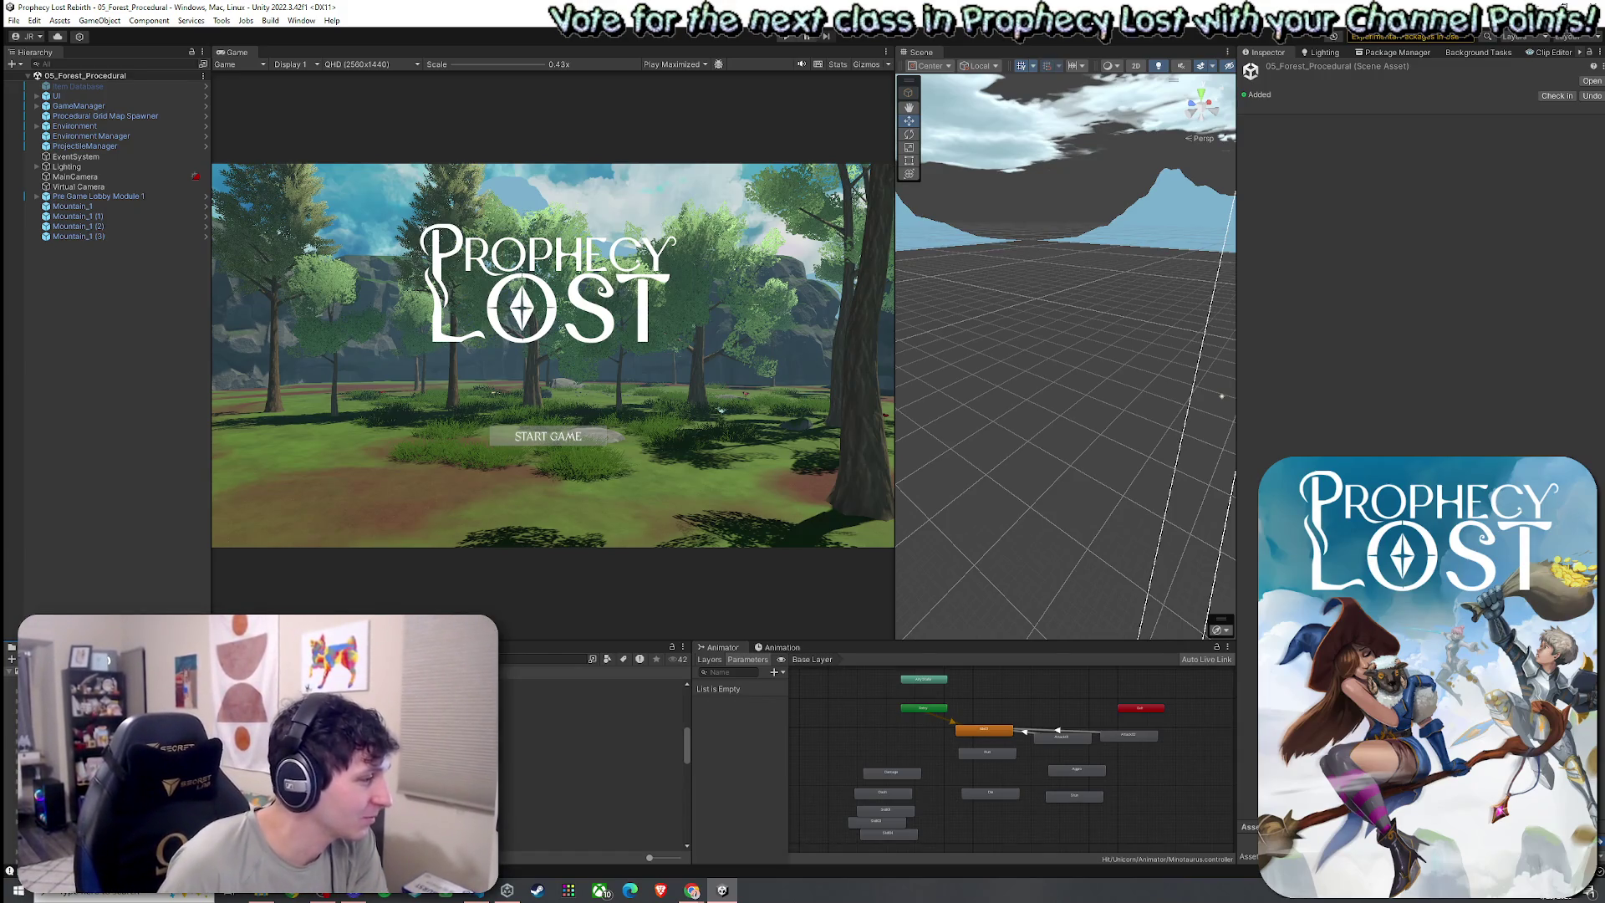
left_click(589, 794)
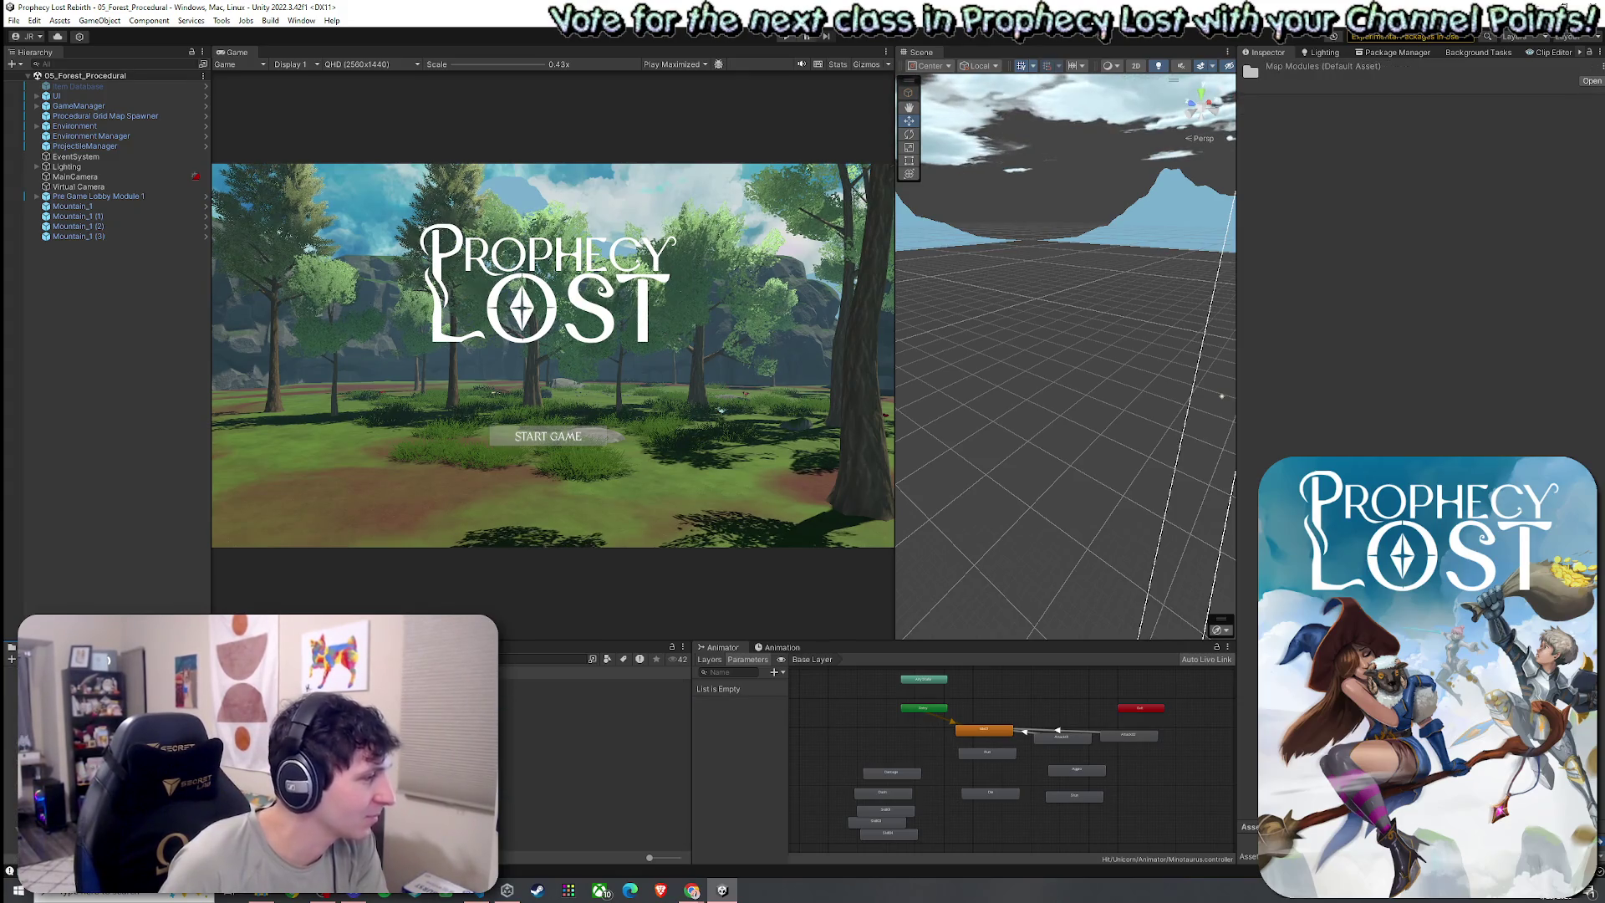
double_click(535, 683)
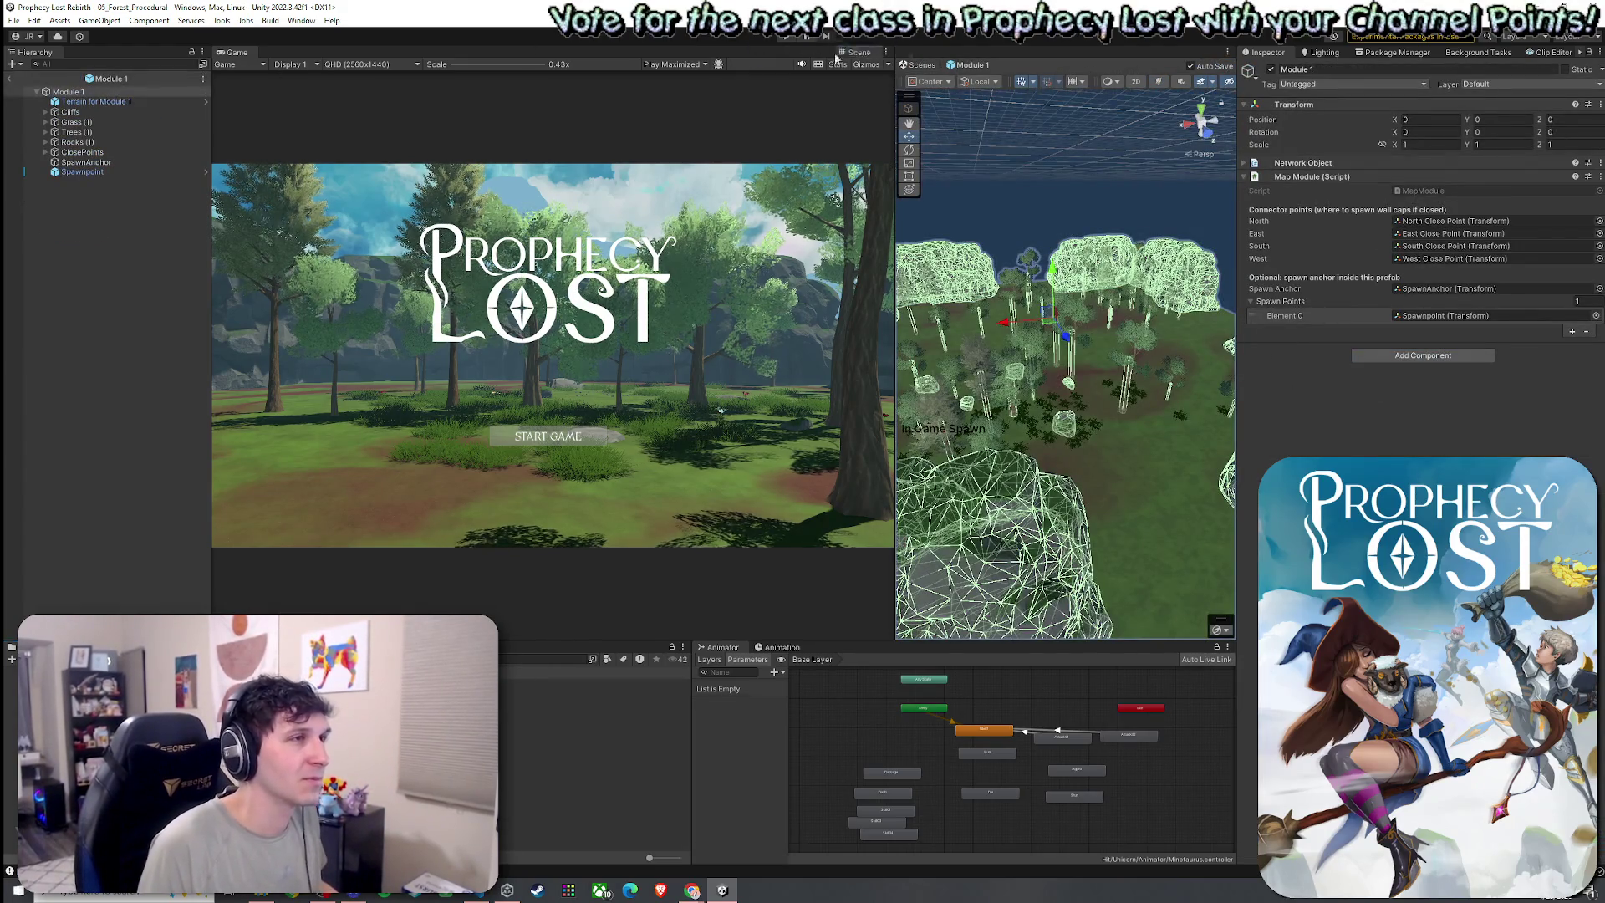
Enlarge the Scene view to inspect Module 1, look up the ItemSpawner script, then exit the prefab
left_click_drag(921, 52, 280, 52)
scroll(686, 411, "up", 10)
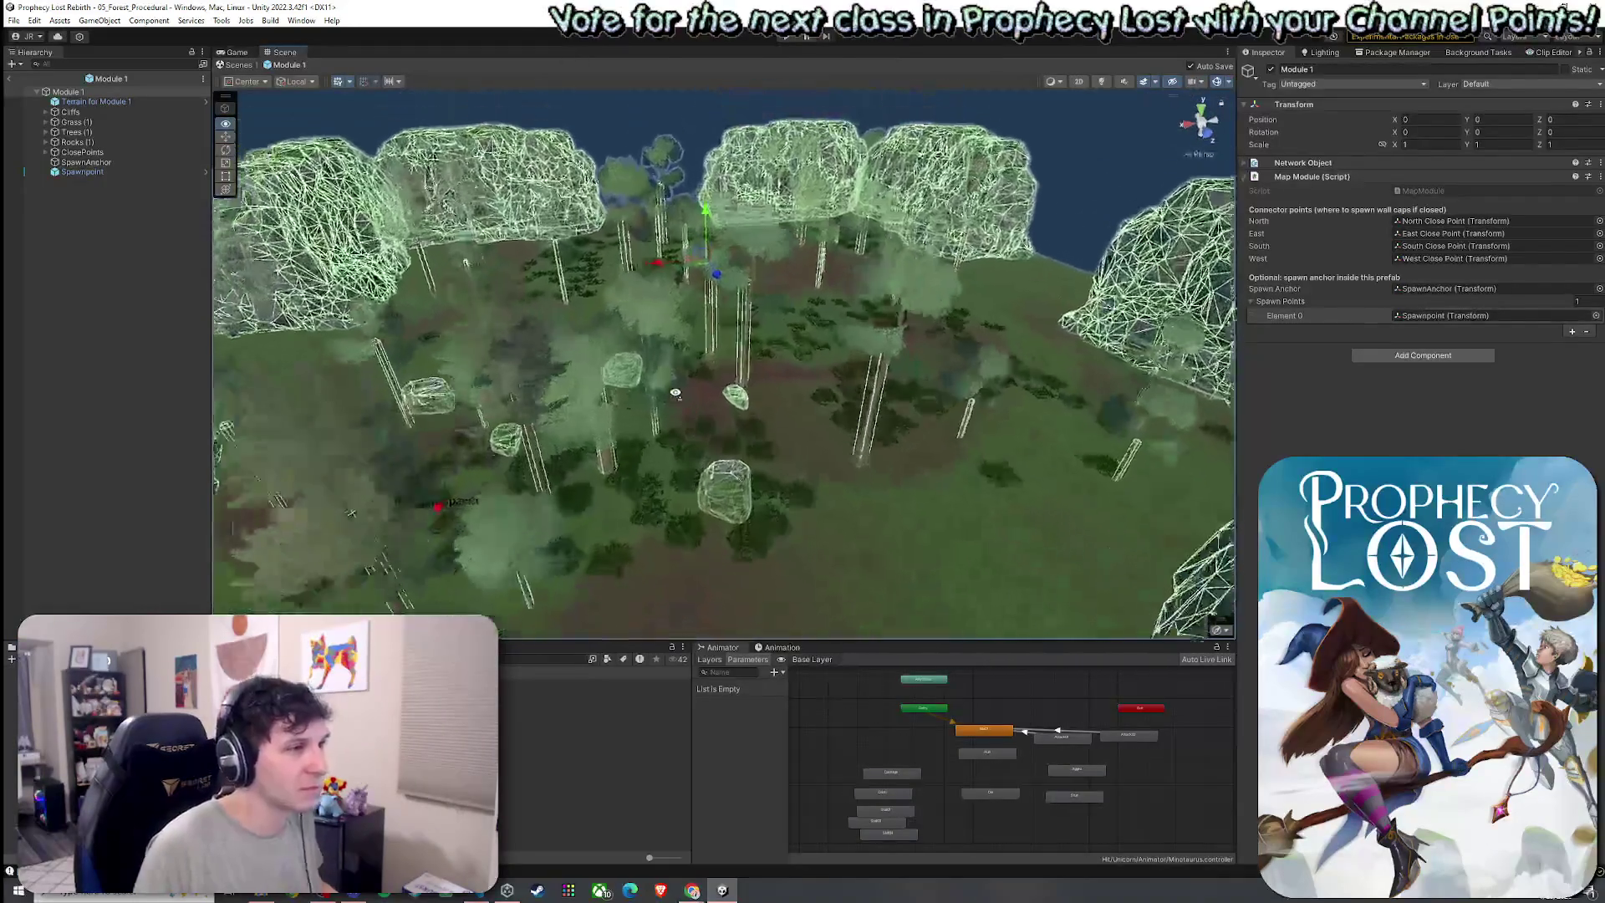
scroll(759, 356, "up", 10)
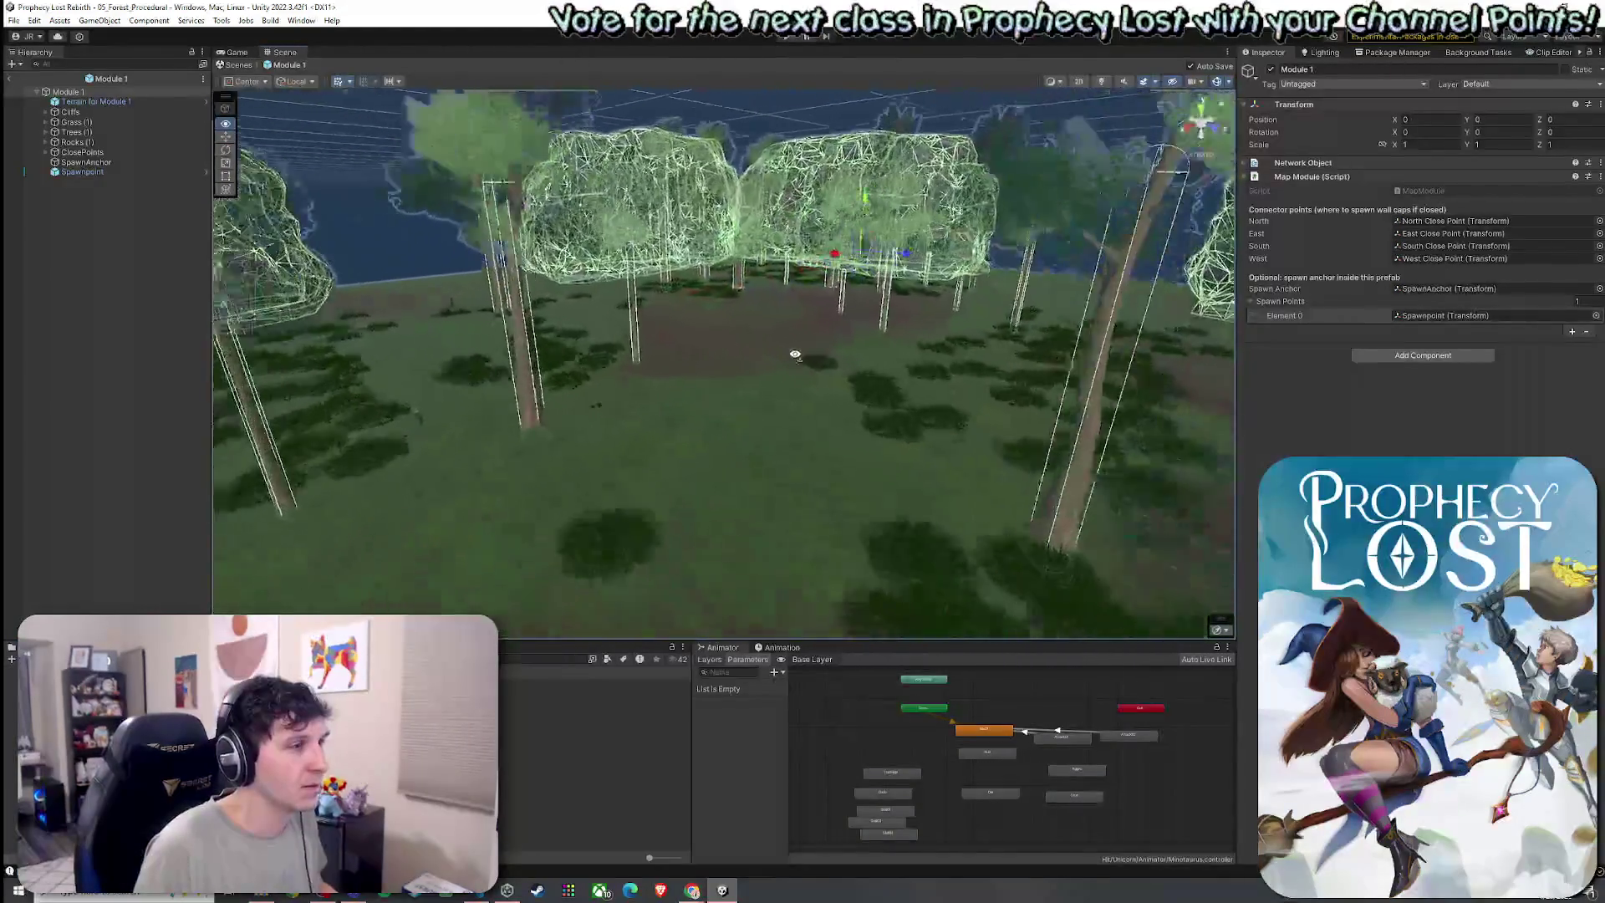
scroll(893, 370, "down", 5)
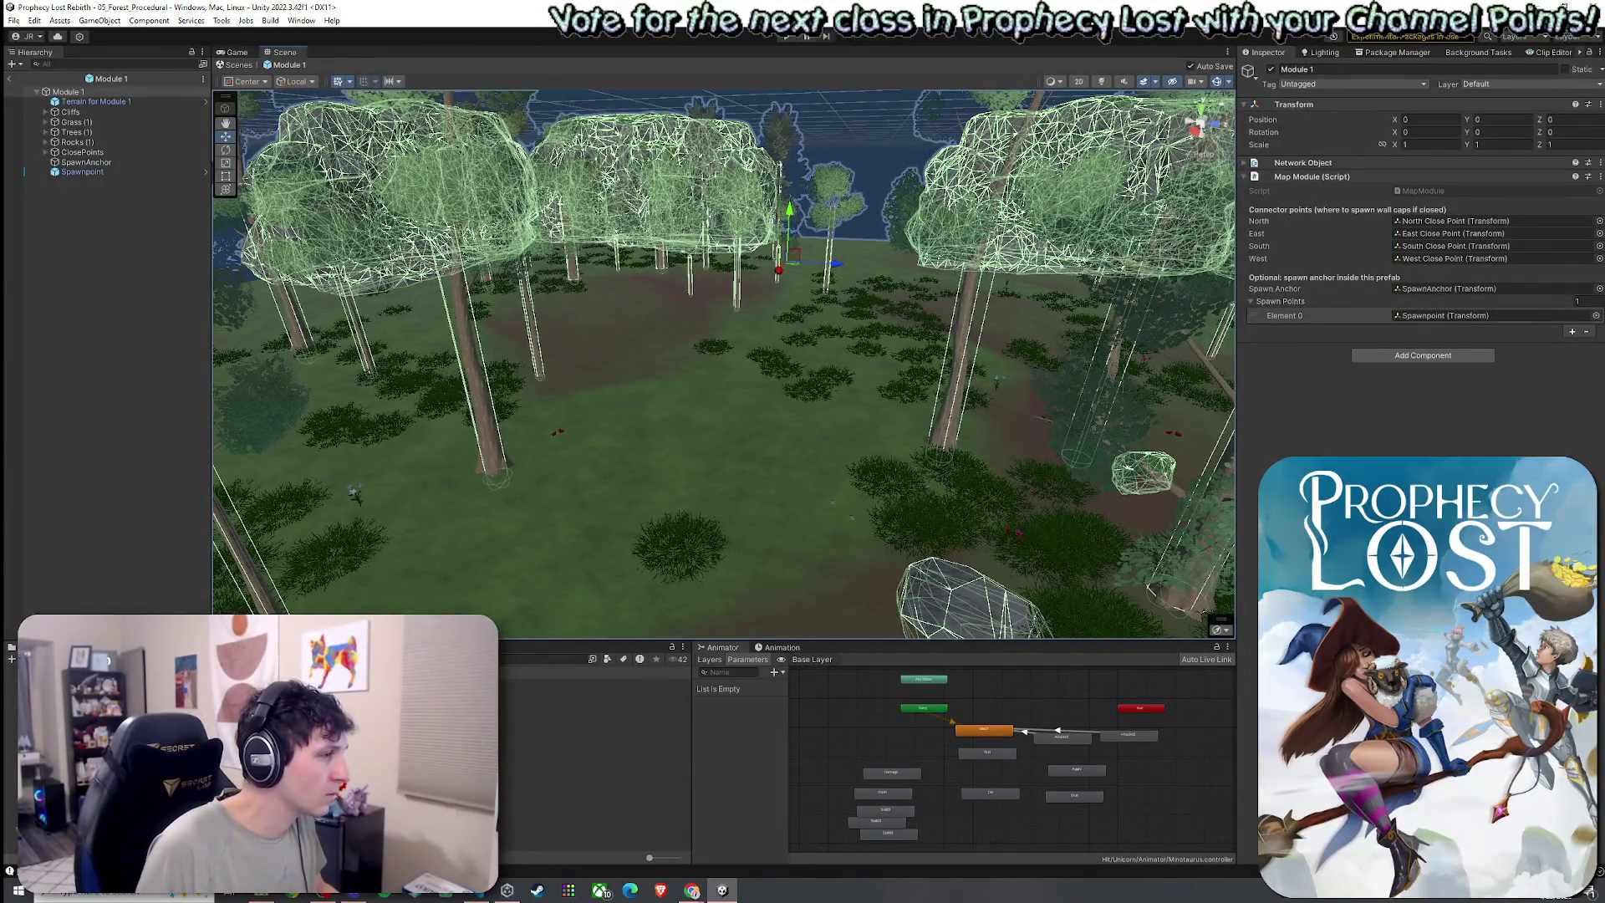
left_click(543, 658)
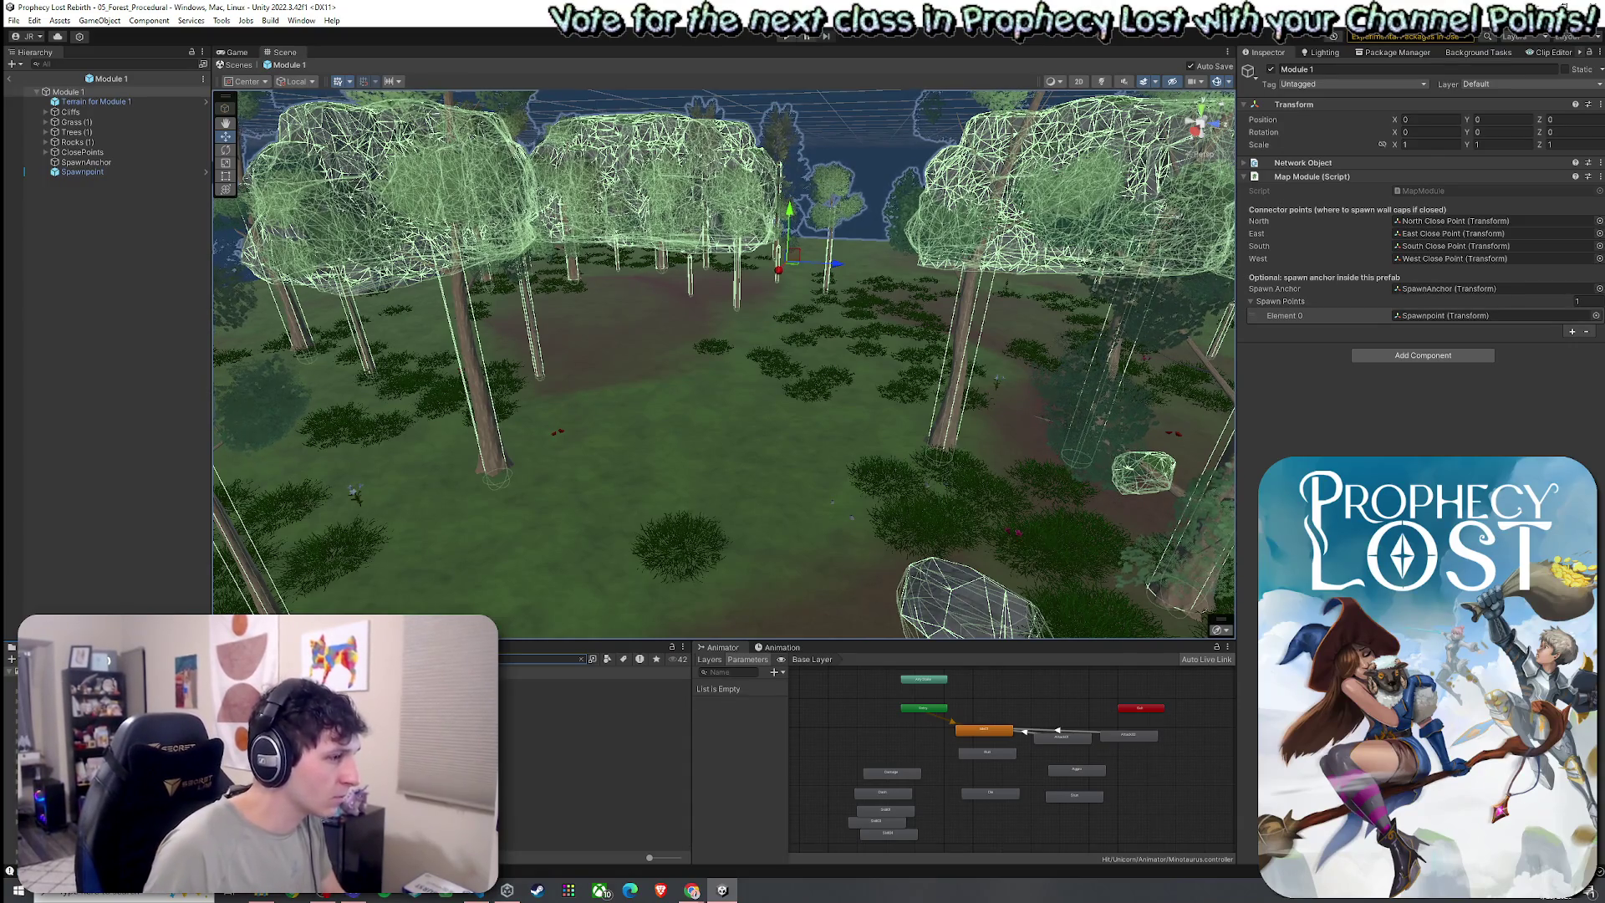
left_click(585, 684)
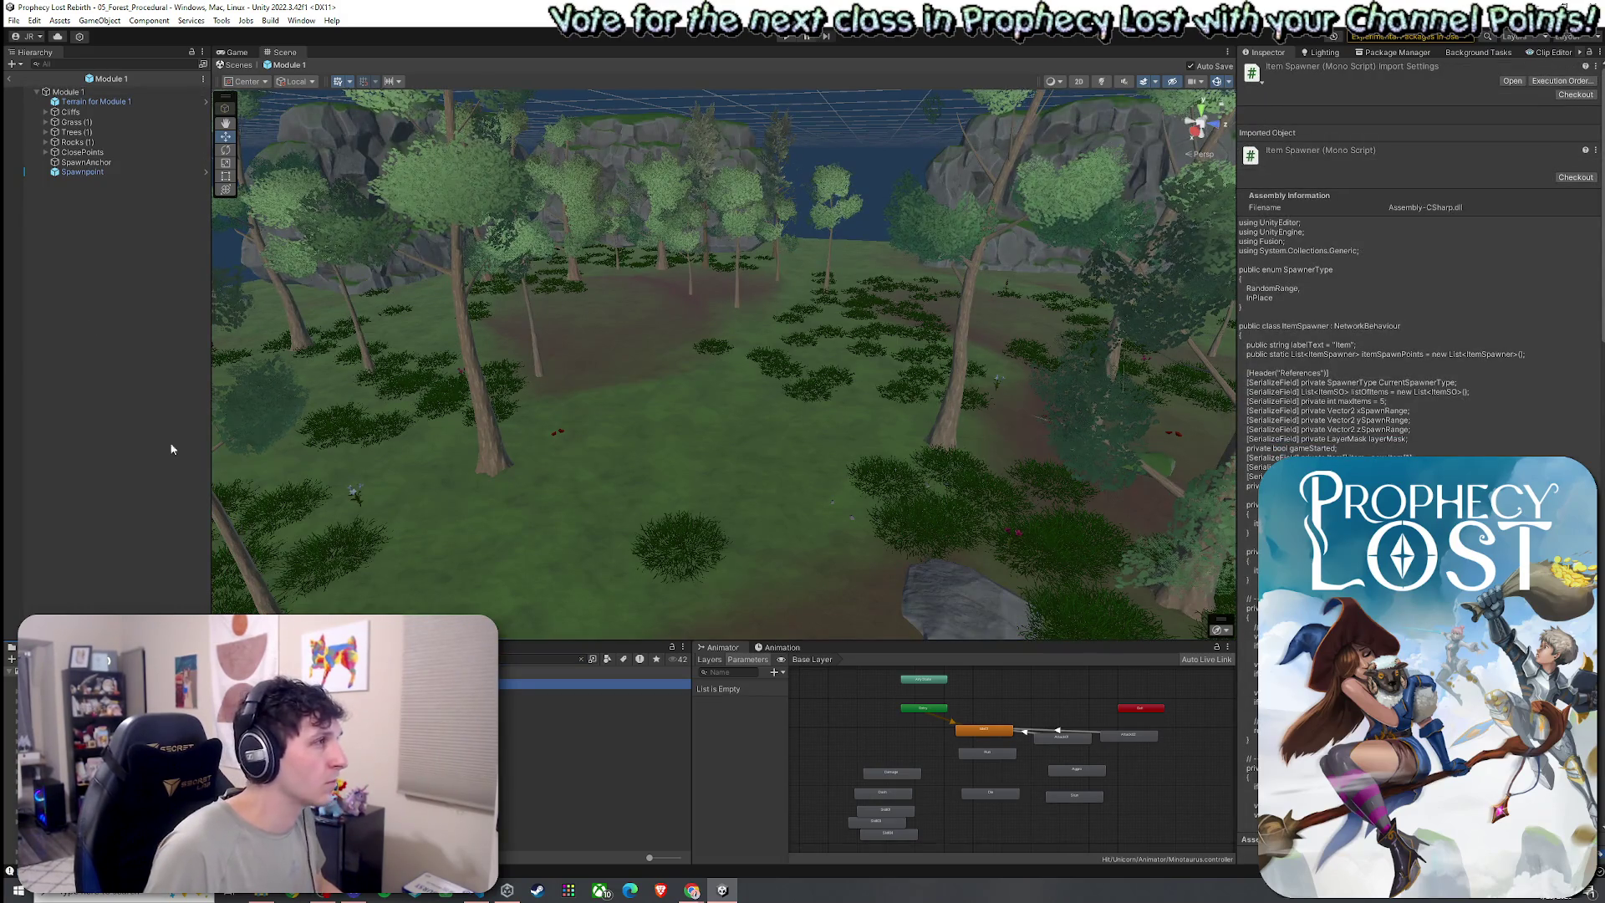
left_click(9, 78)
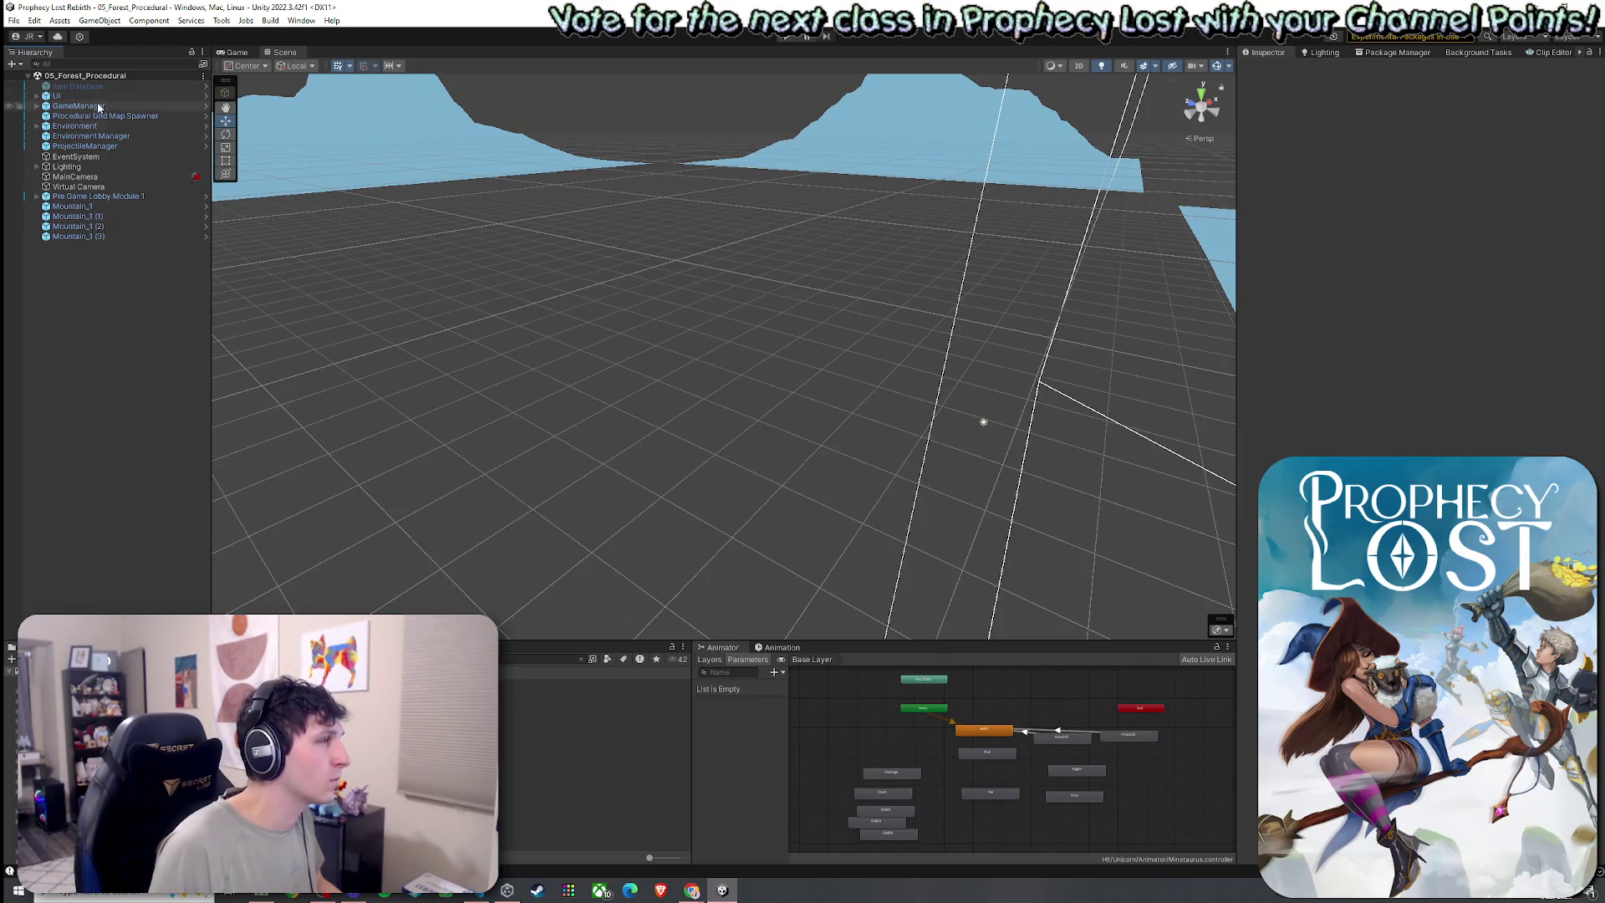
Browse the project folders to Scenes and load 02_Test Scene
left_click(578, 658)
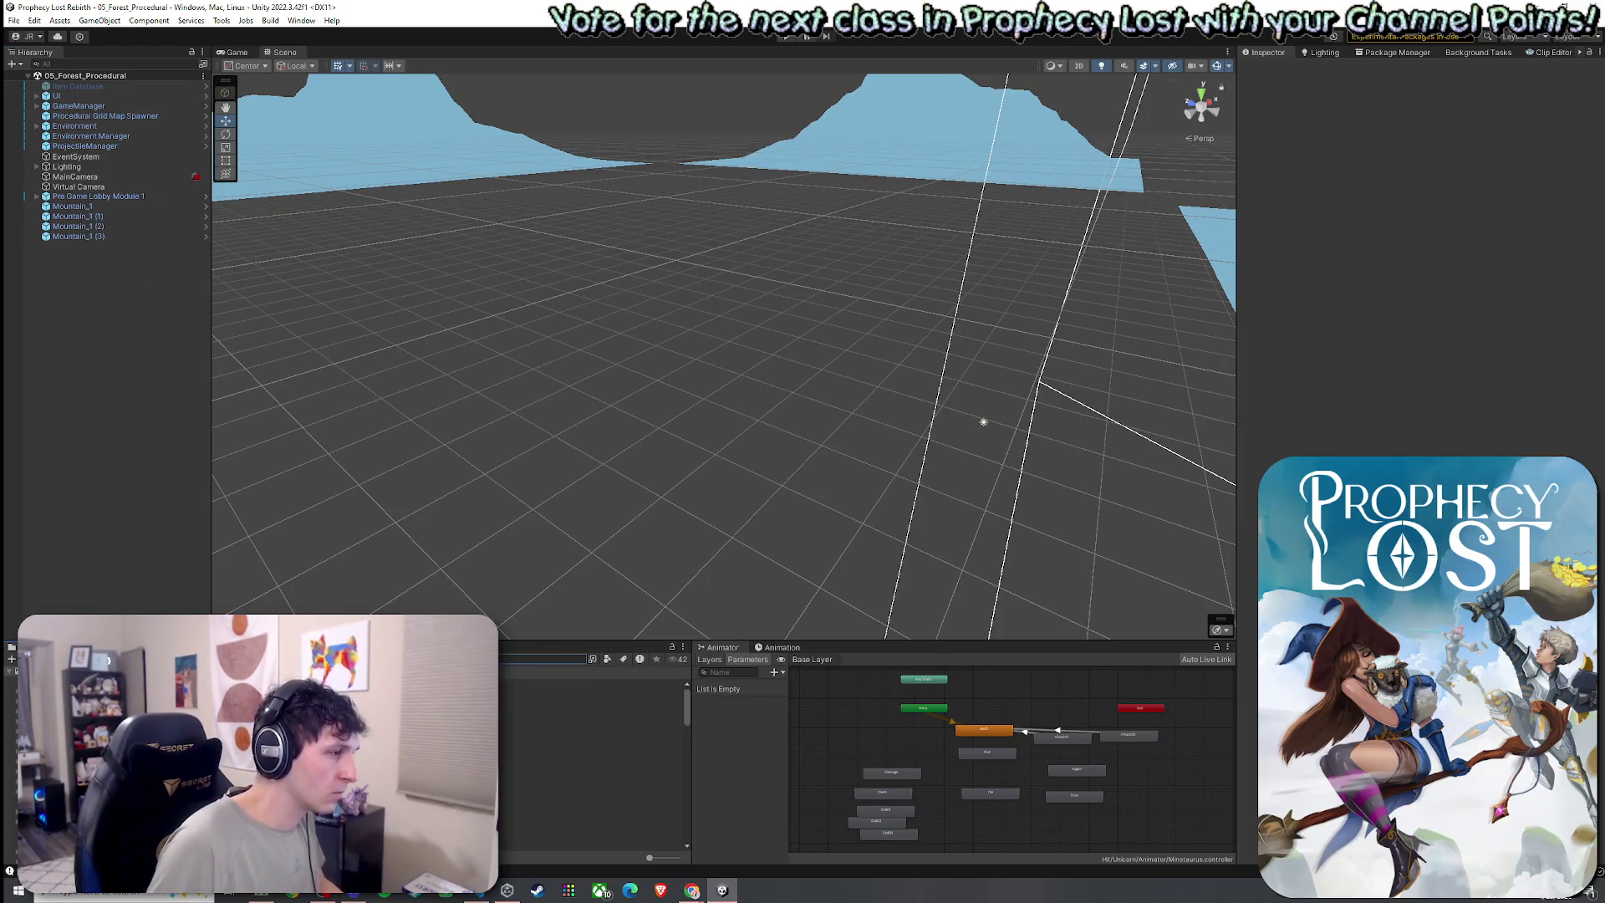
left_click(585, 746)
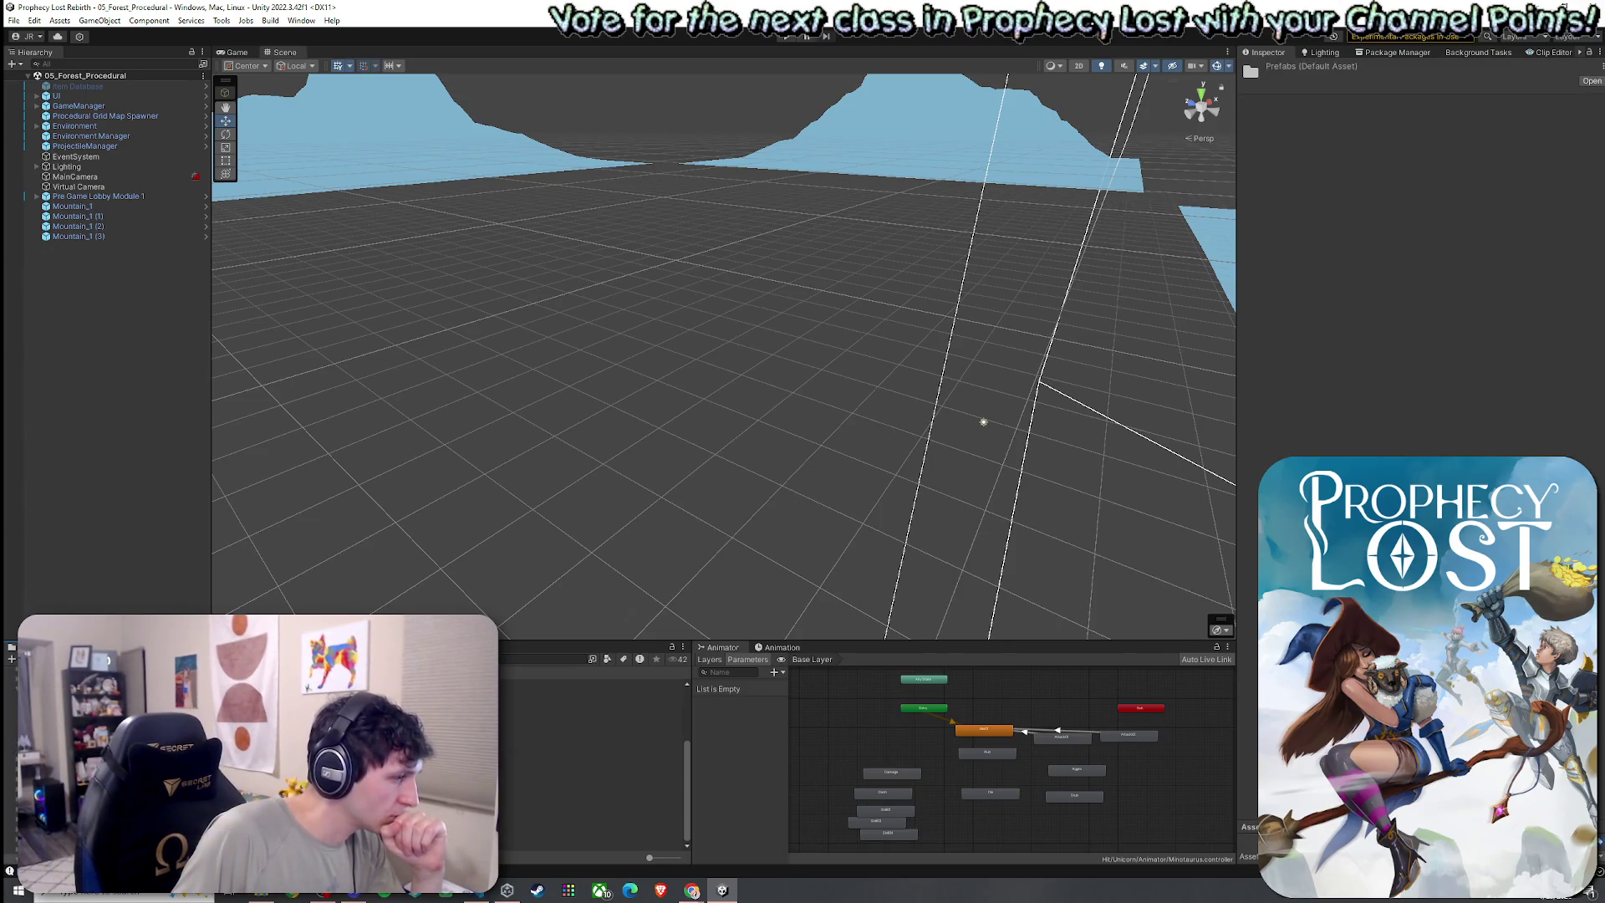
scroll(594, 761, "up", 3)
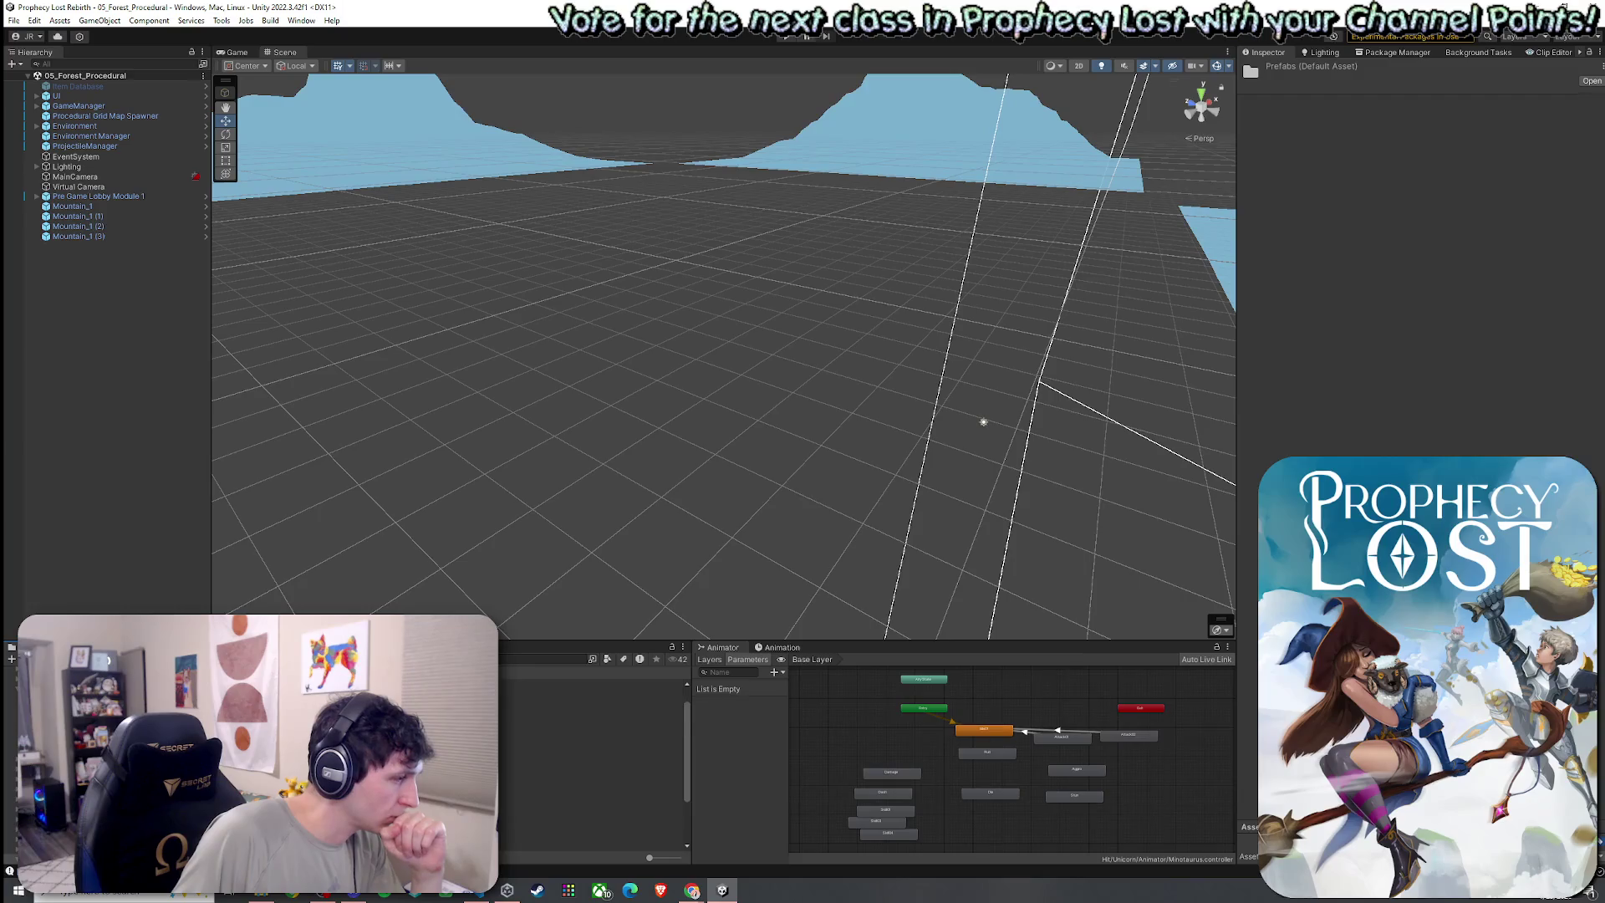
scroll(593, 760, "up", 5)
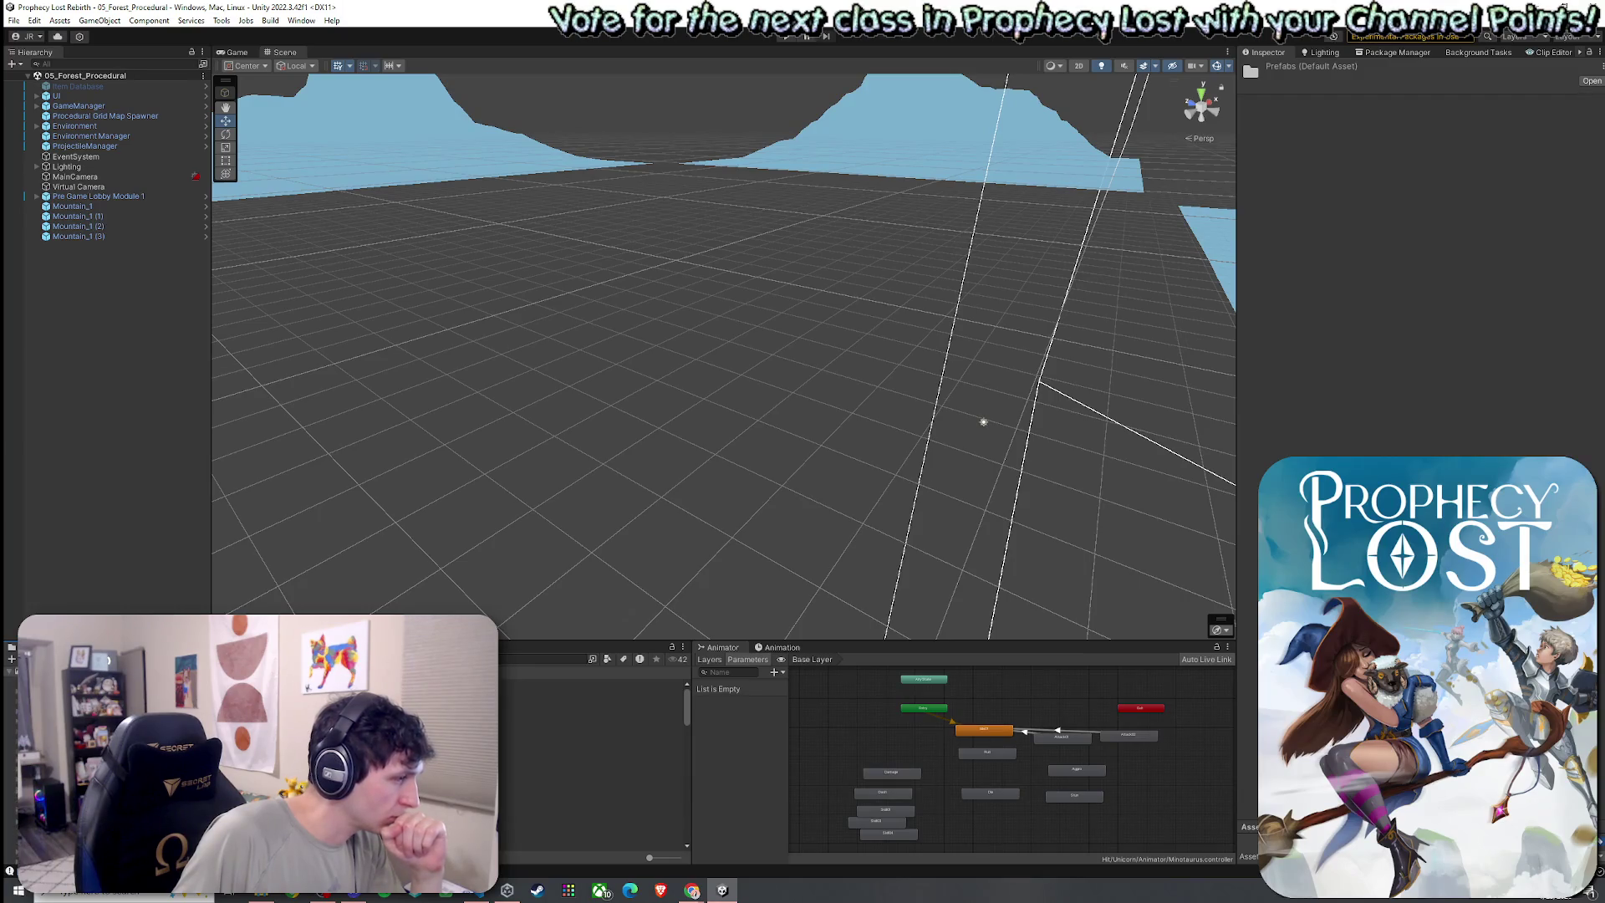
scroll(593, 760, "down", 5)
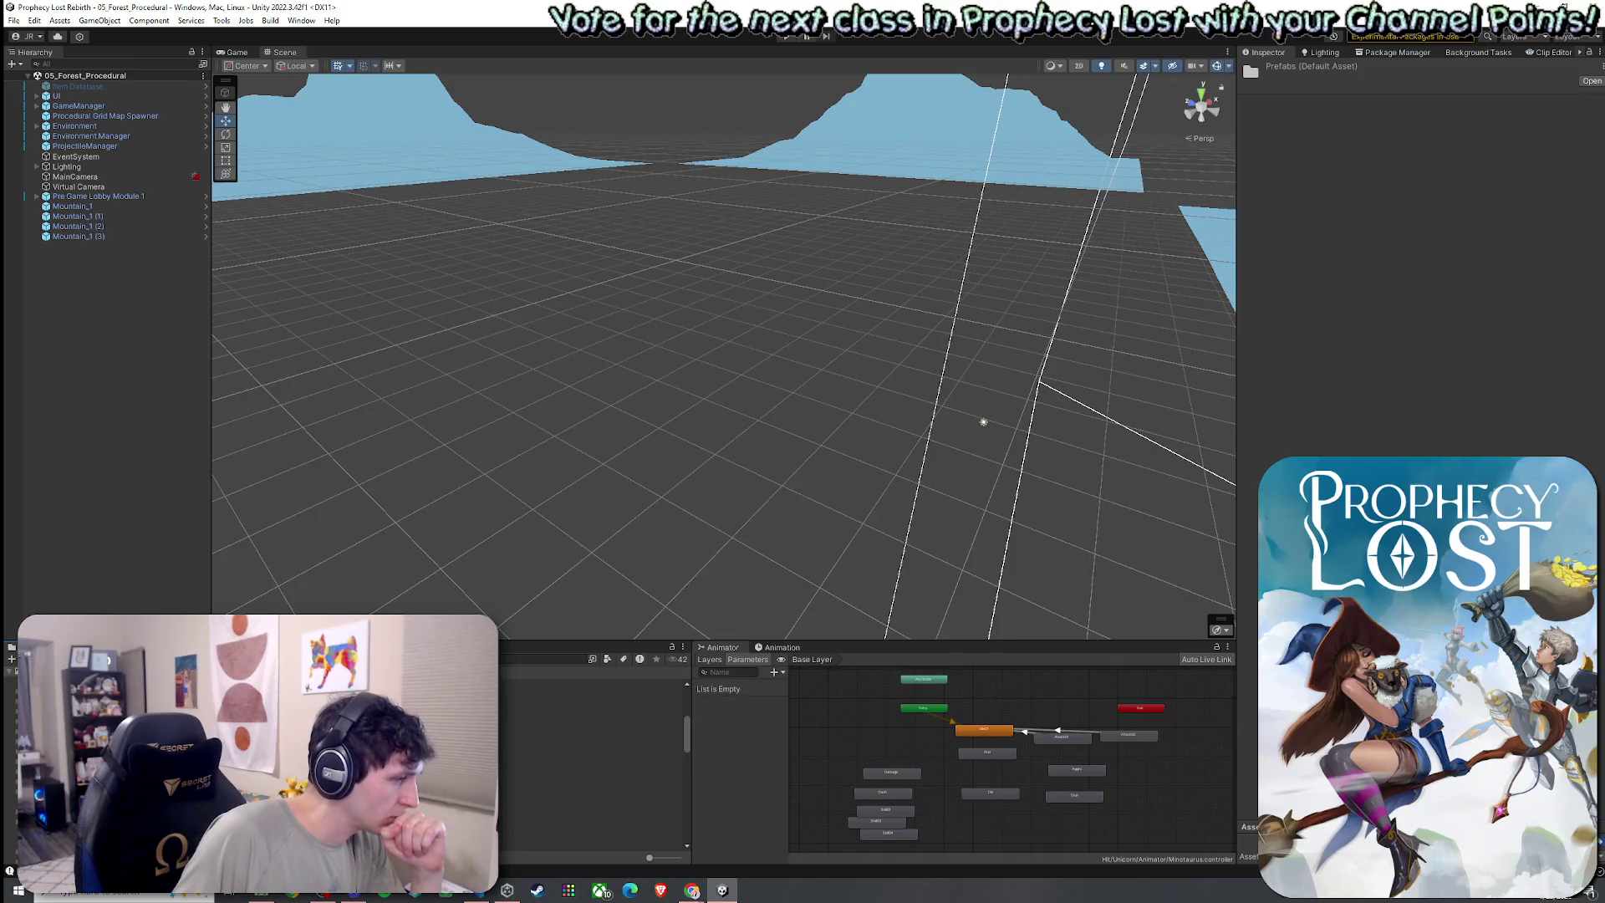
left_click(590, 779)
left_click(590, 752)
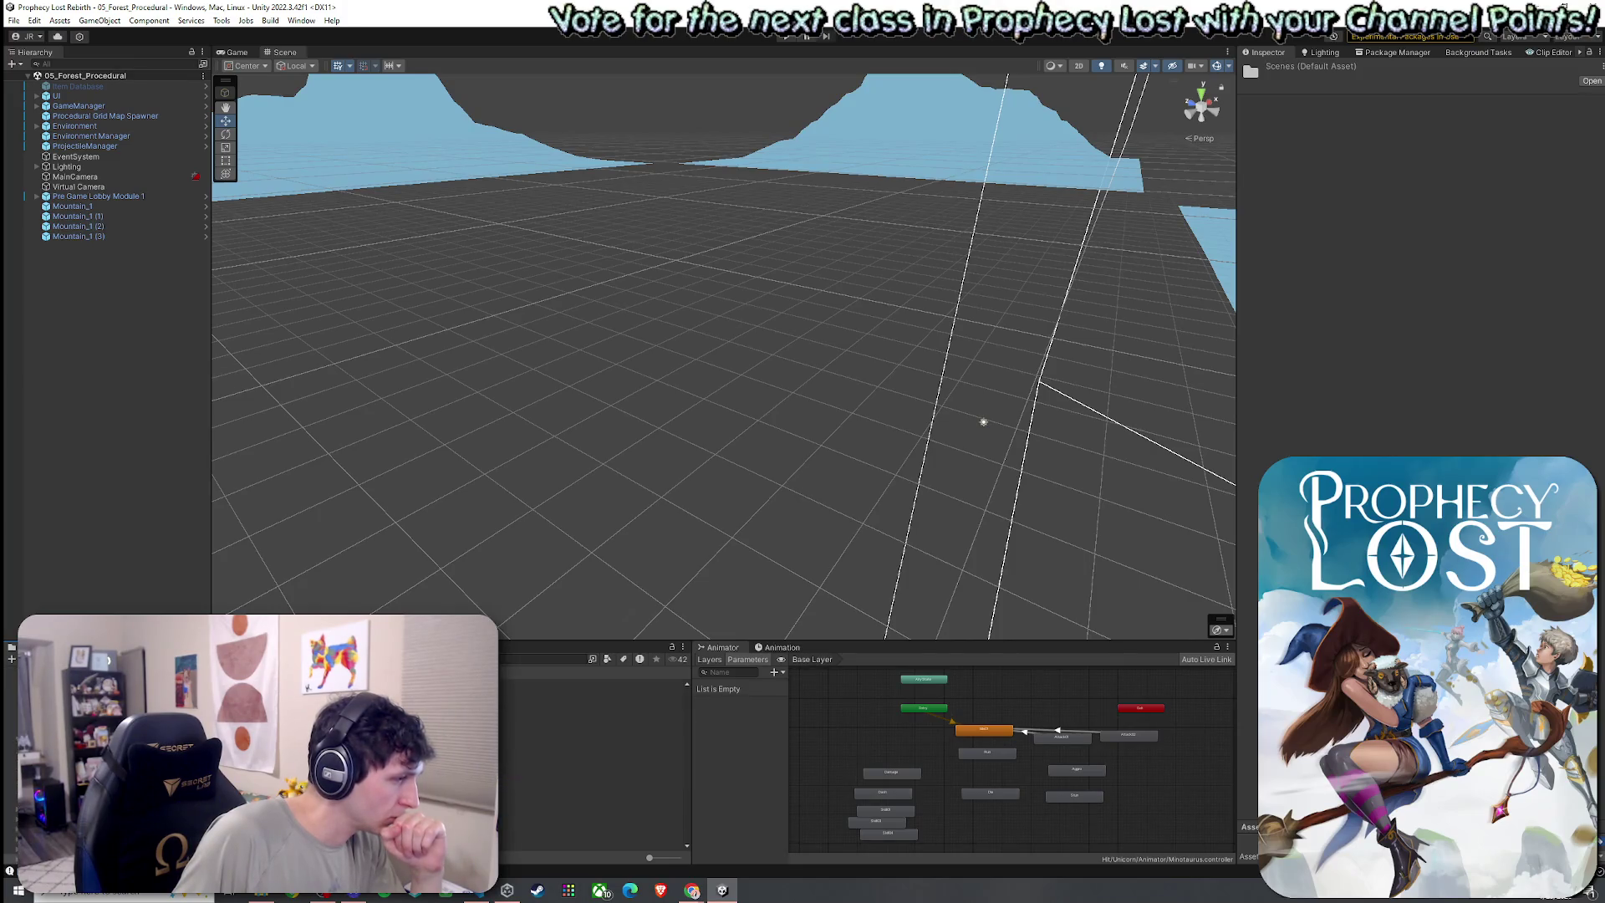
double_click(590, 773)
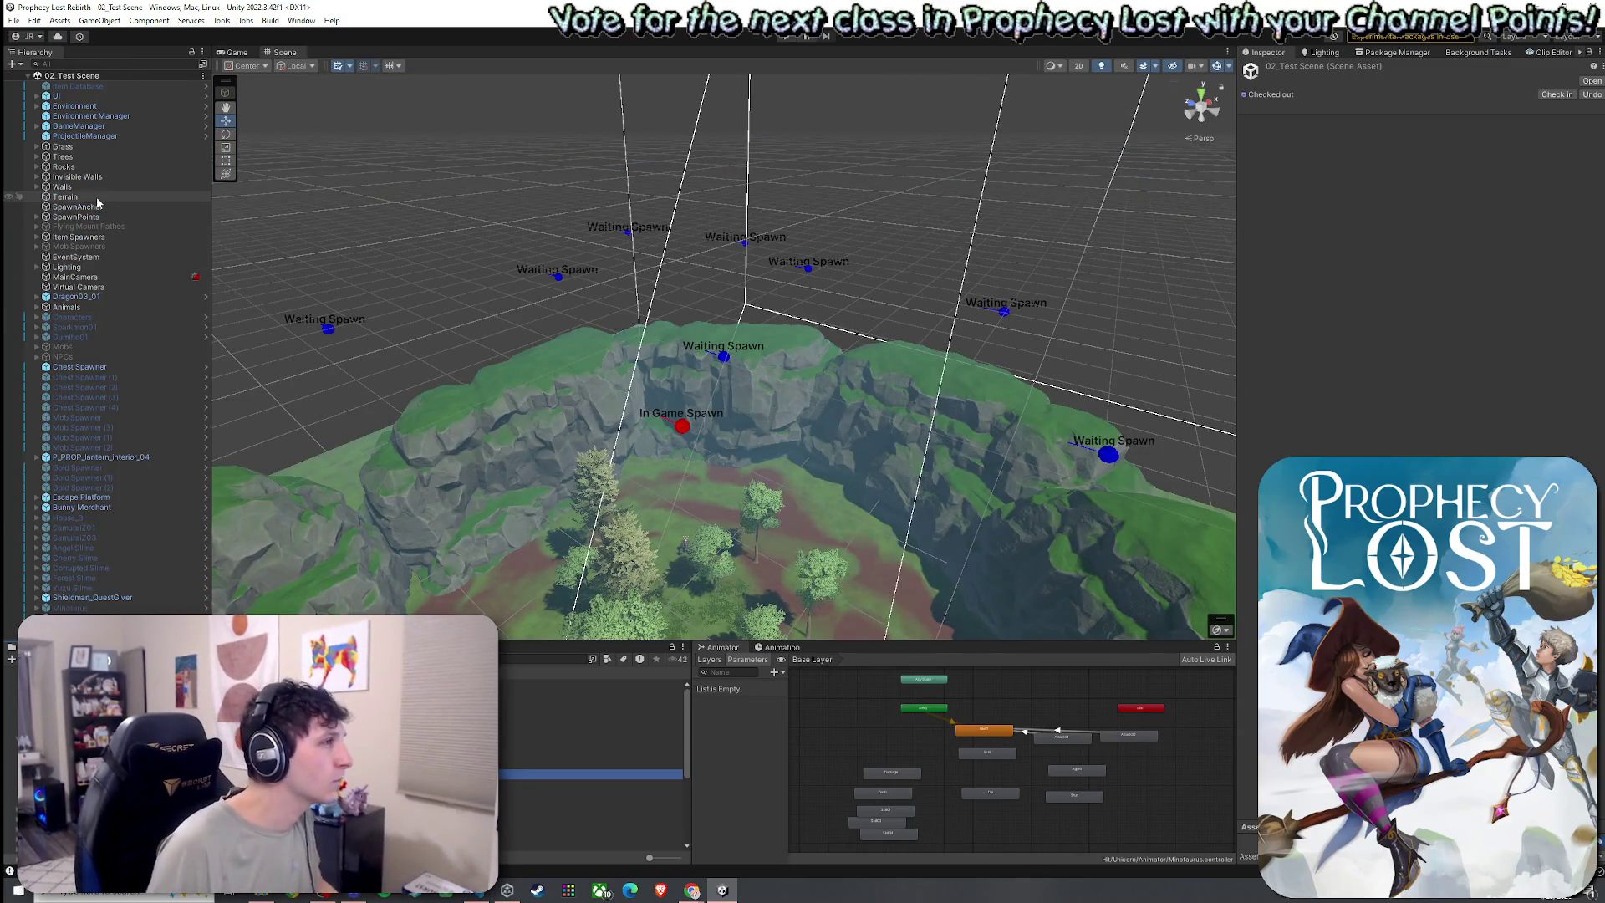
Expand Item Spawners and locate the first Item Spawner's asset via Prefab > Select Asset
left_click(45, 238)
left_click(37, 238)
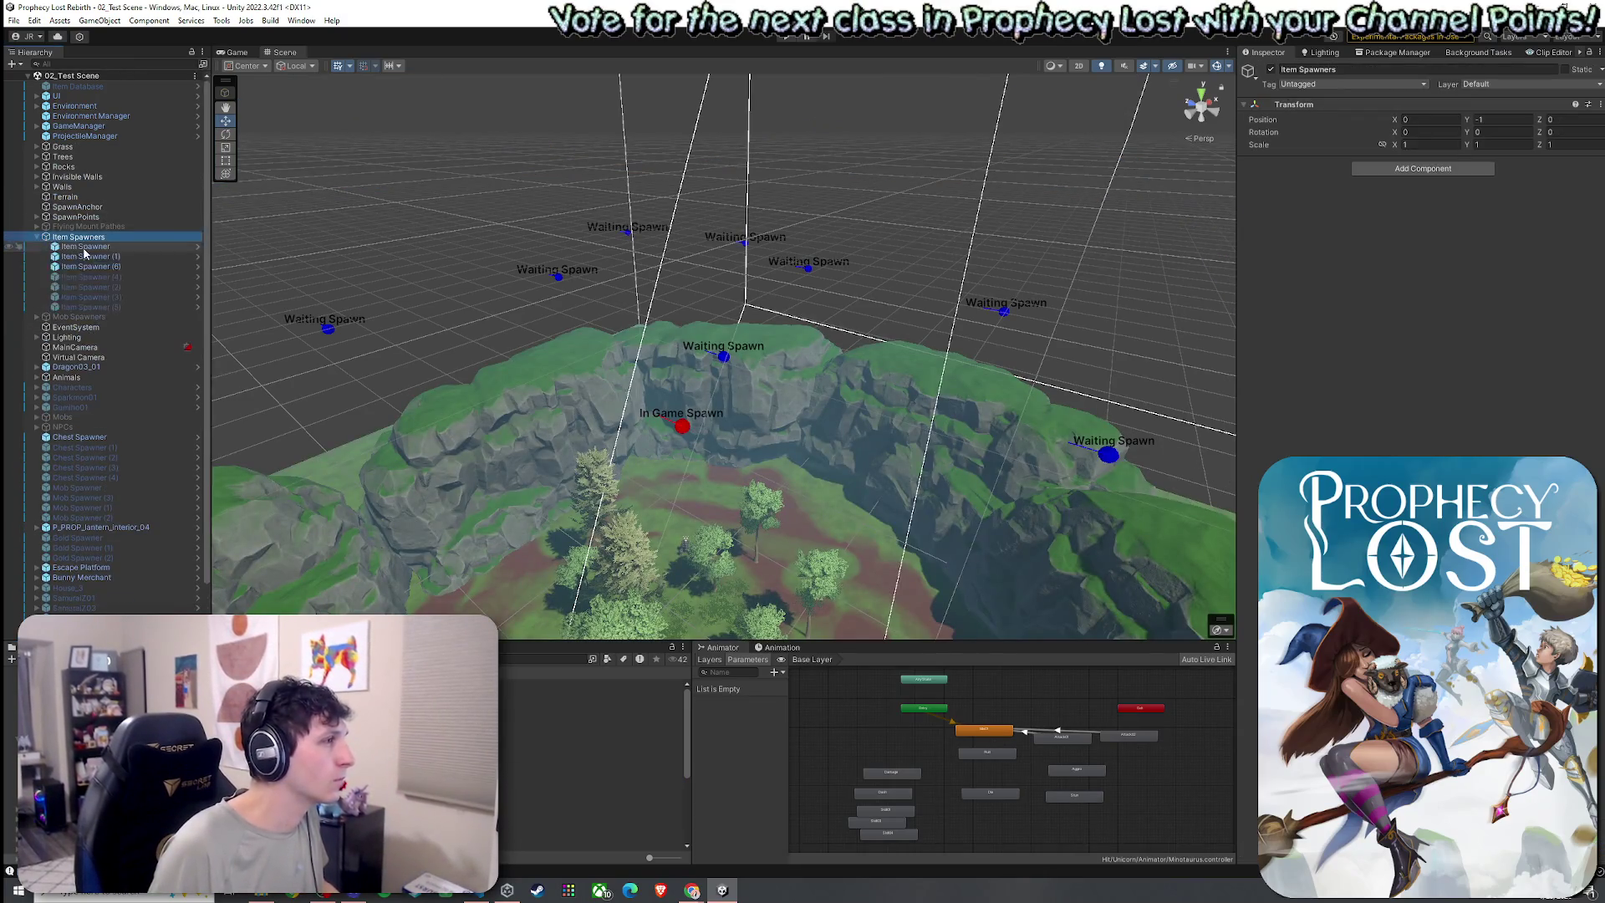
left_click(85, 247)
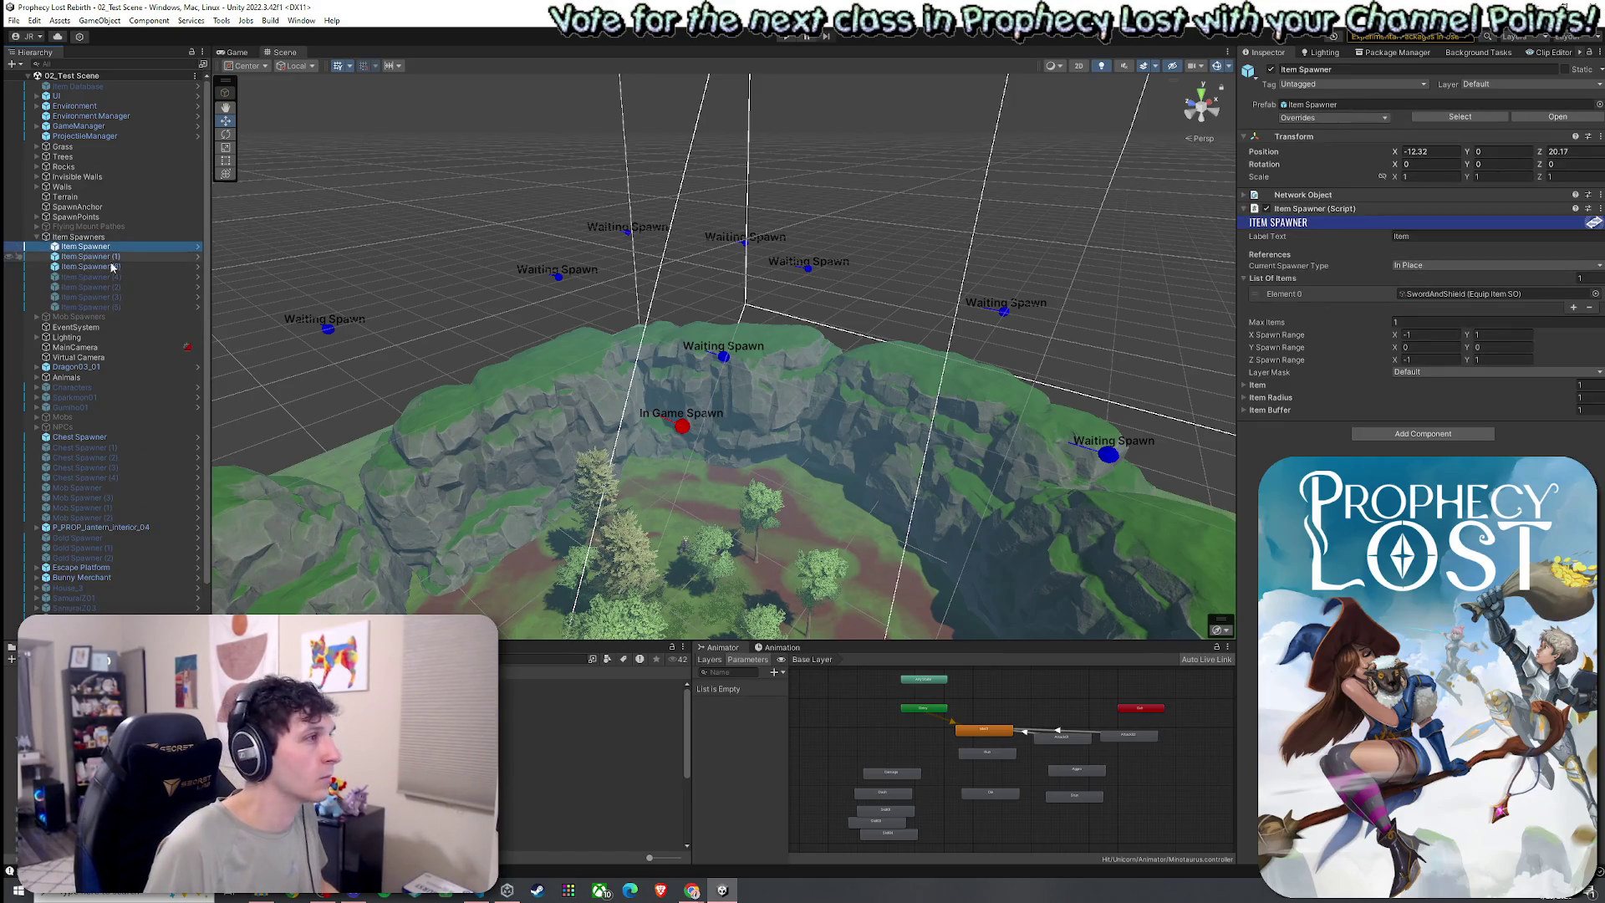
right_click(150, 247)
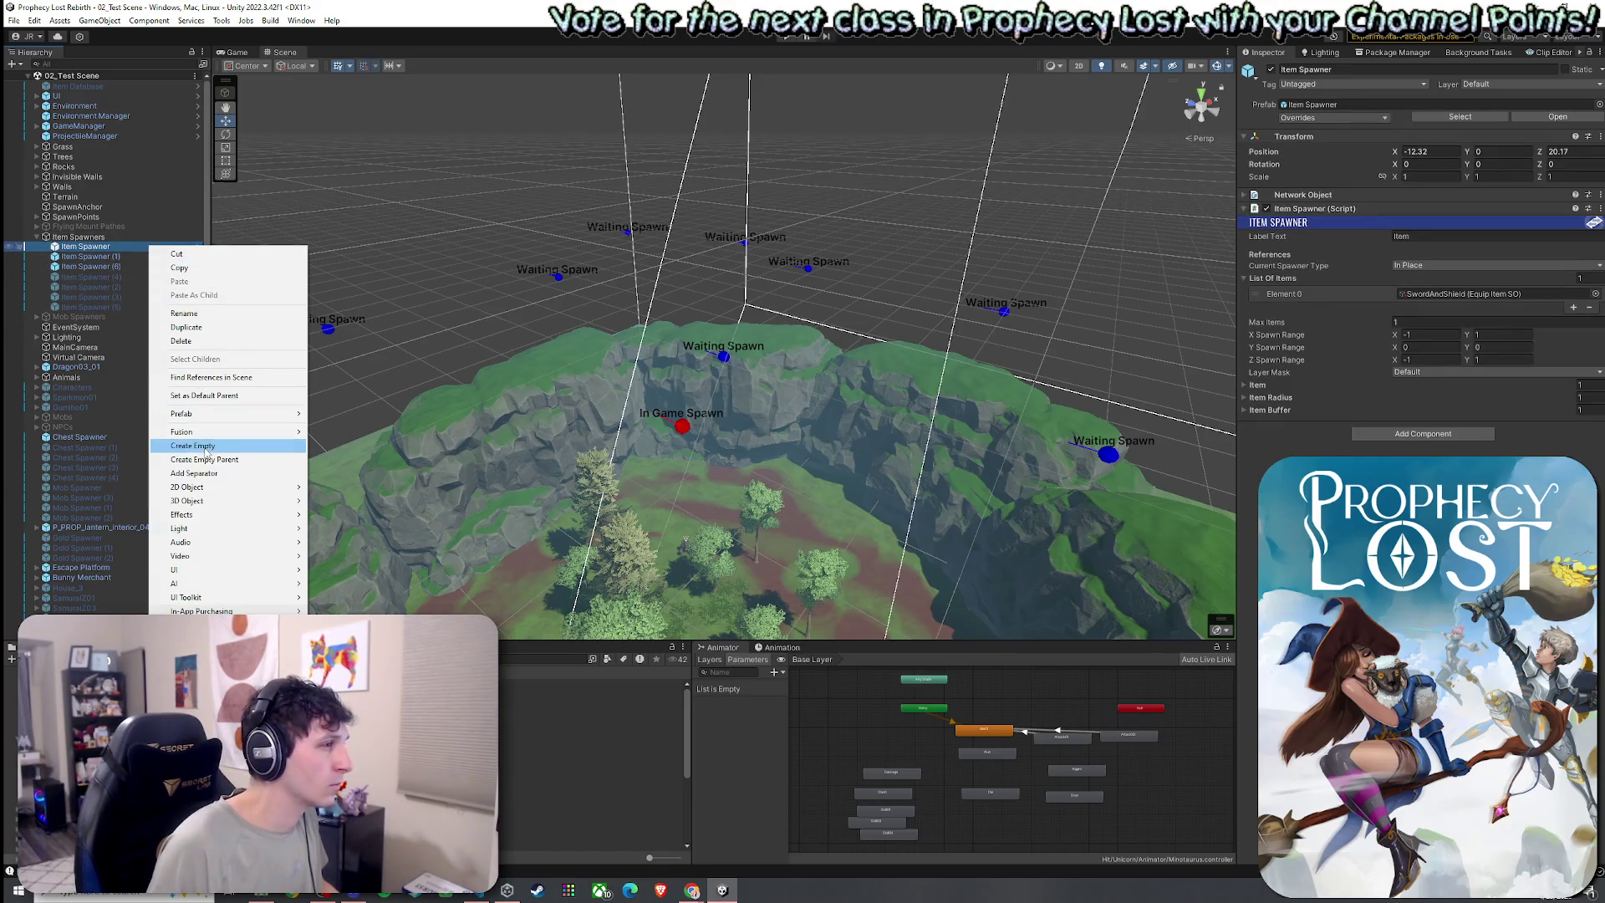
mouse_move(299, 420)
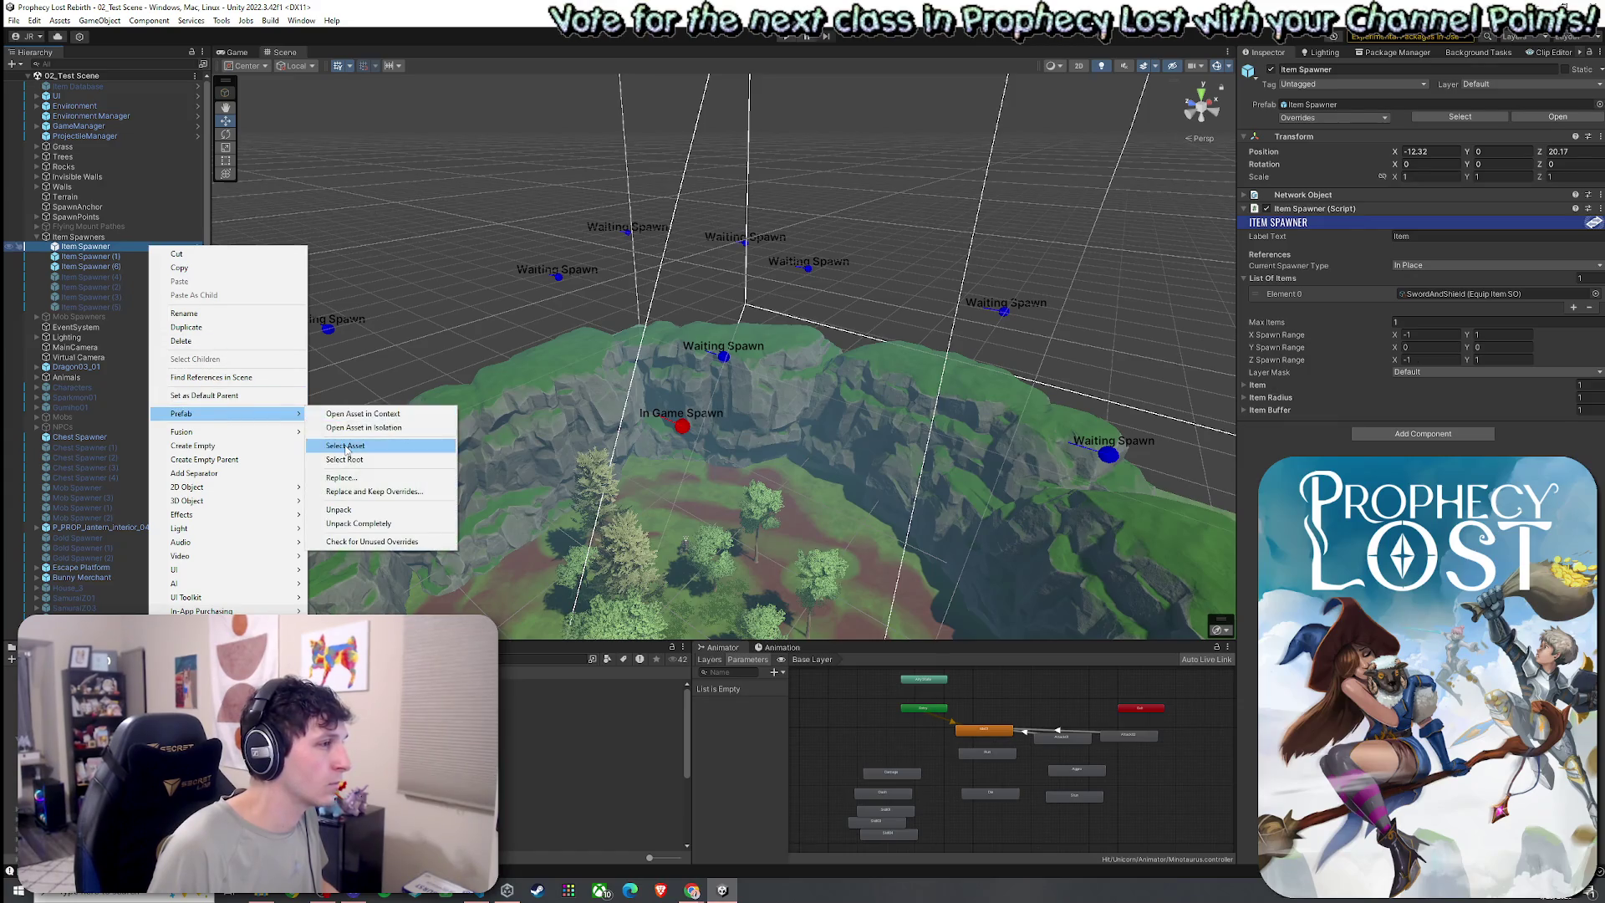
left_click(346, 445)
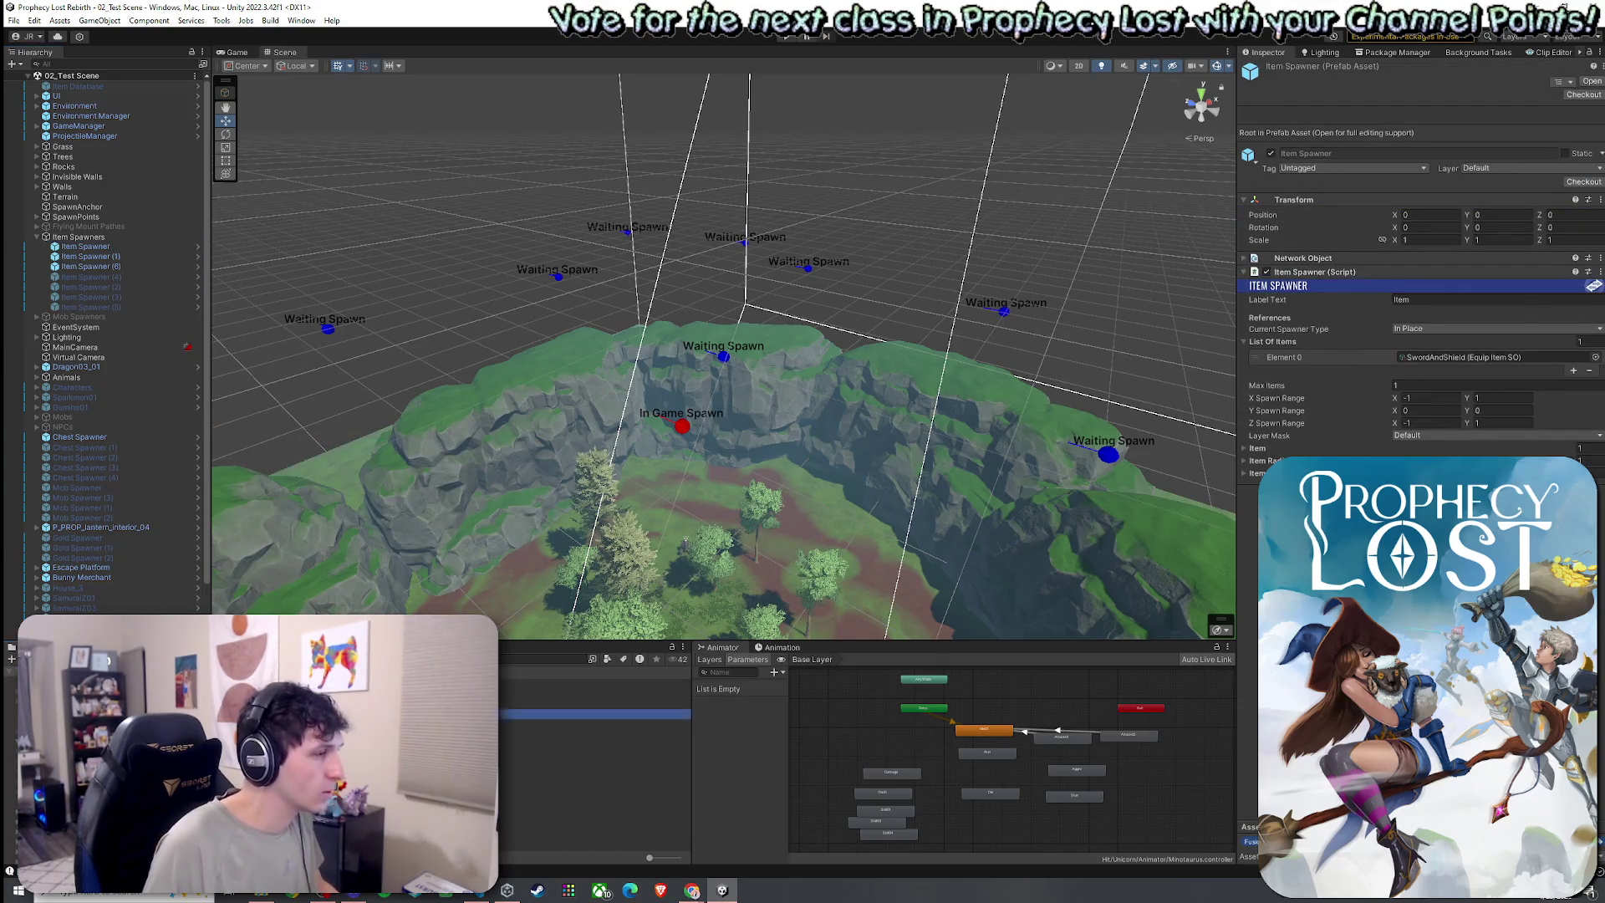
Locate the Item Spawner prefab asset again, then reopen 05_Forest_Procedural from Scenes
right_click(81, 247)
mouse_move(159, 415)
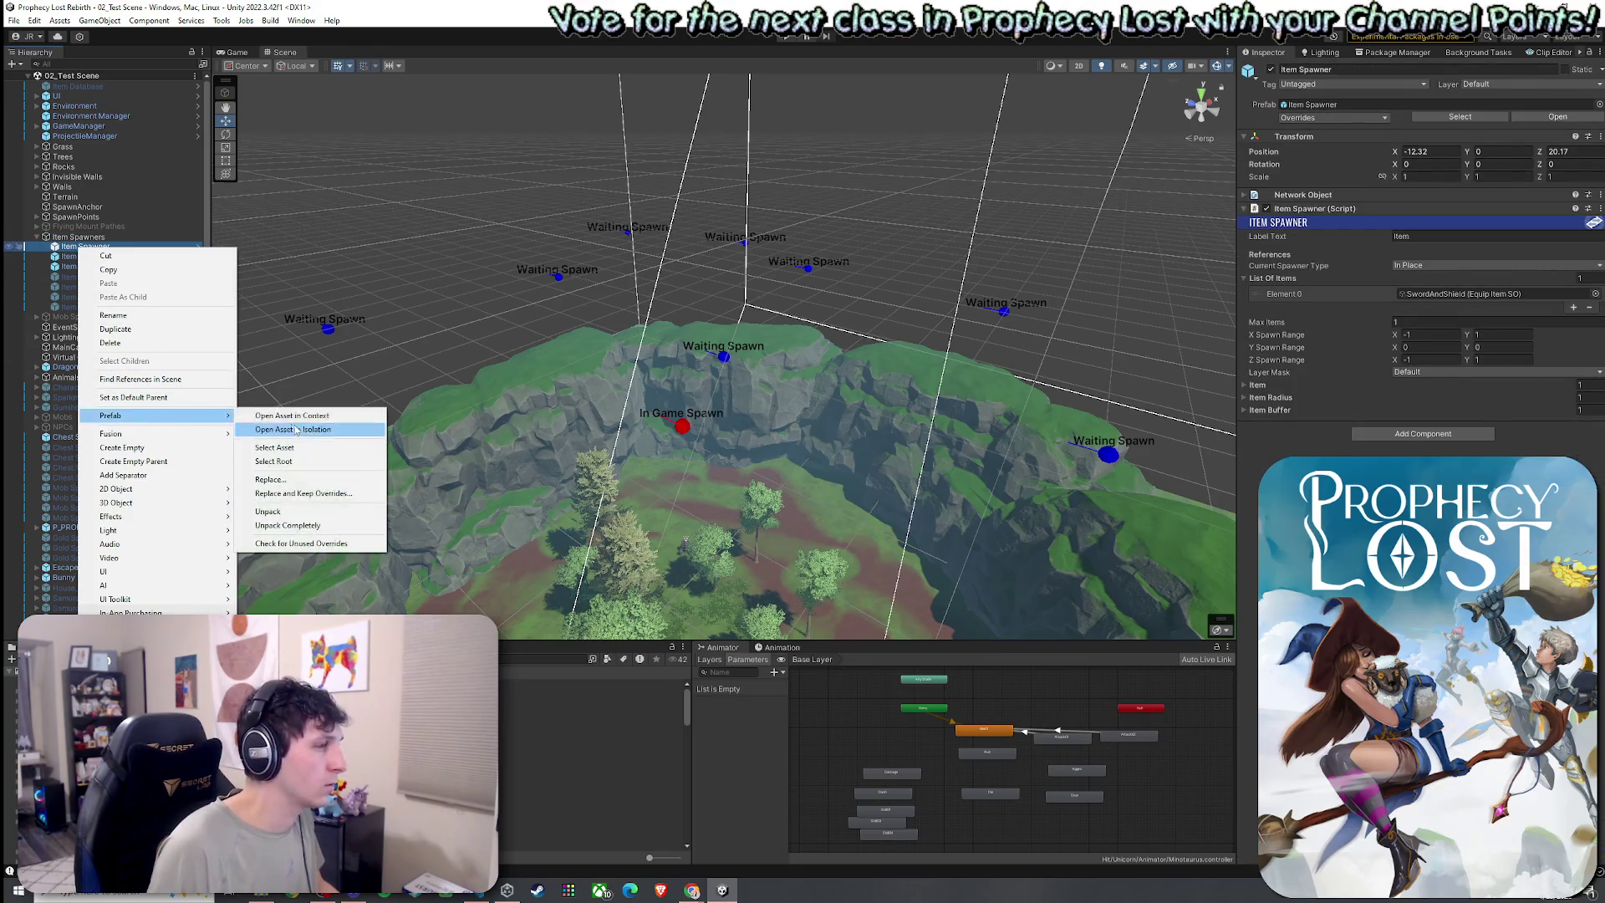
left_click(297, 448)
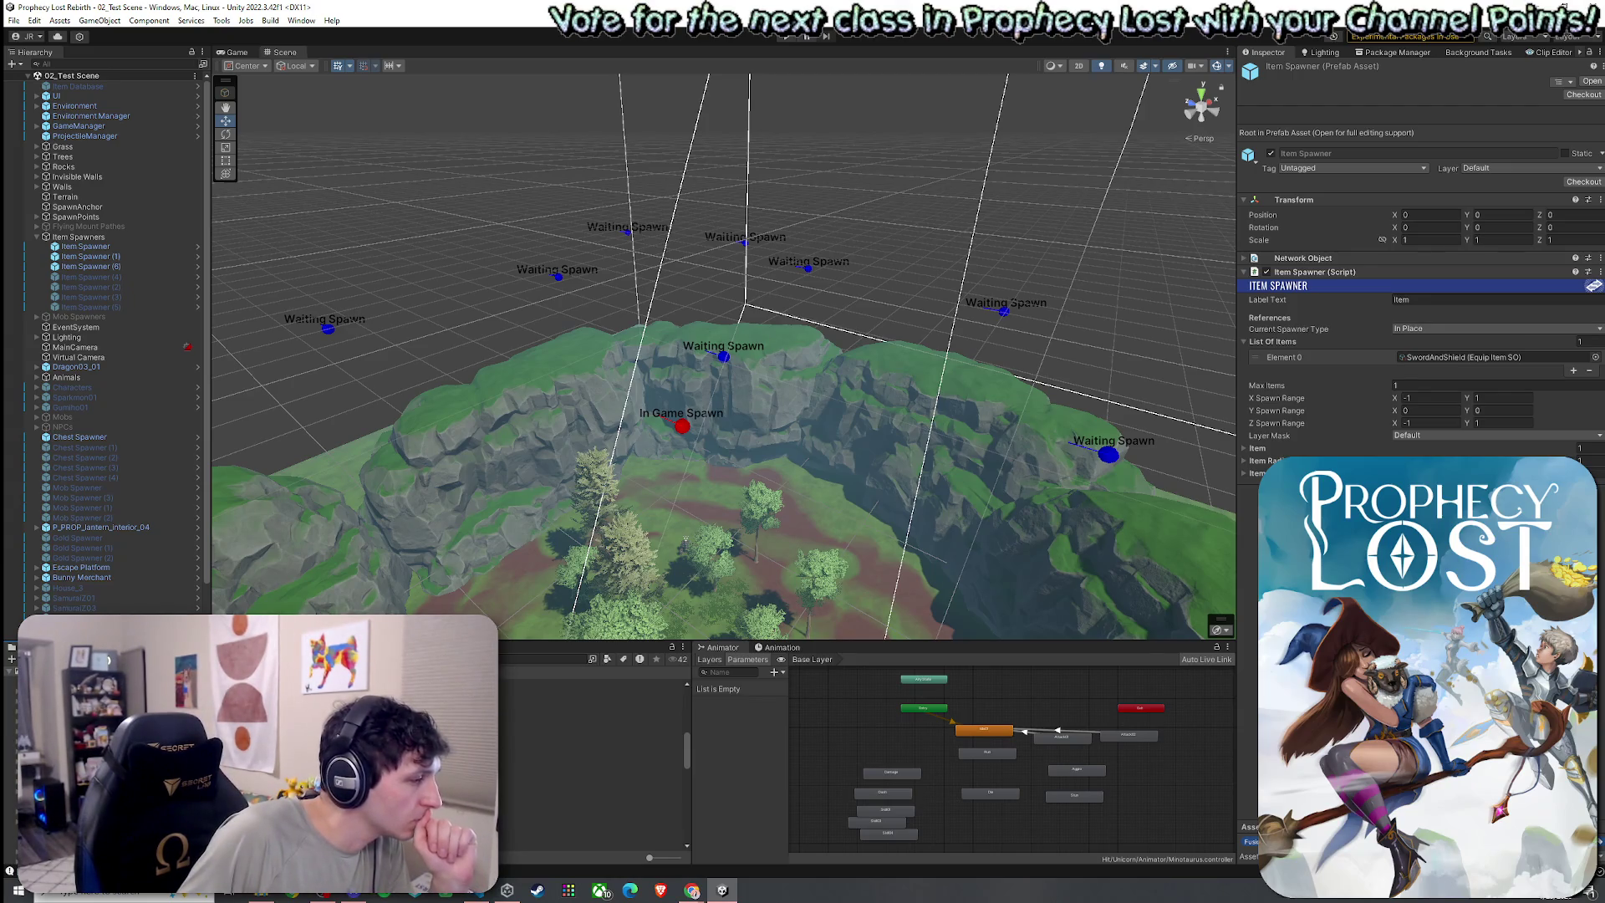
left_click(50, 752)
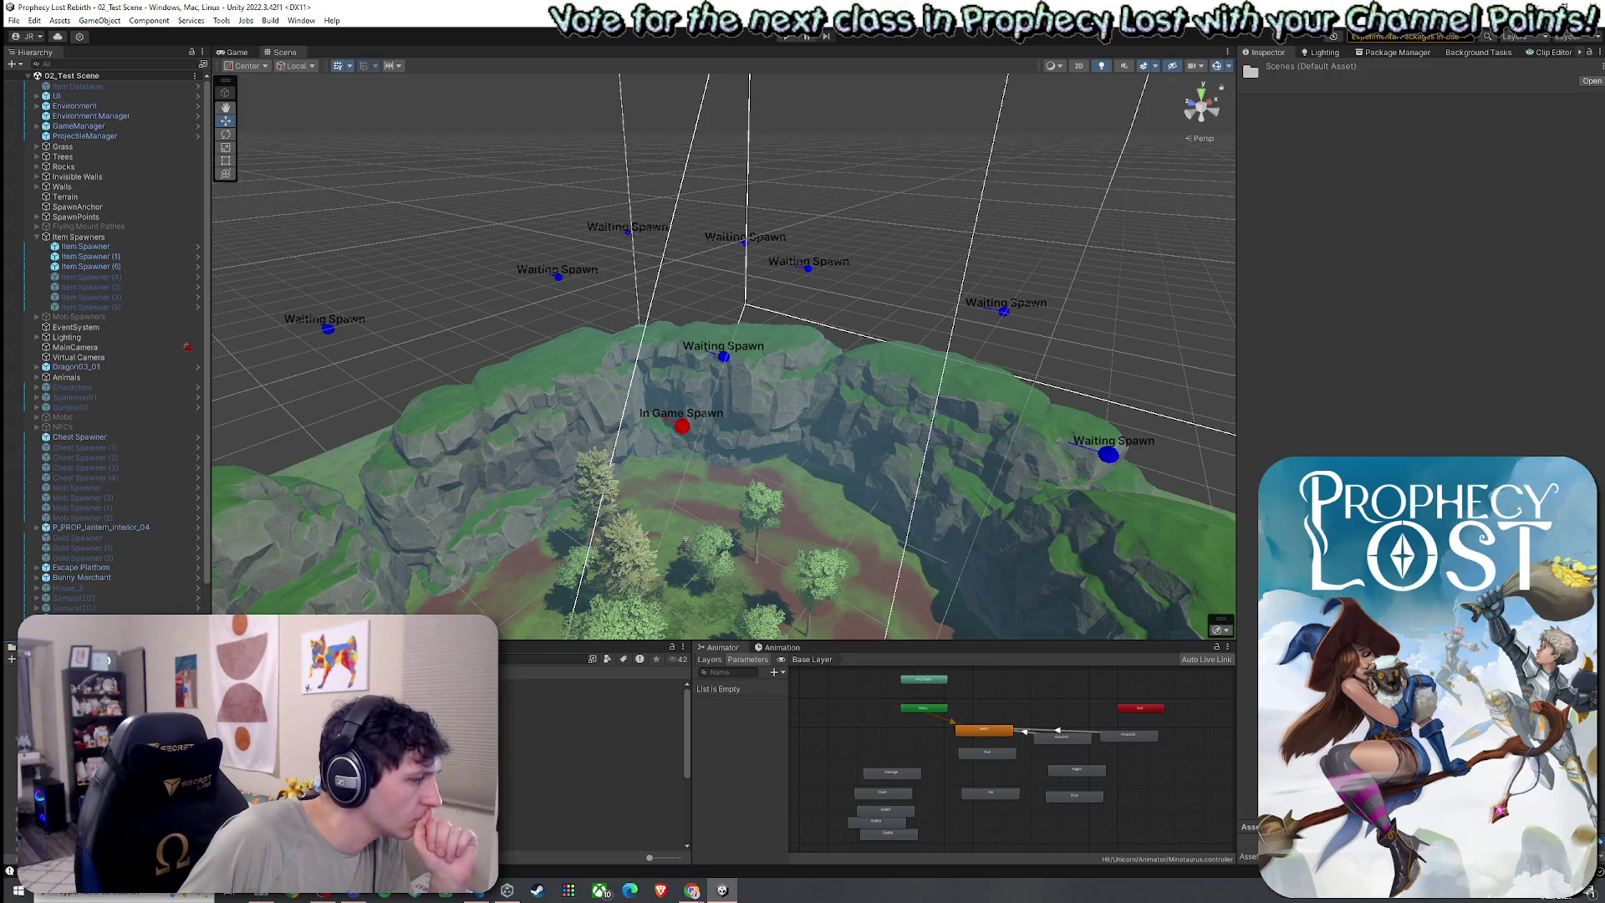
double_click(376, 804)
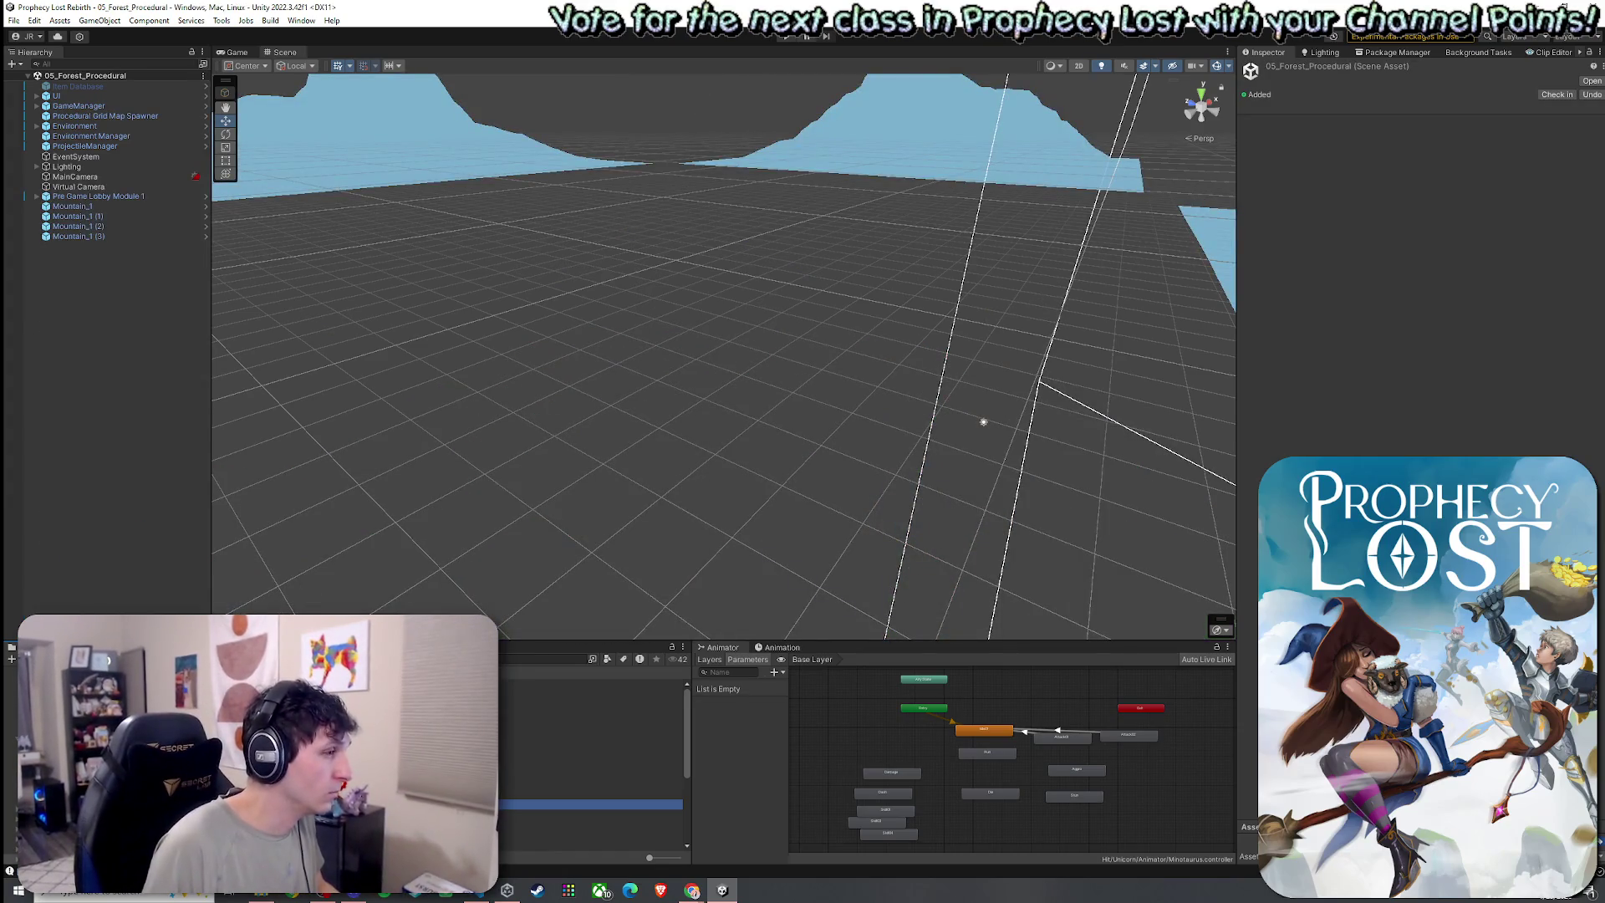
Search the project assets and open the Module 1 prefab from the Map Modules folder
key("ctrl+f")
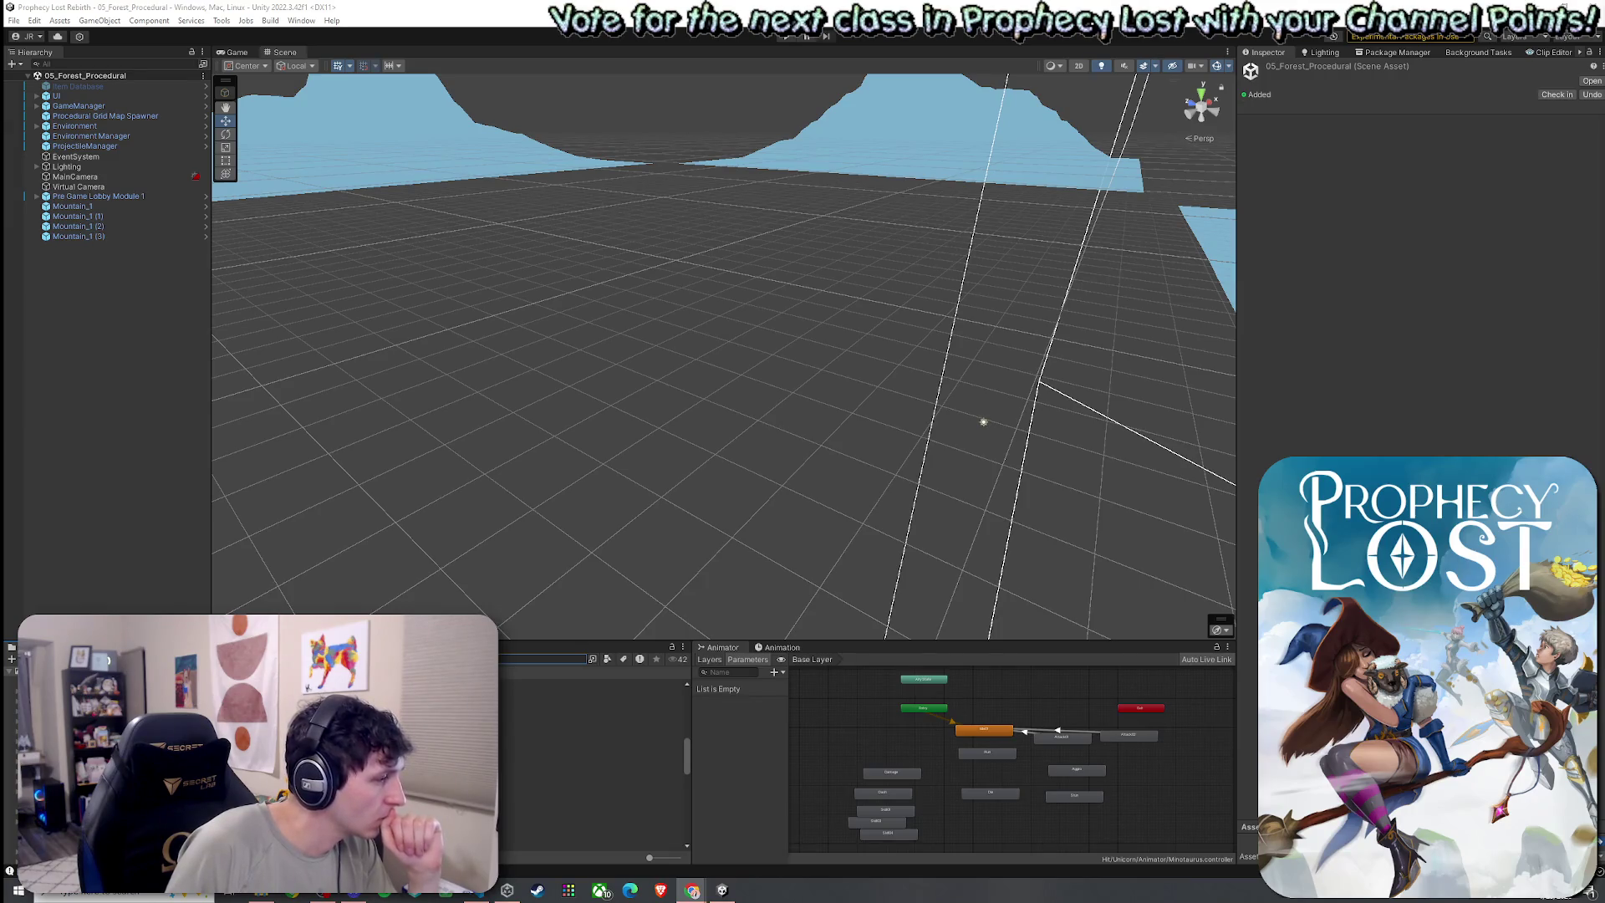
left_click(585, 756)
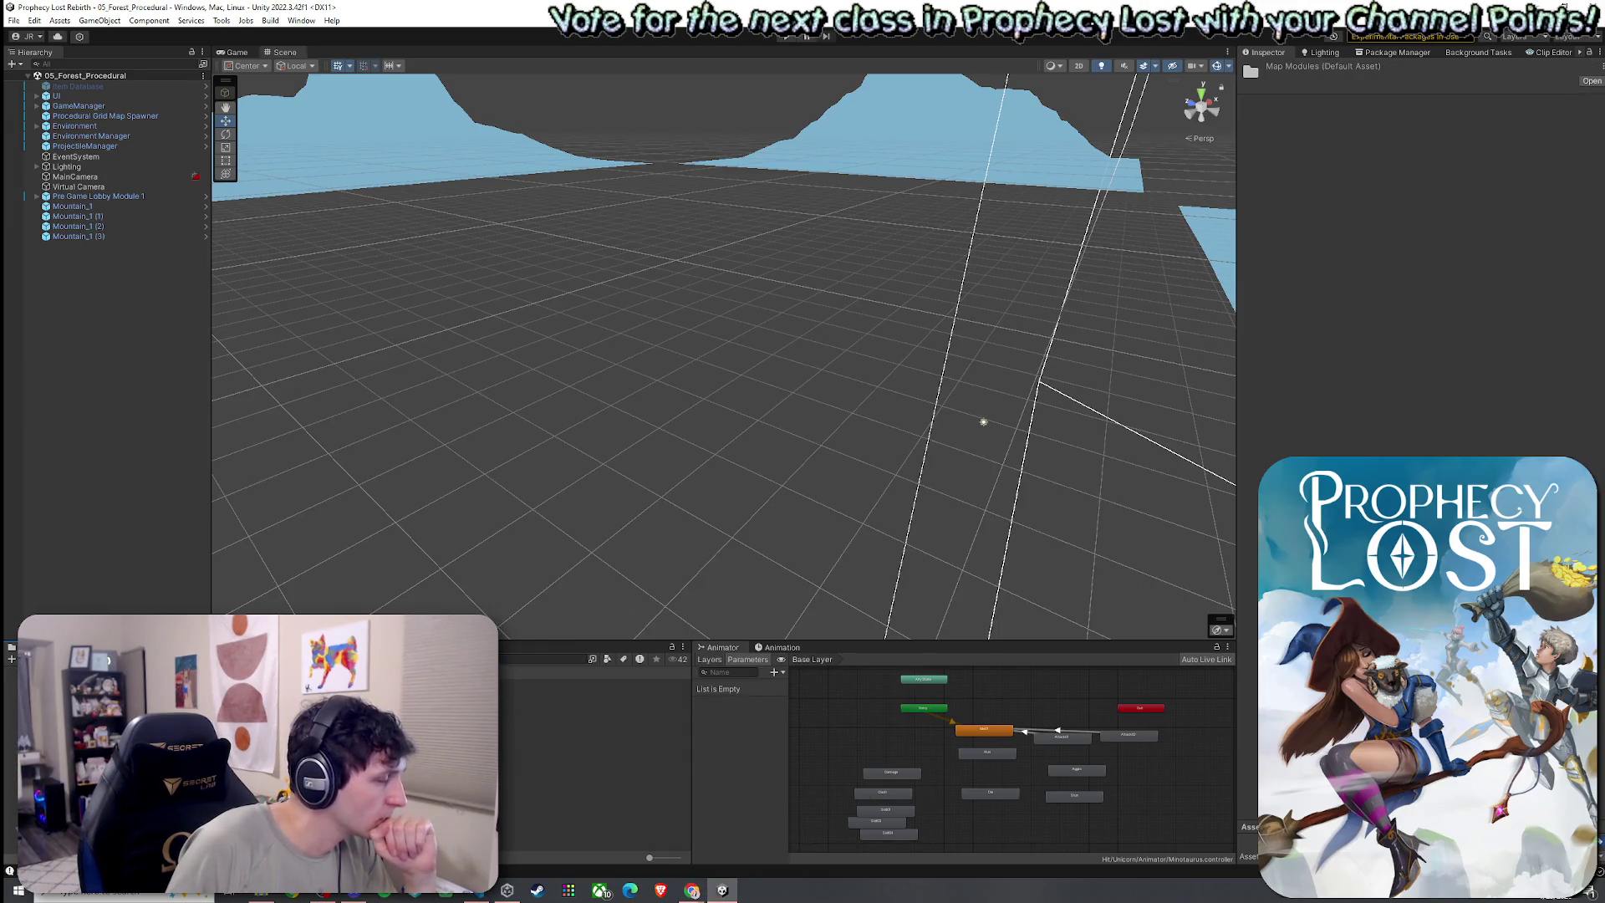
double_click(585, 683)
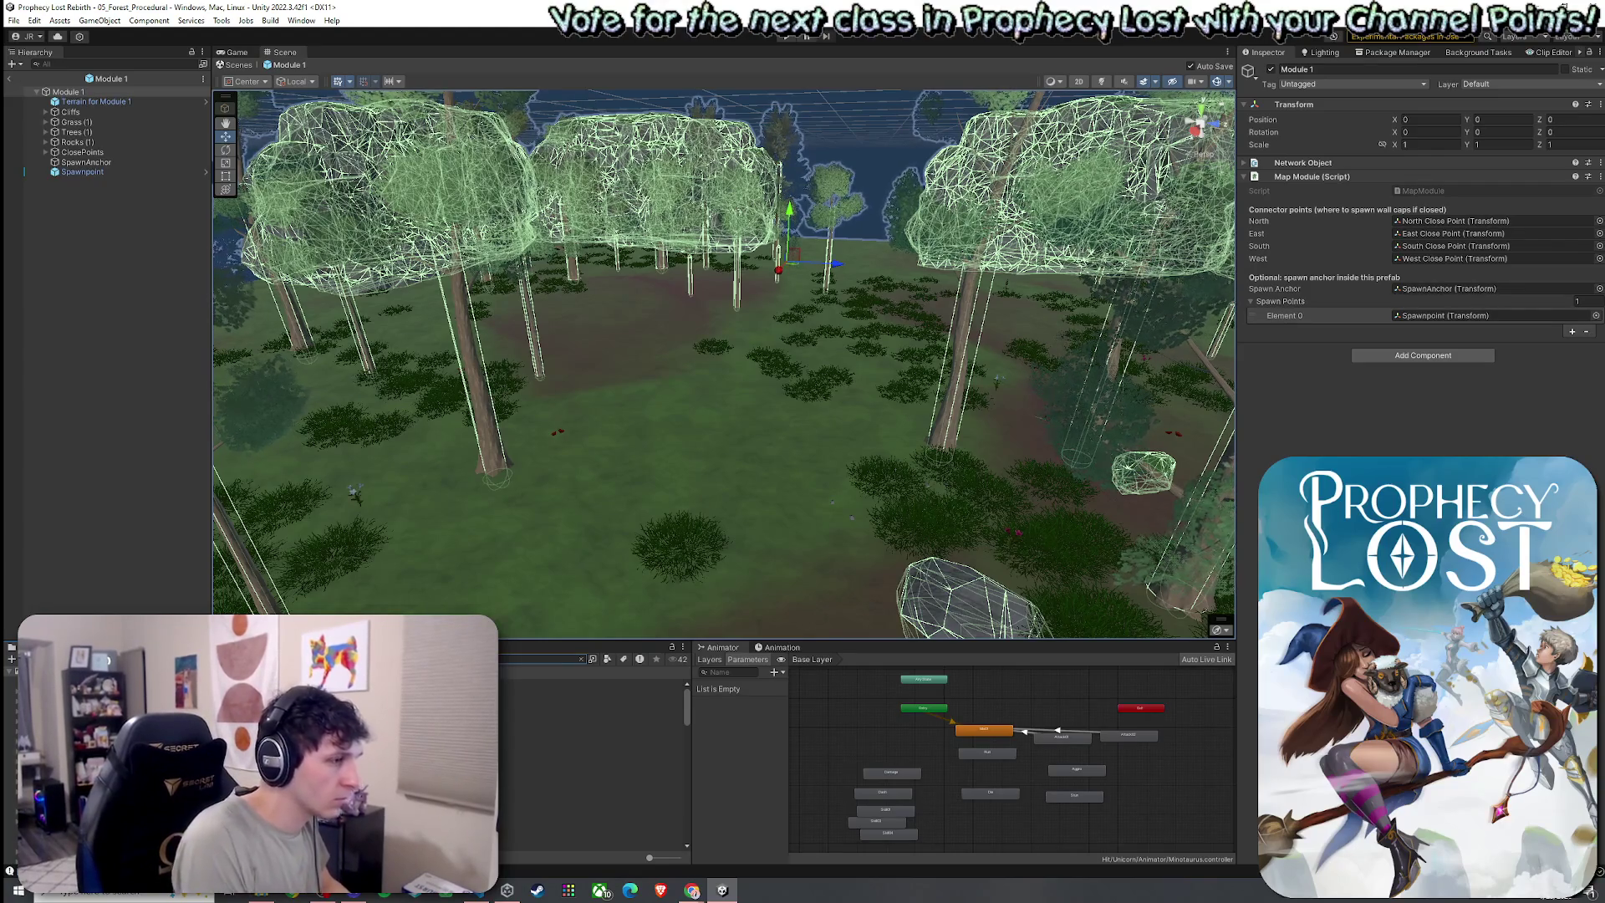
Drag the Item Spawner prefab into Module 1's clearing, check its placement, then open Module 2
left_click(585, 683)
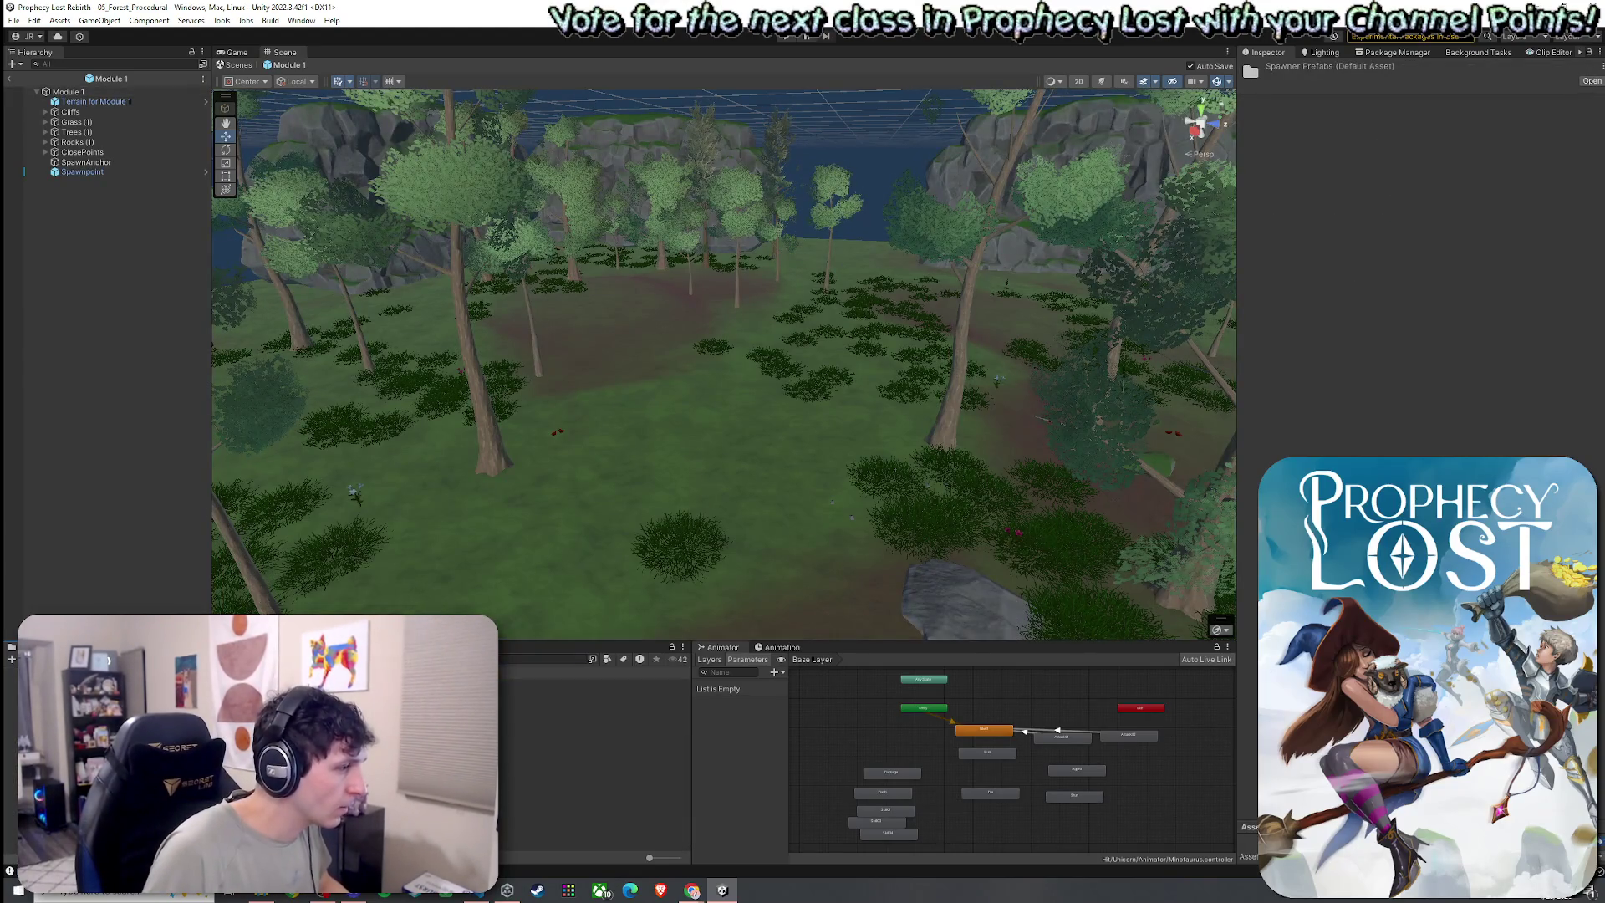
mouse_move(585, 693)
left_mouse_down()
mouse_move(716, 437)
mouse_move(649, 357)
left_mouse_up()
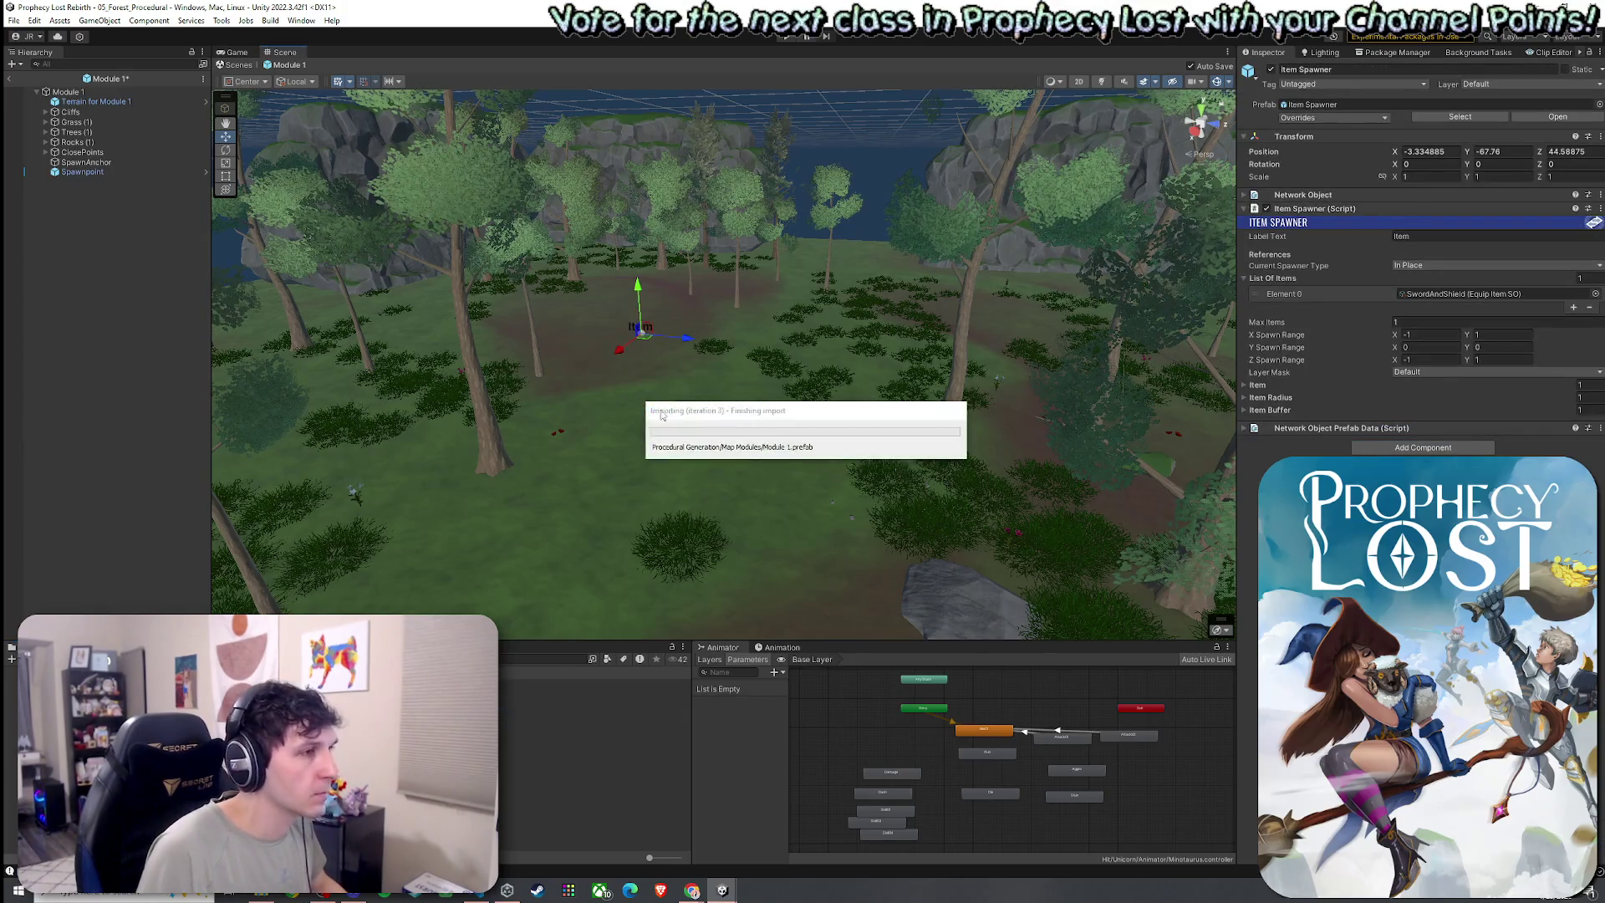
left_click(741, 438)
mouse_move(680, 430)
left_mouse_down()
mouse_move(643, 421)
mouse_move(635, 384)
left_mouse_up()
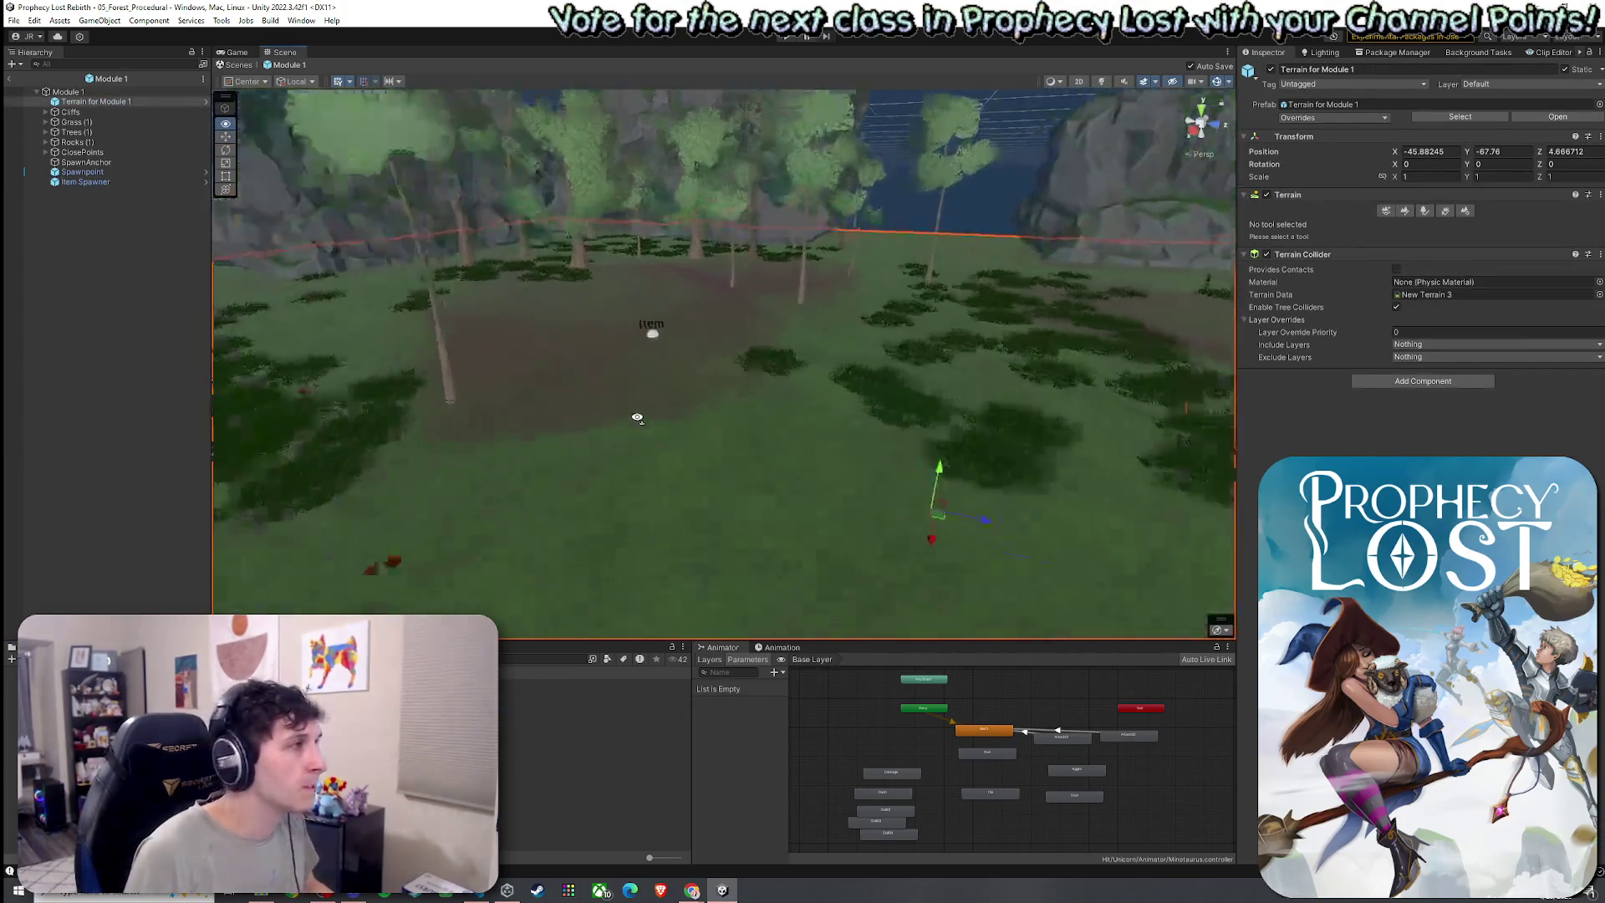
scroll(635, 384, "down", 5)
left_click(85, 181)
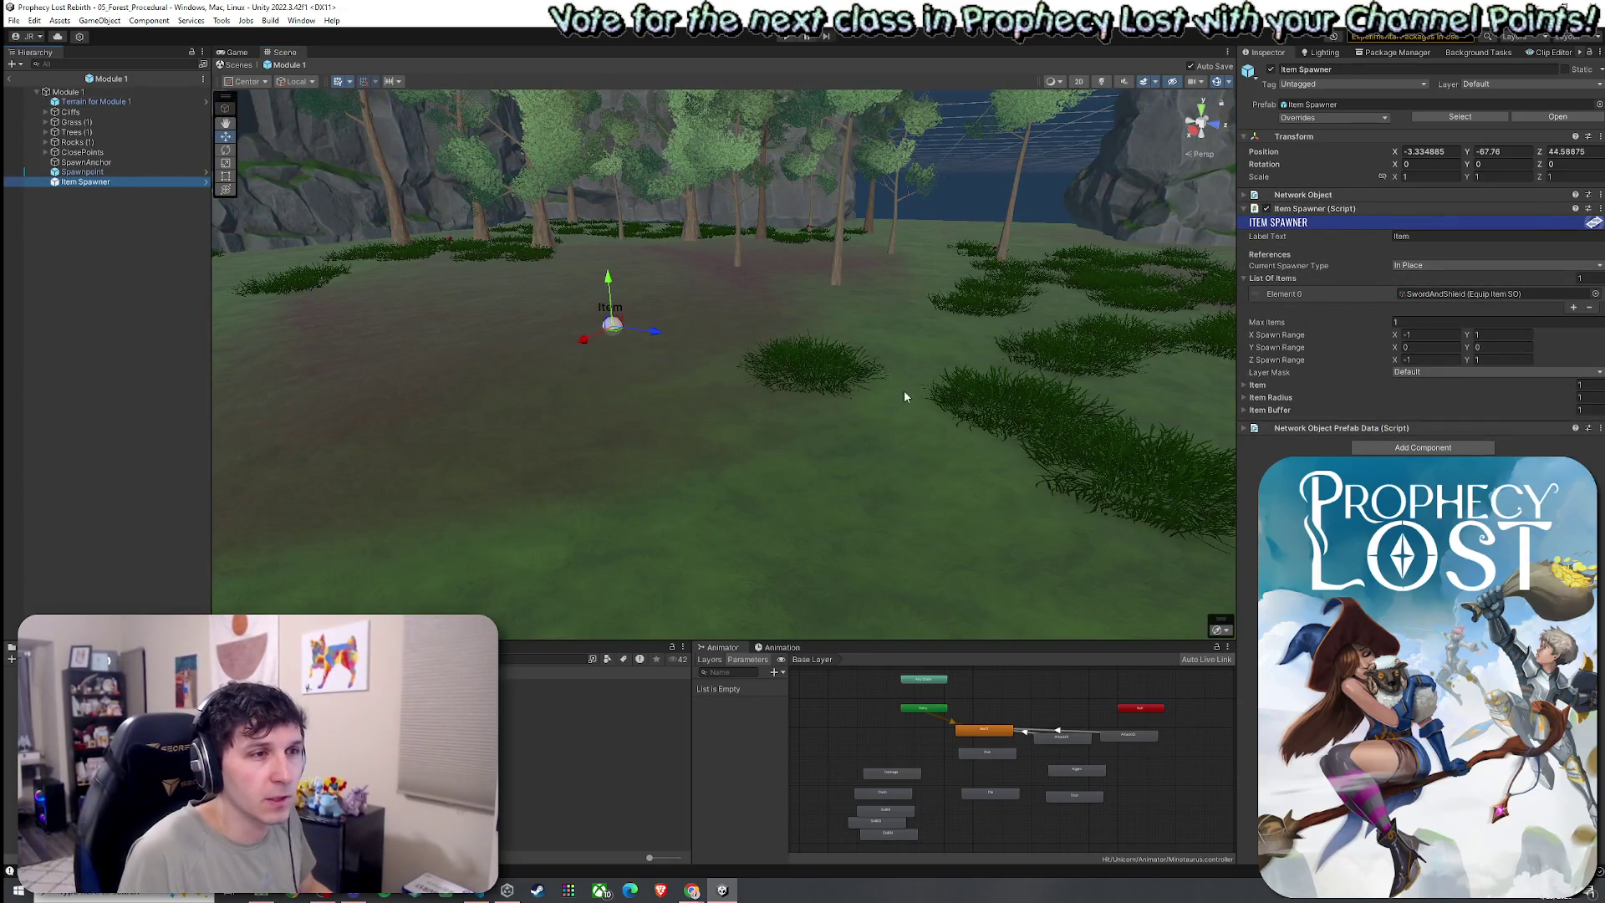
mouse_move(904, 390)
left_mouse_down()
mouse_move(817, 362)
mouse_move(877, 385)
mouse_move(528, 681)
left_mouse_up()
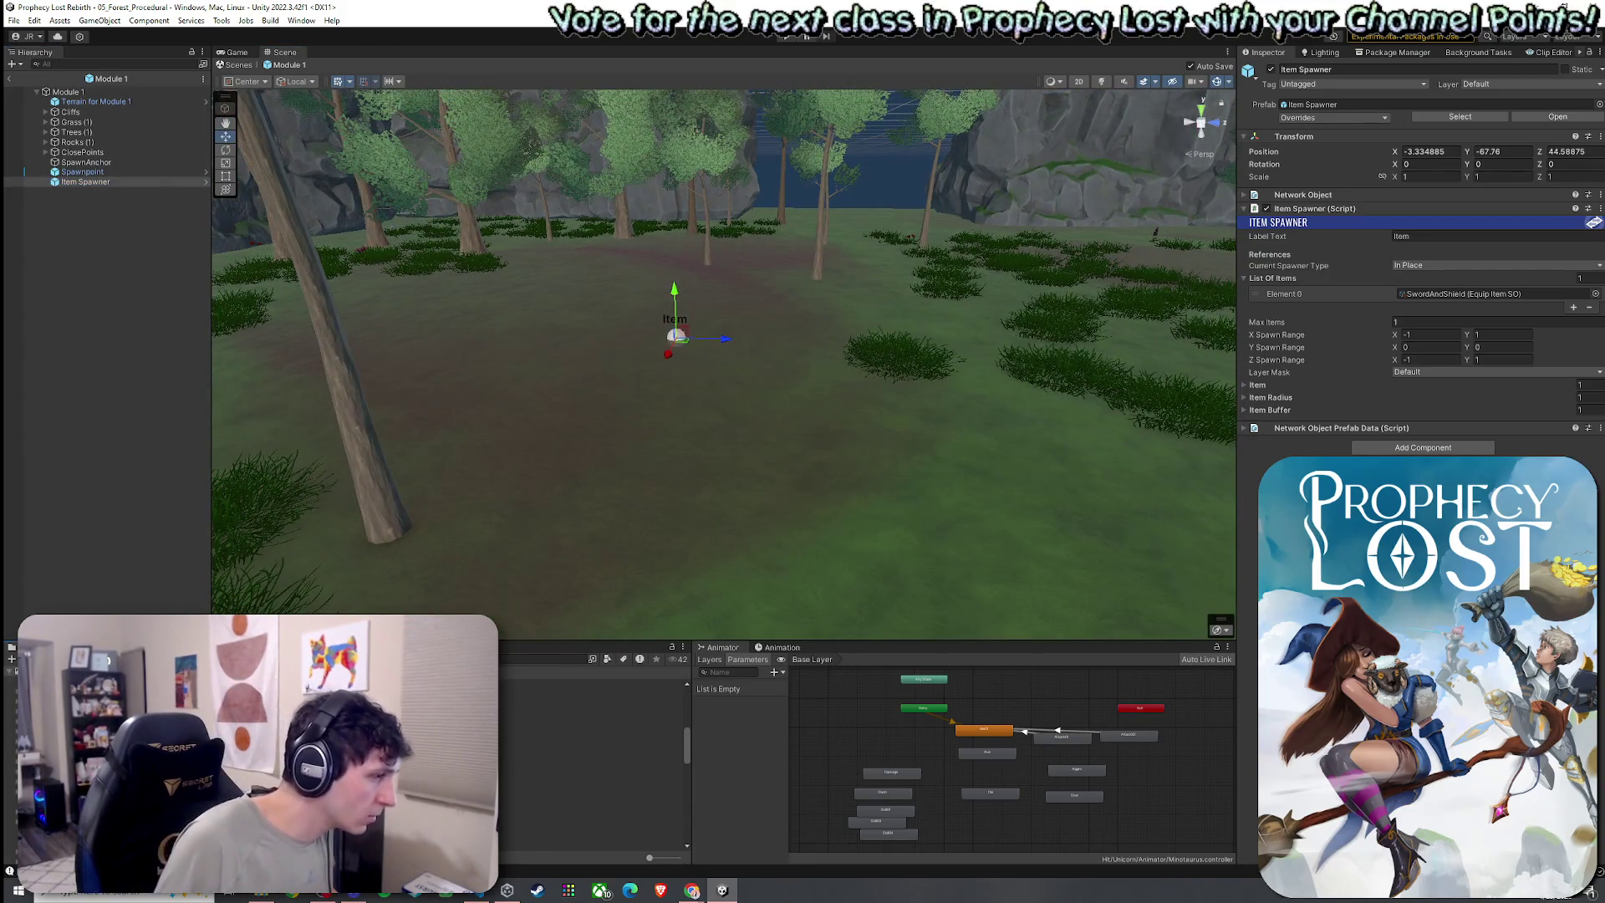
left_click(585, 756)
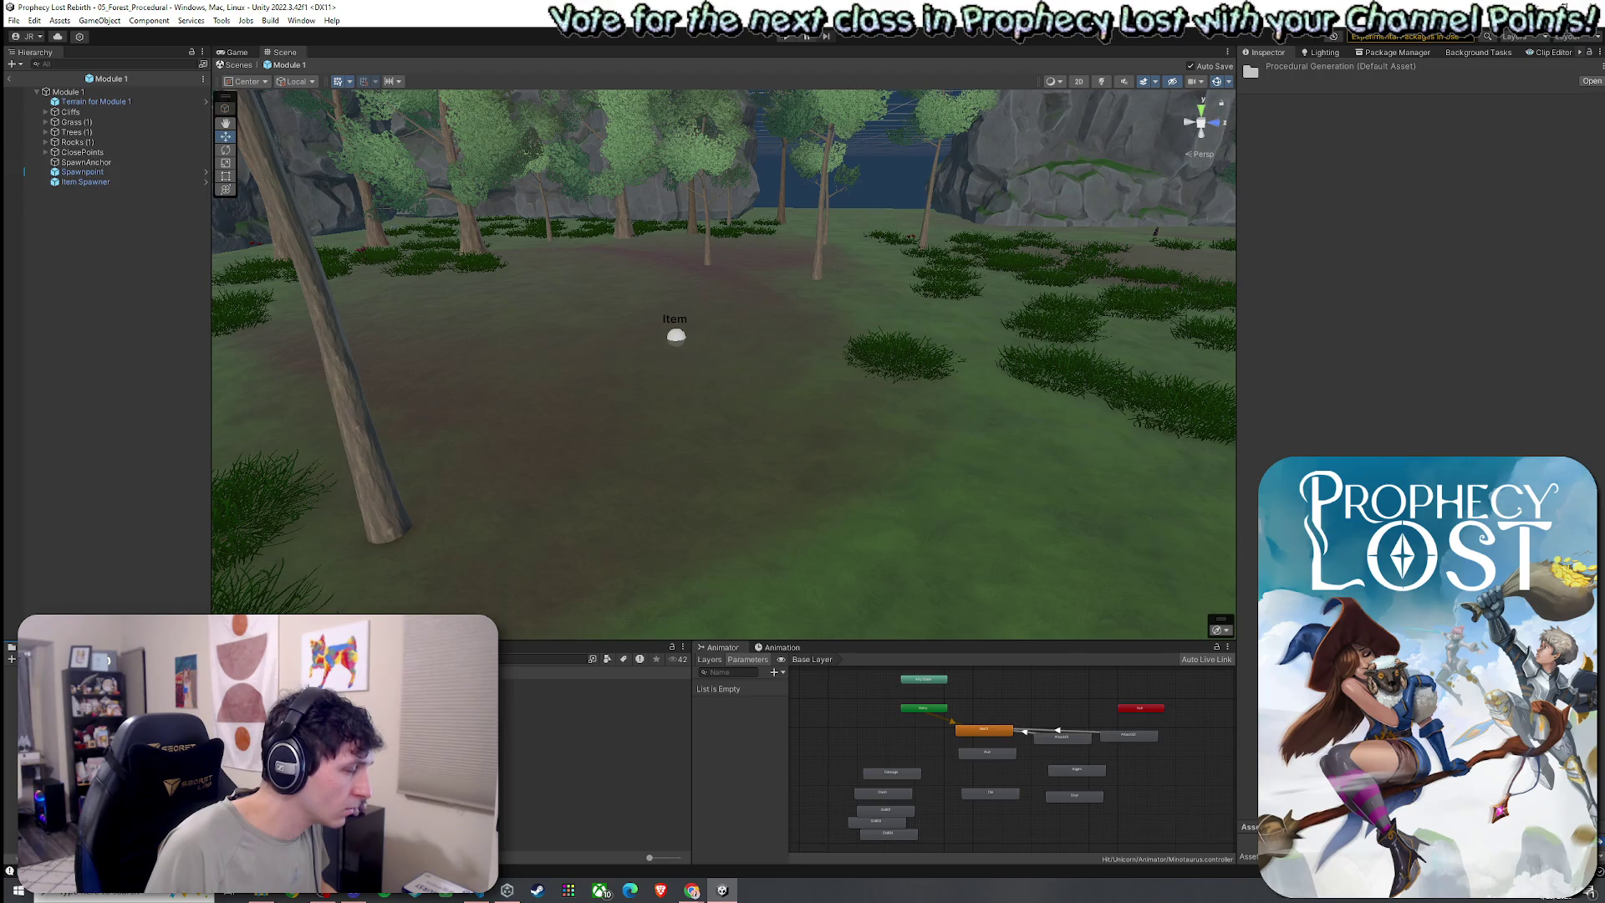
double_click(585, 693)
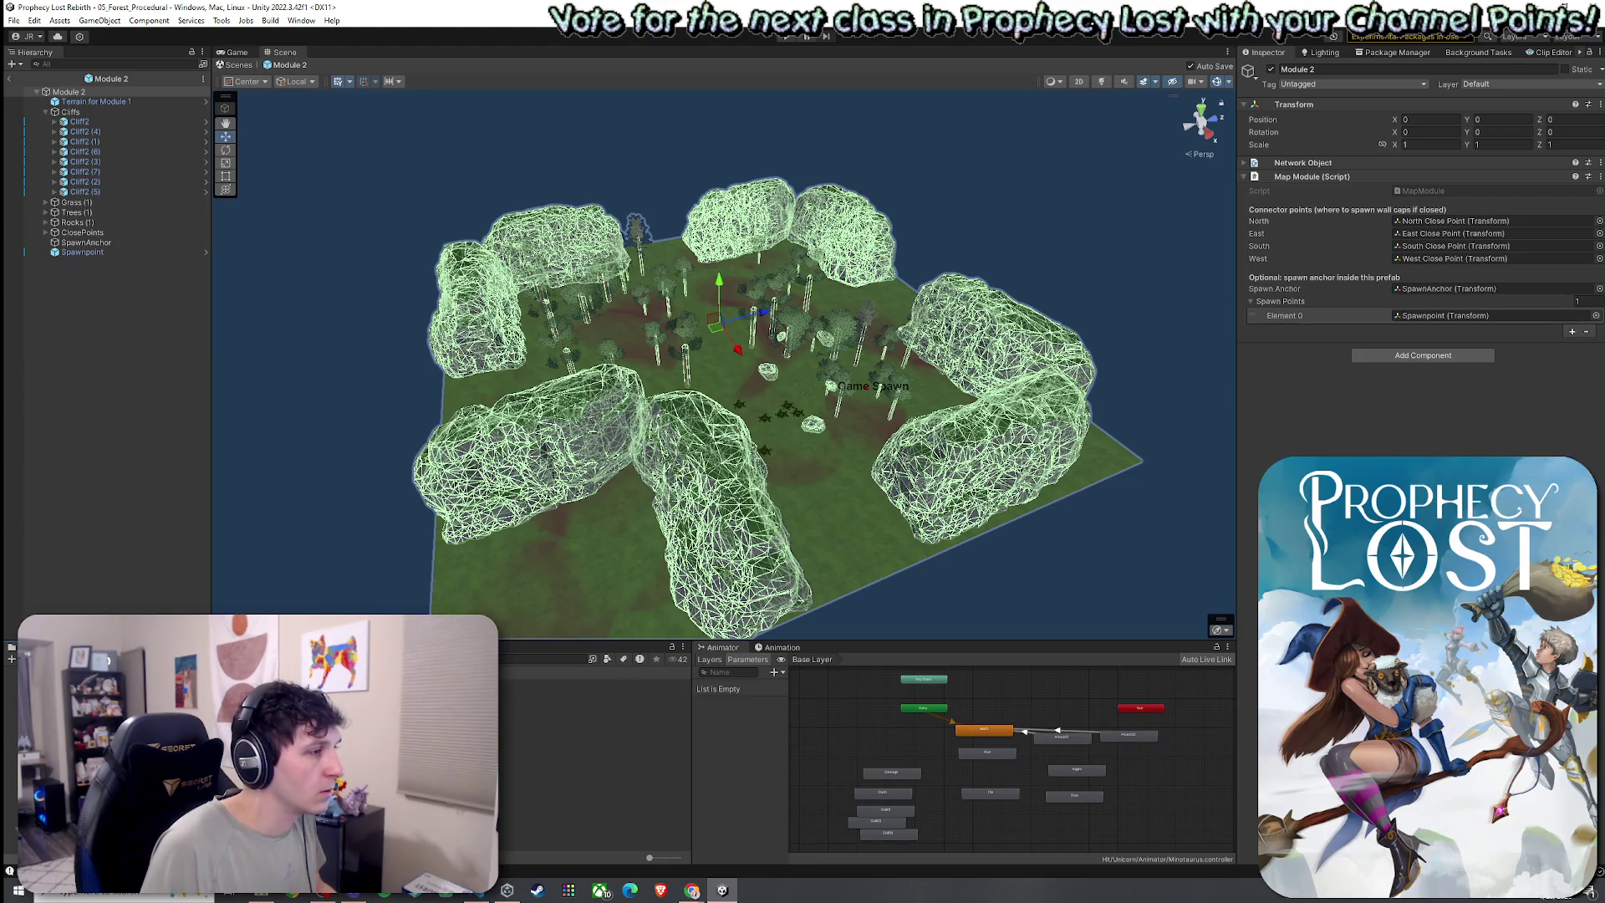
Search for 'module', place an Item Spawner in Module 2, and copy it
type("module")
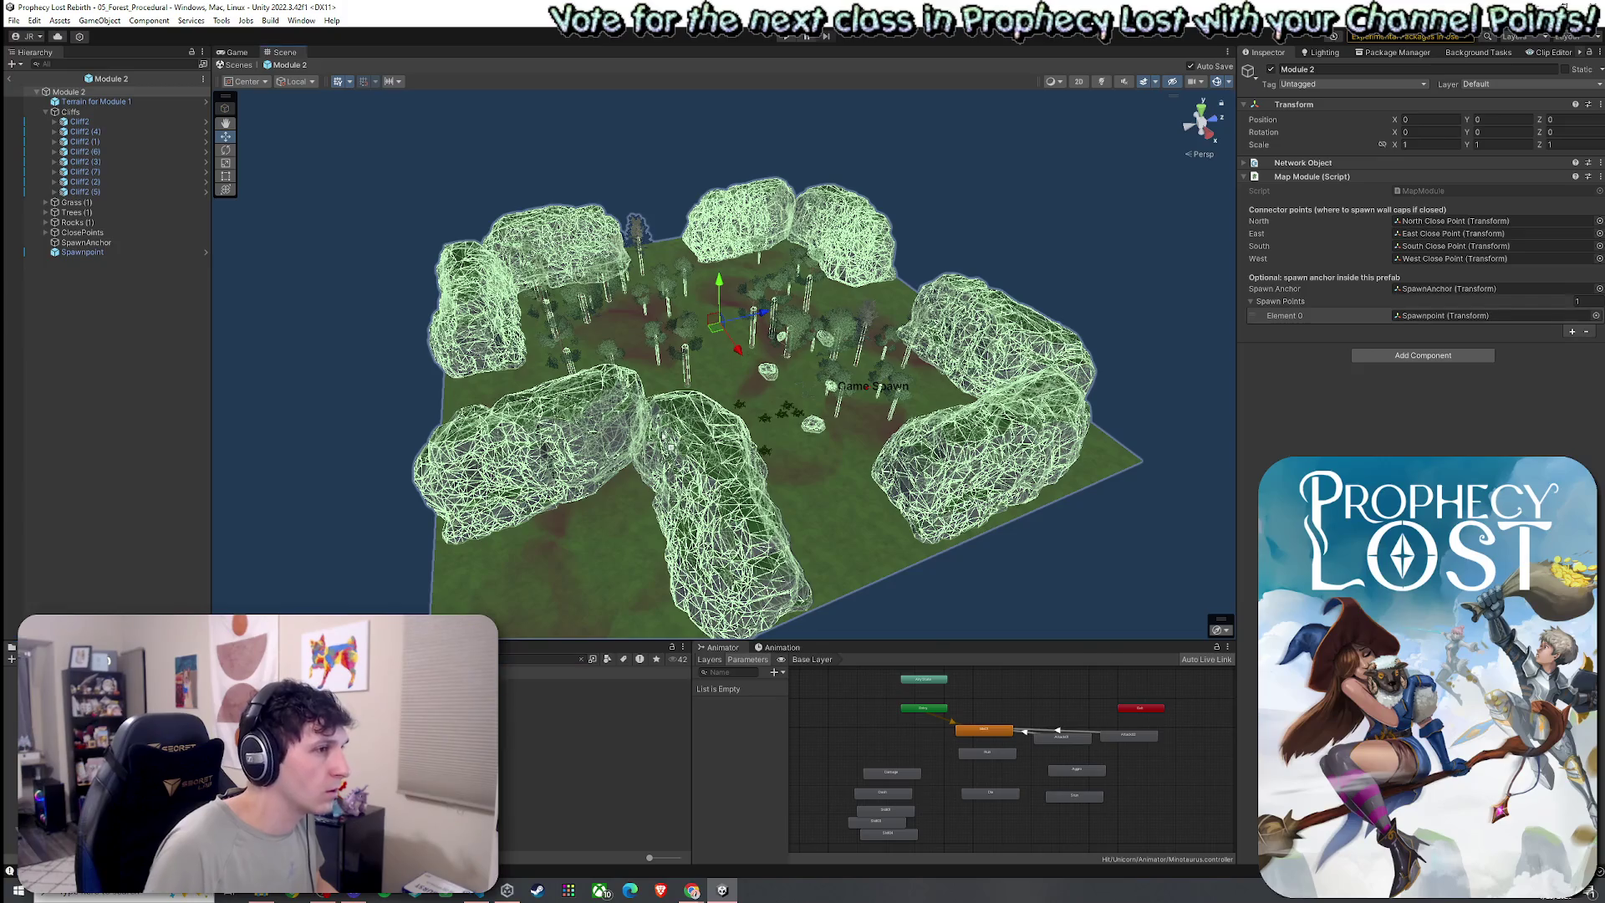
left_click_drag(728, 357, 729, 357)
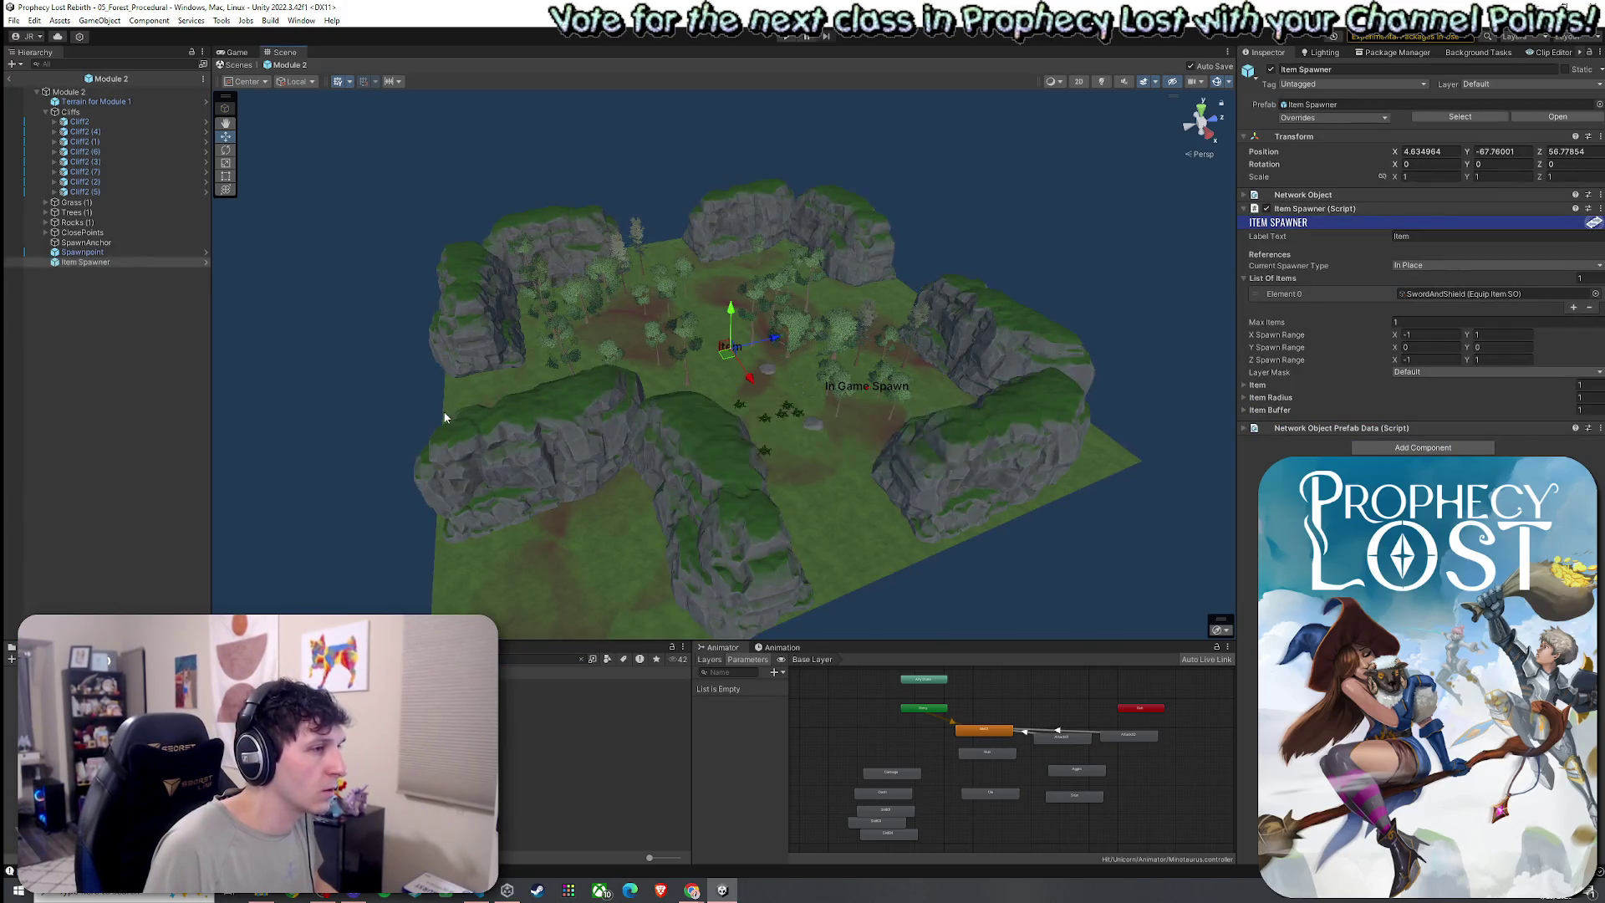
right_click(94, 261)
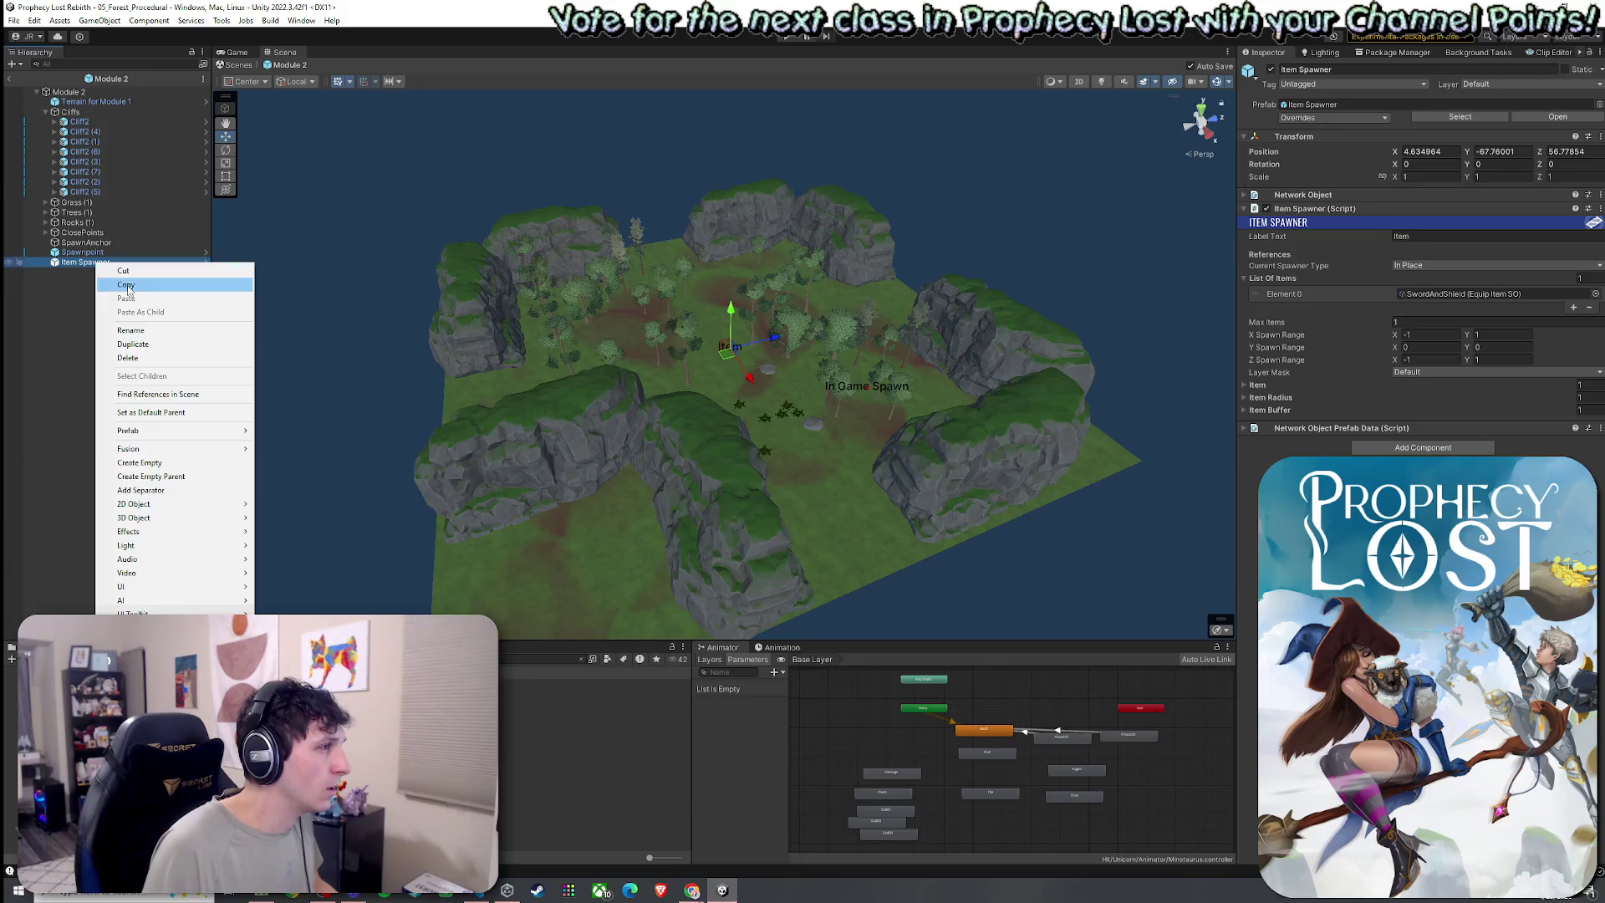
left_click(125, 285)
Navigate the Procedural Generation folder and open the Module 3 prefab
left_click(583, 662)
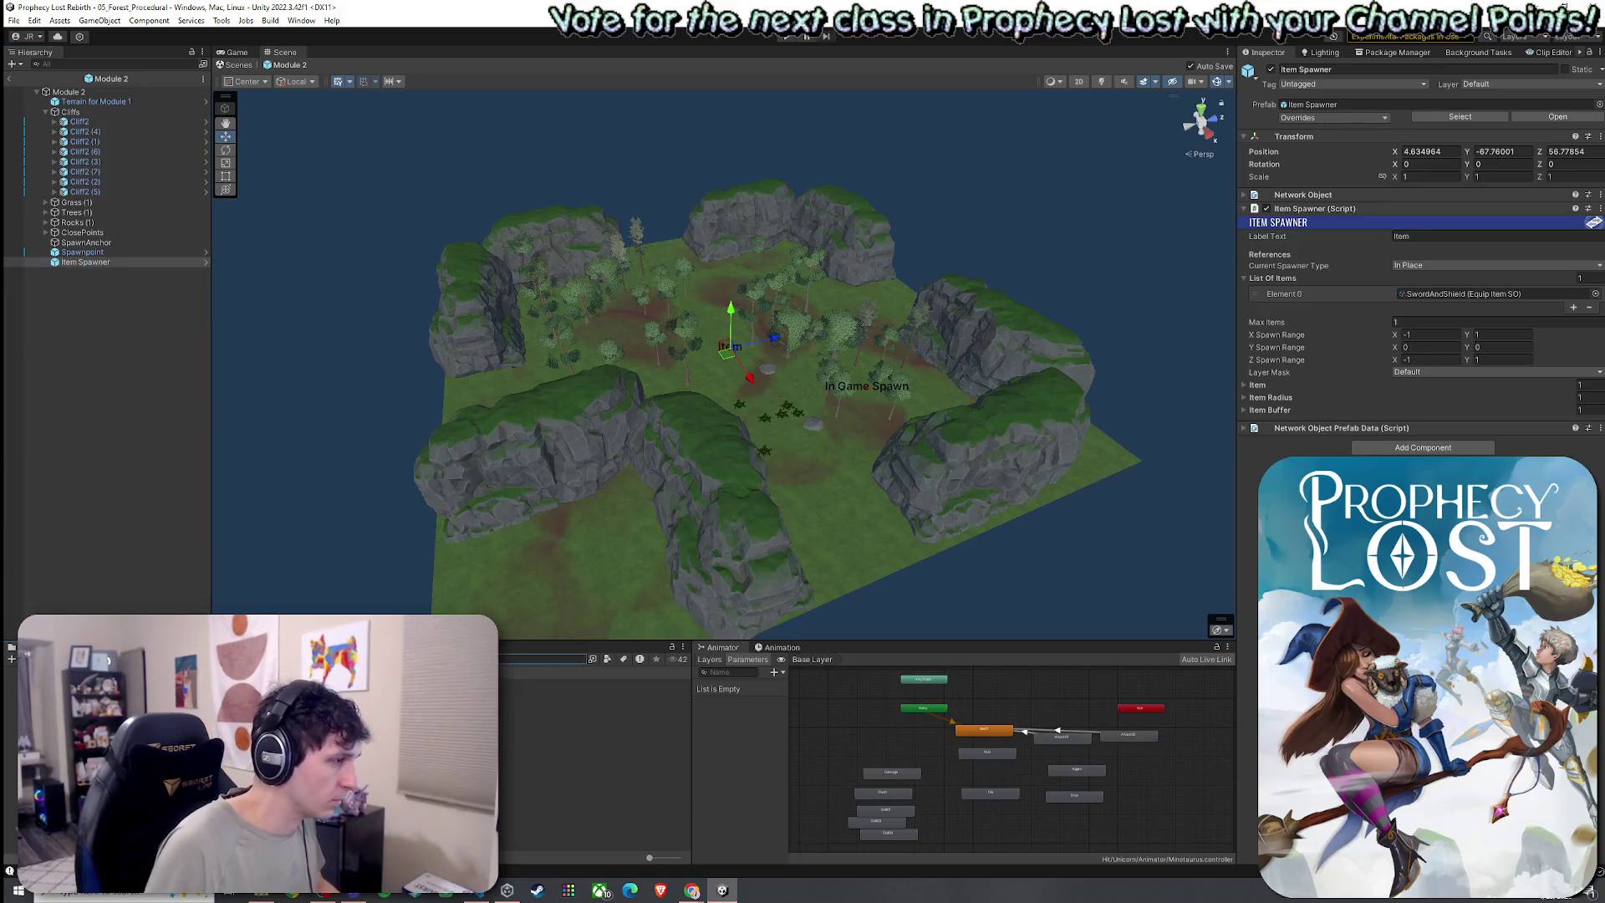
scroll(593, 752, "down", 5)
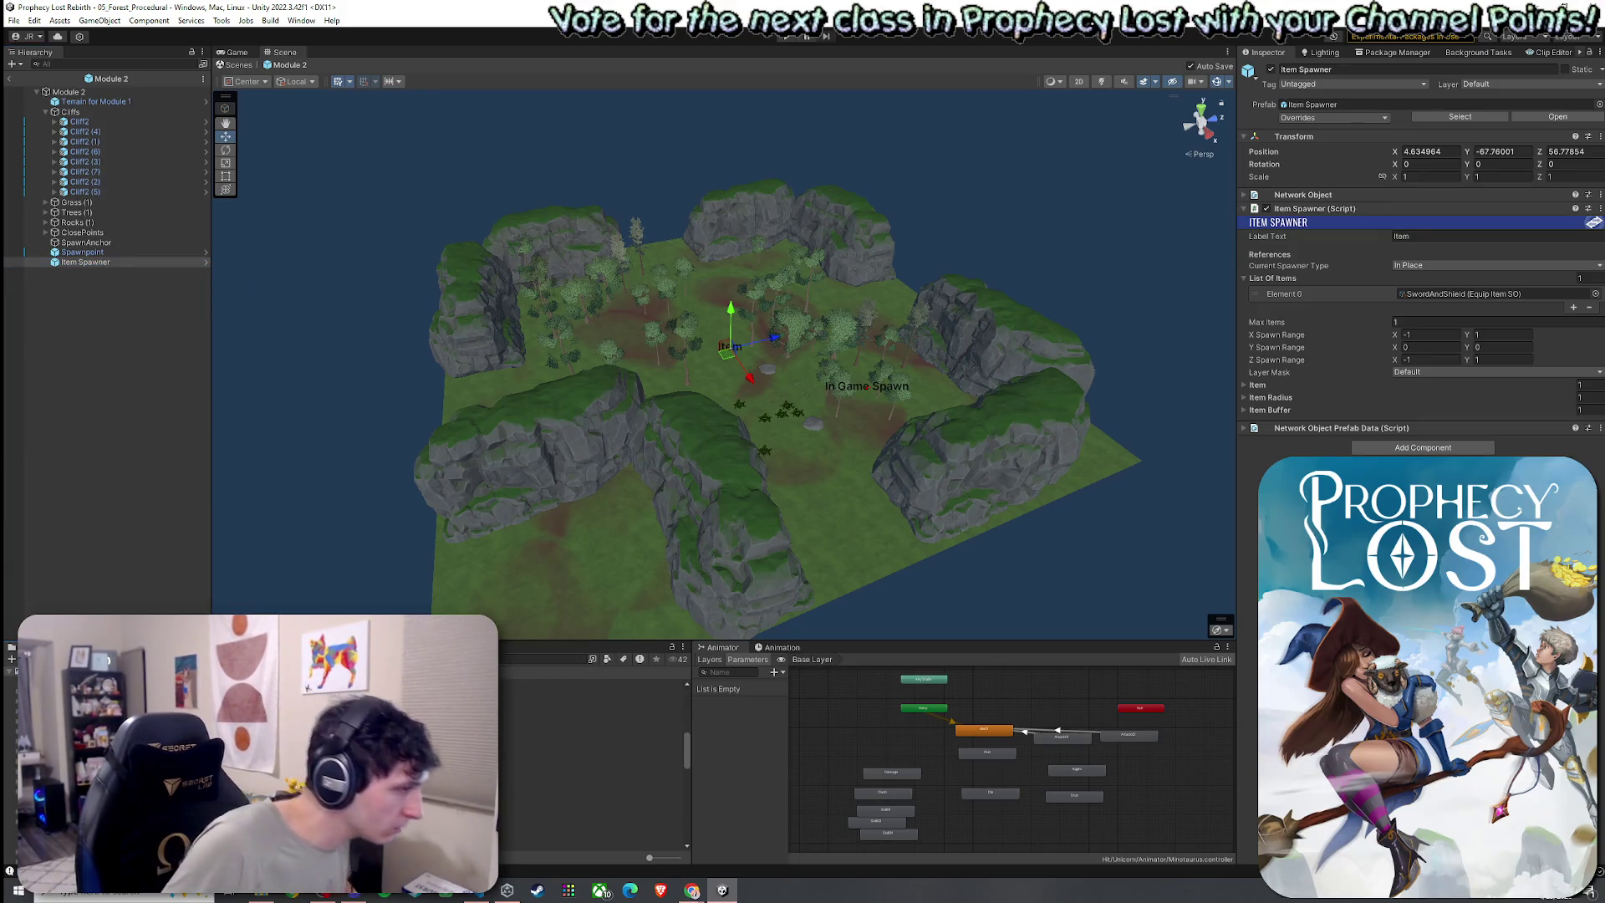
left_click(585, 756)
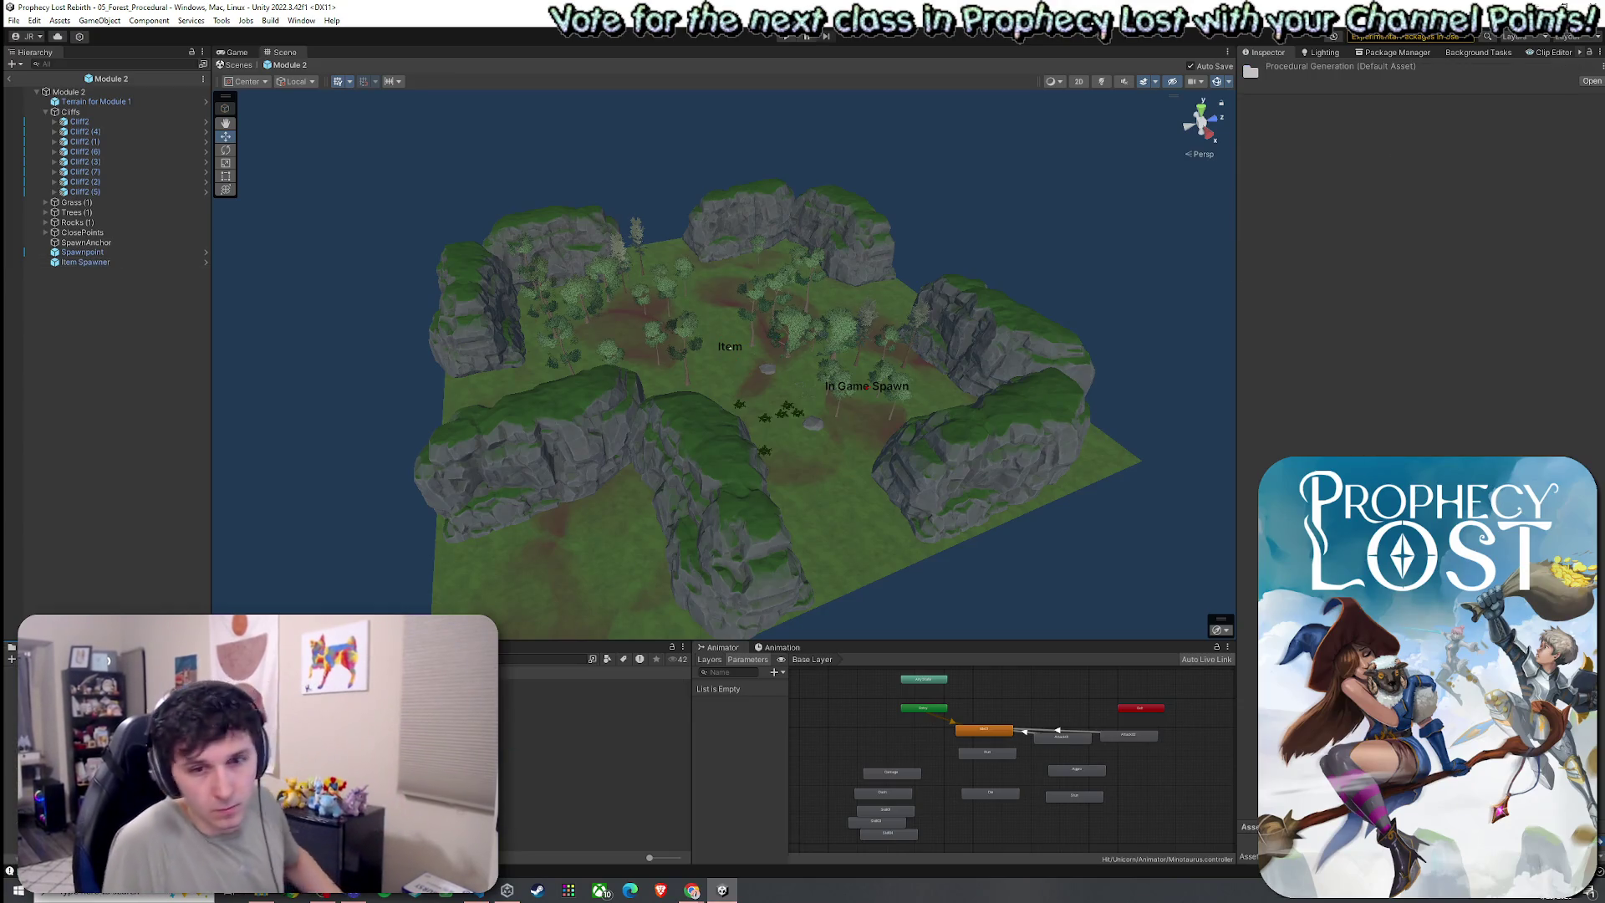
key("Left")
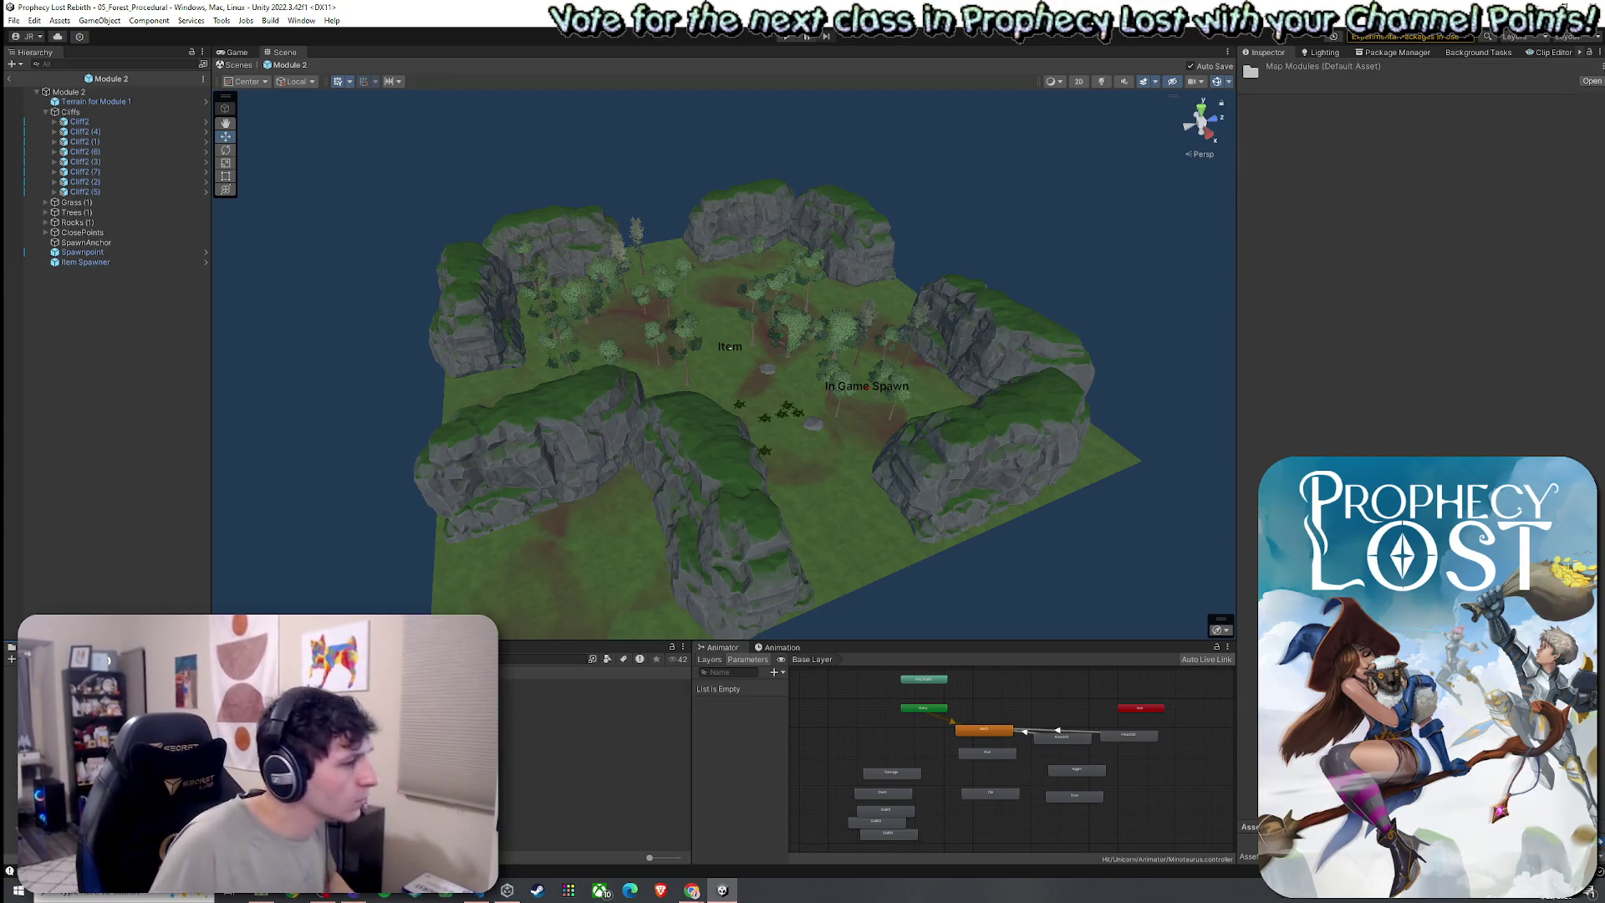
left_click(67, 92)
double_click(585, 703)
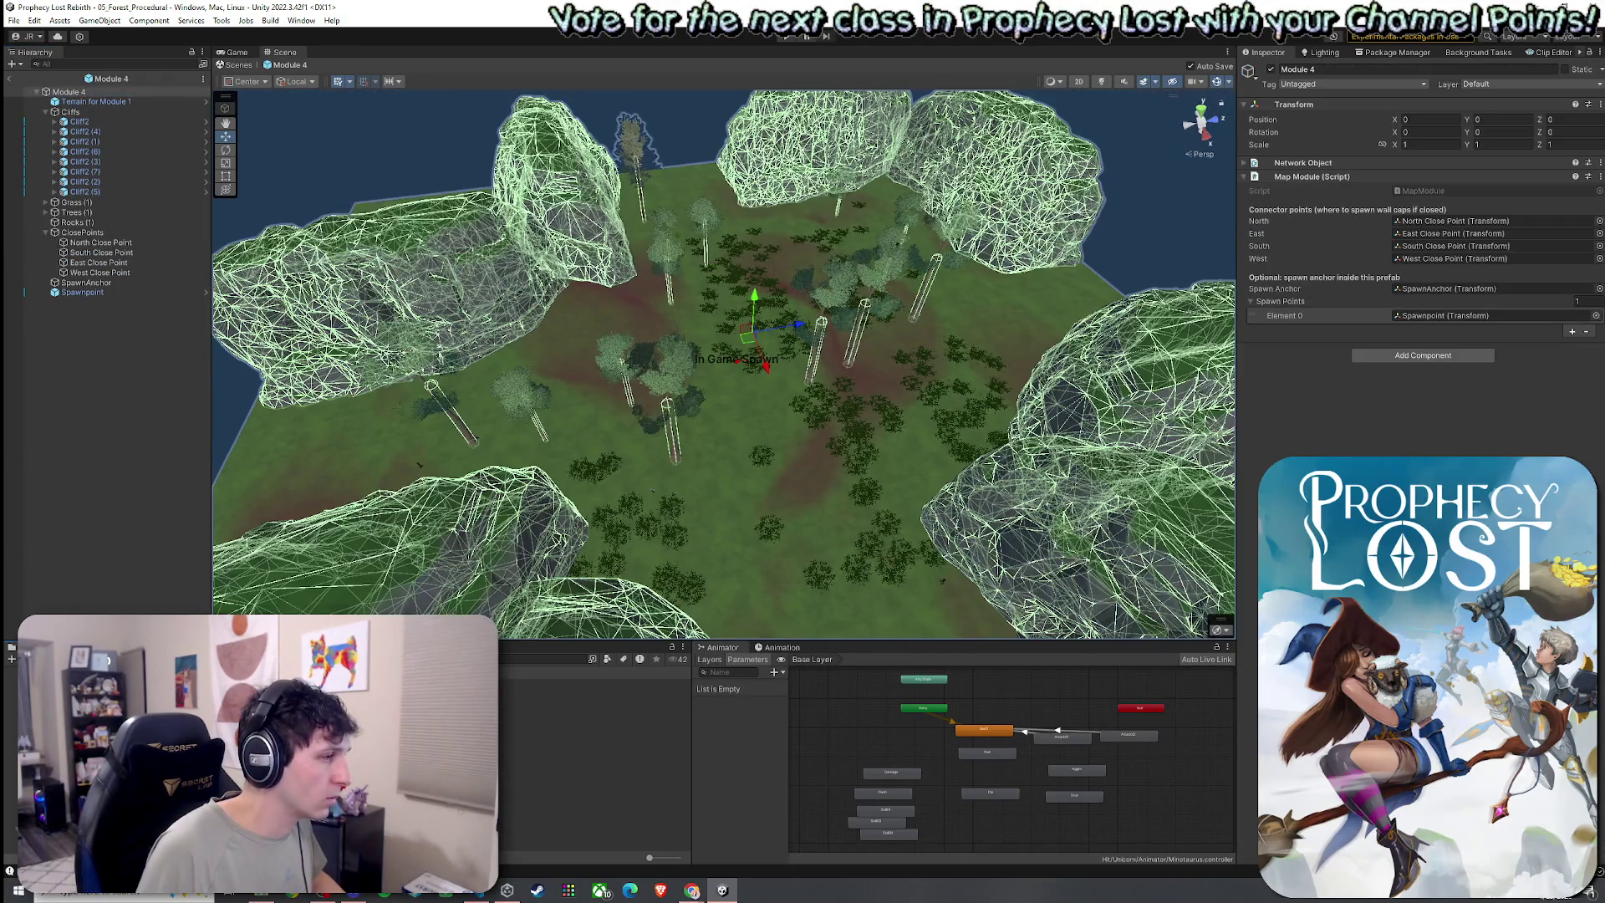
Paste the Item Spawner into Modules 4, 6 and 7, saving each prefab
key("ctrl+v")
key("ctrl+s")
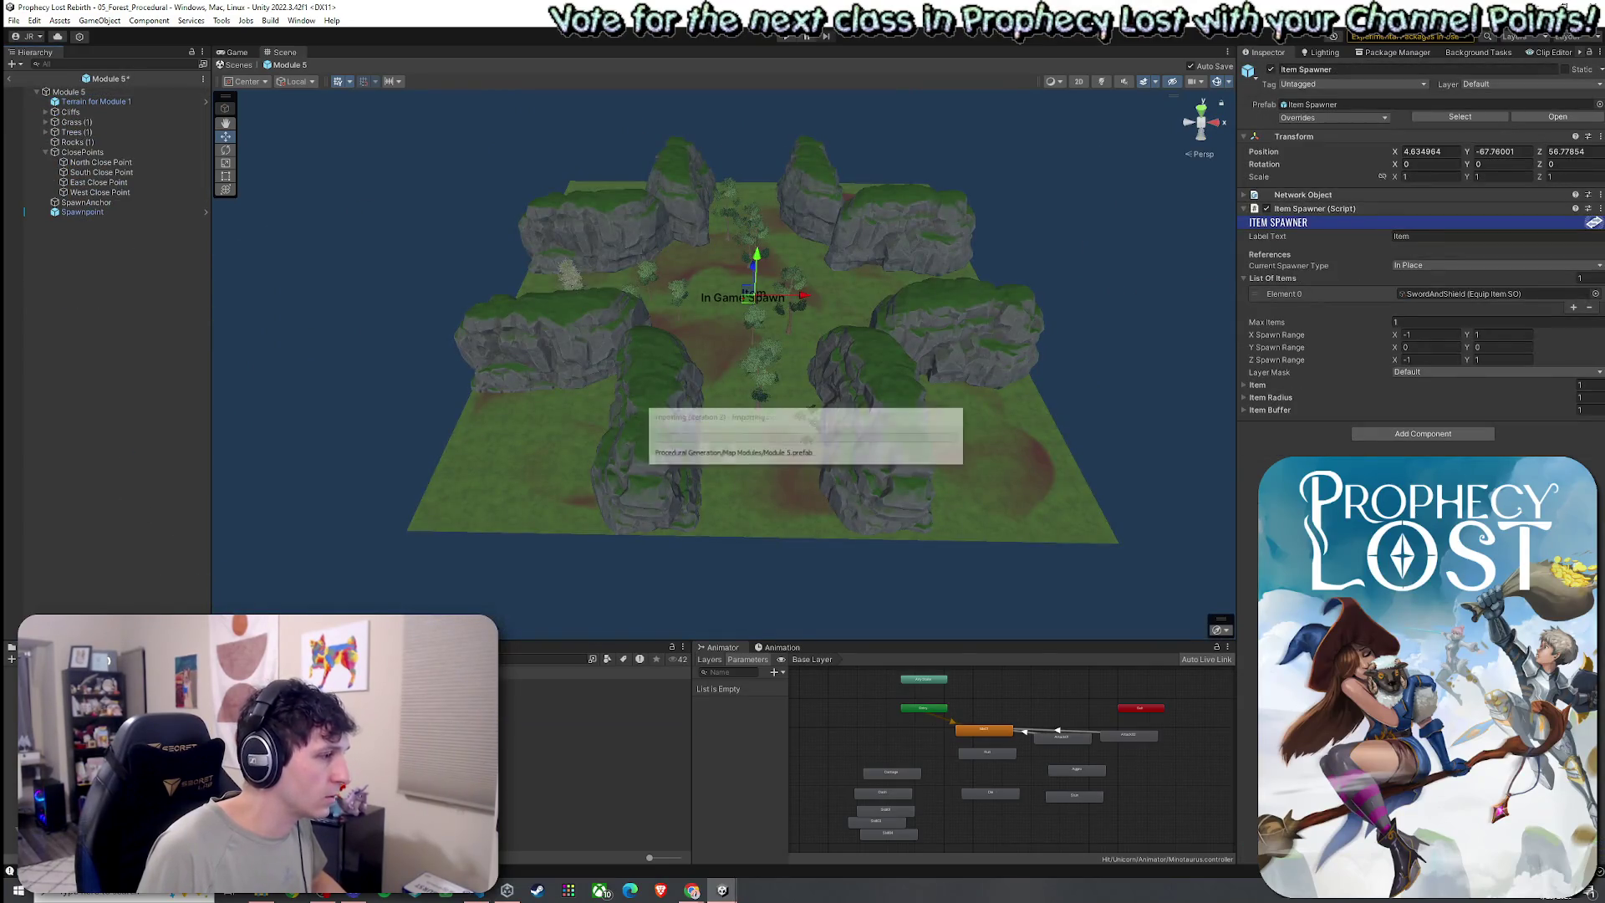
key("ctrl+v")
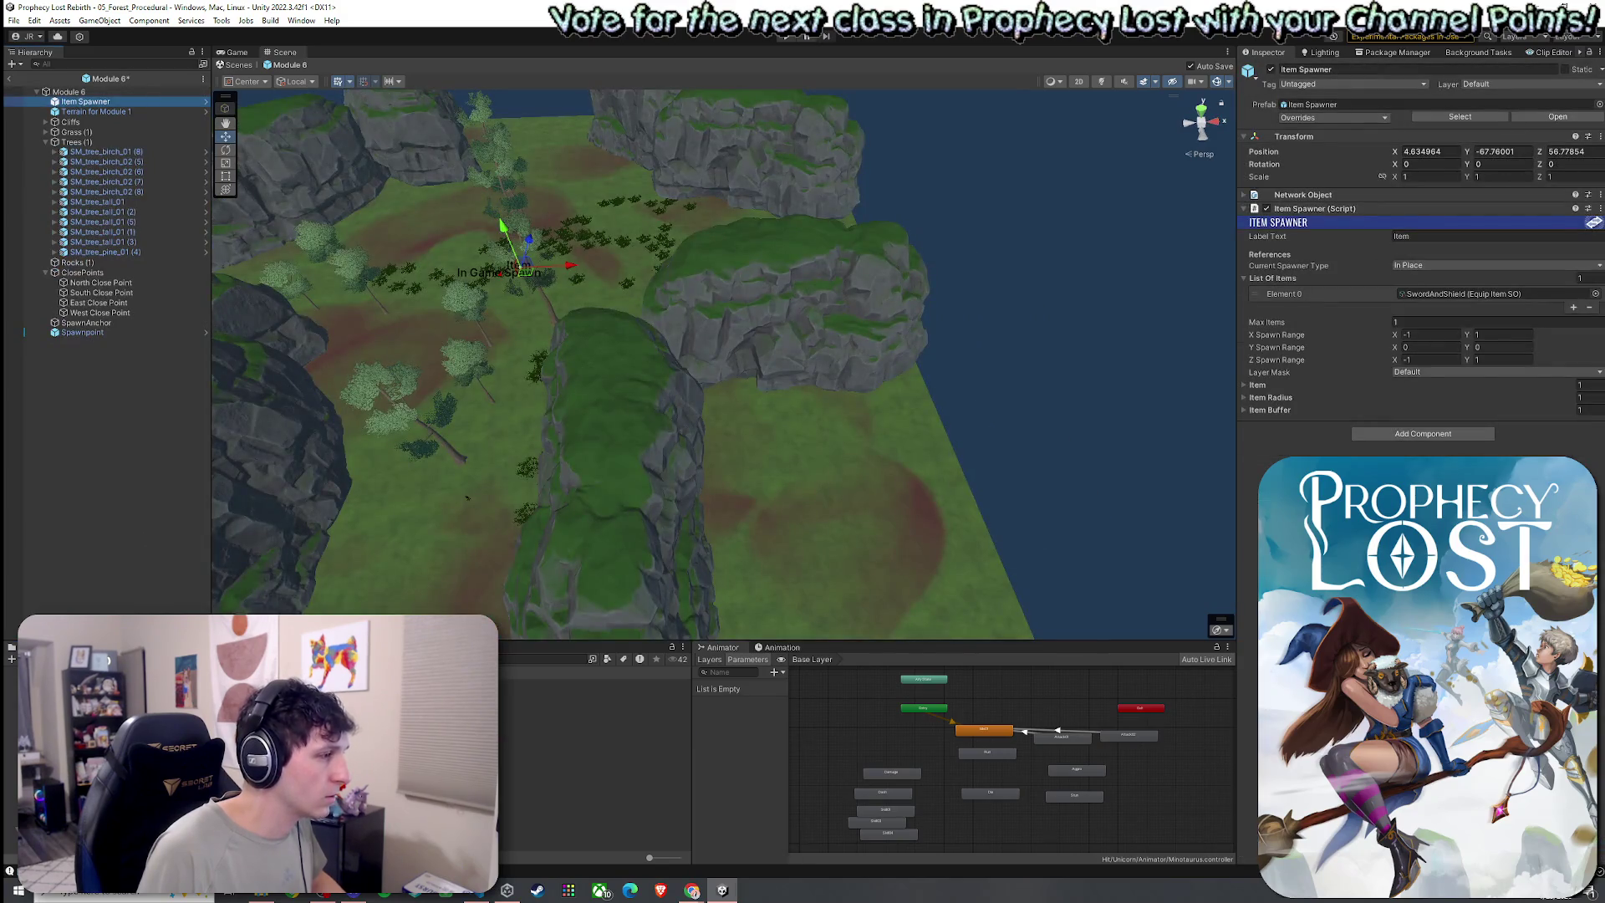
key("ctrl+s")
key("ctrl+v")
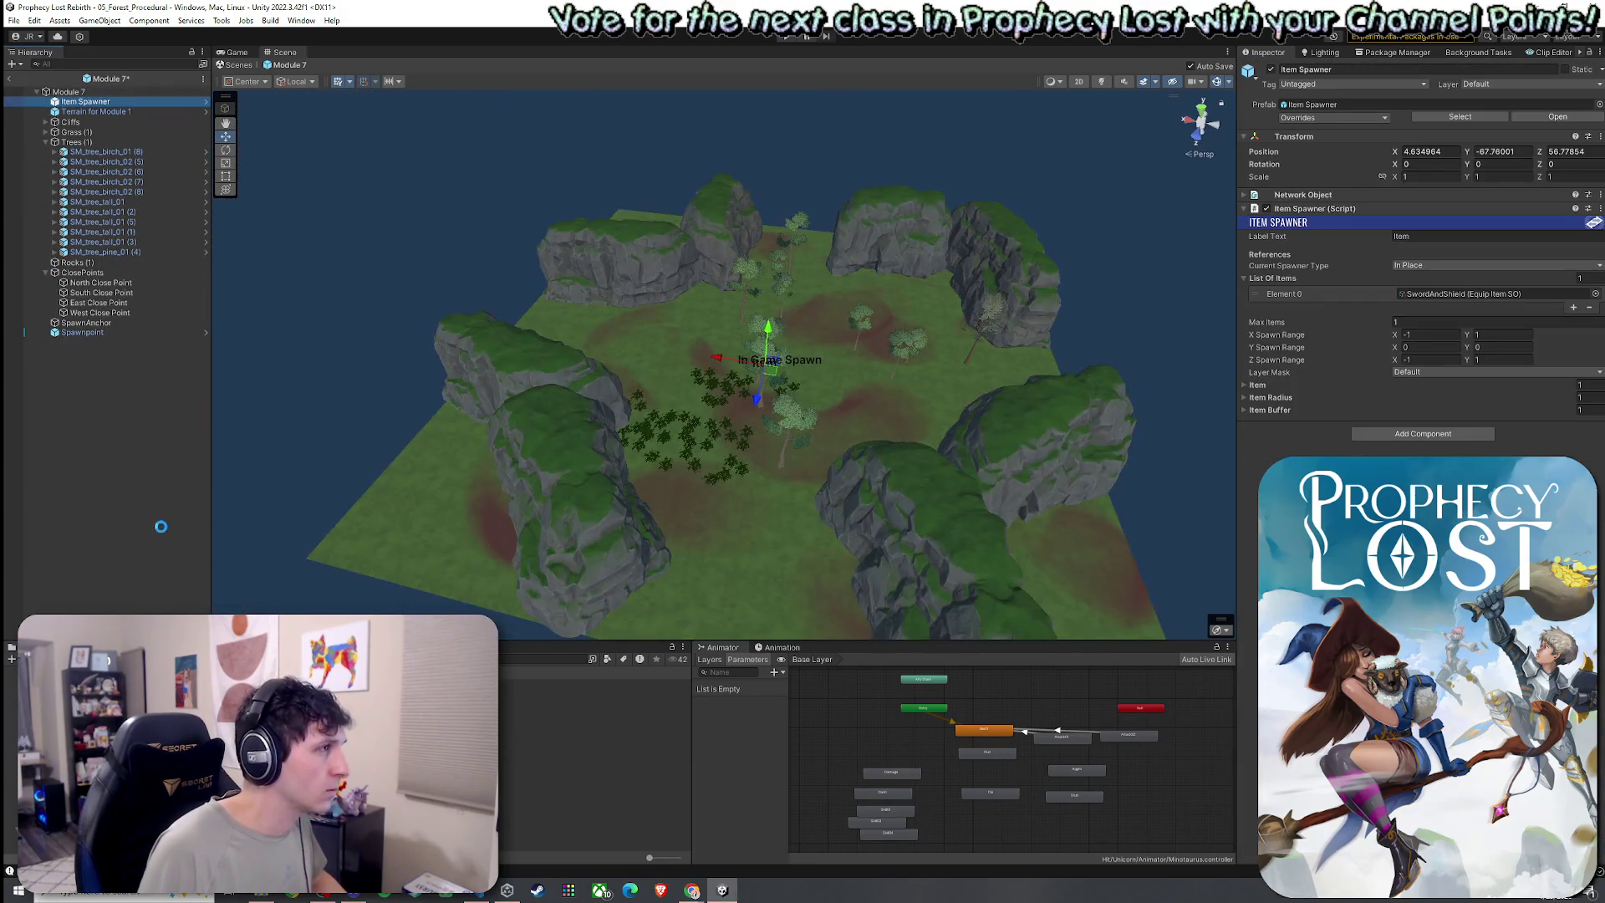
key("ctrl+s")
left_click(15, 20)
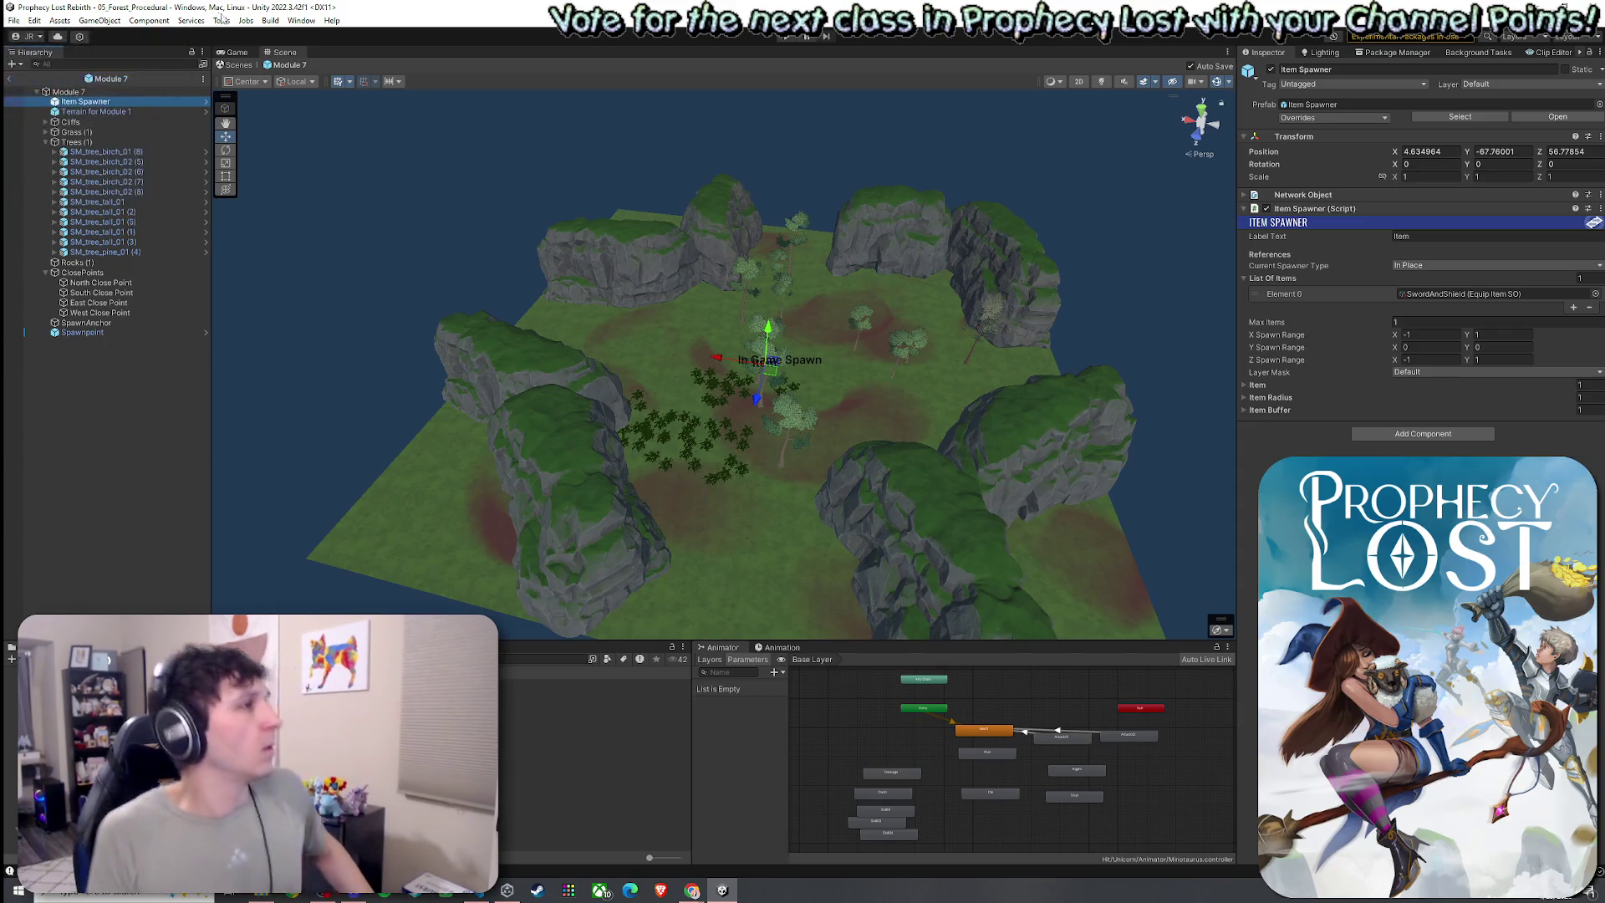
Browse the editor's tool extensions menu in the menu bar
left_click(222, 20)
left_click(221, 21)
left_click(222, 20)
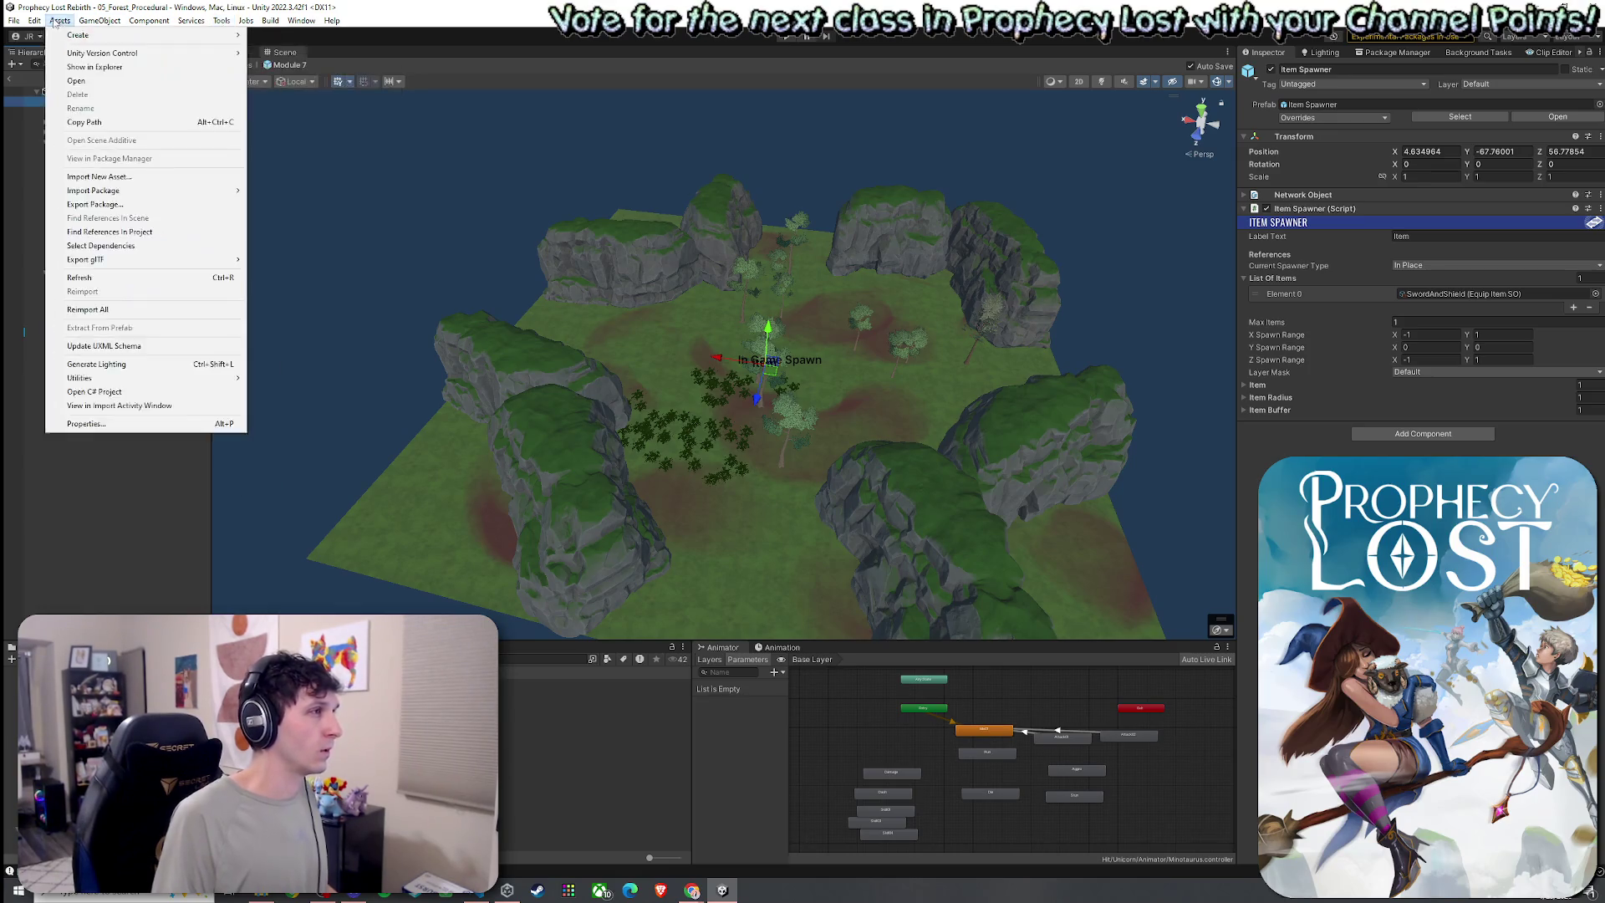
Exclude 02_Test Scene from the Scenes In Build list
mouse_move(34, 20)
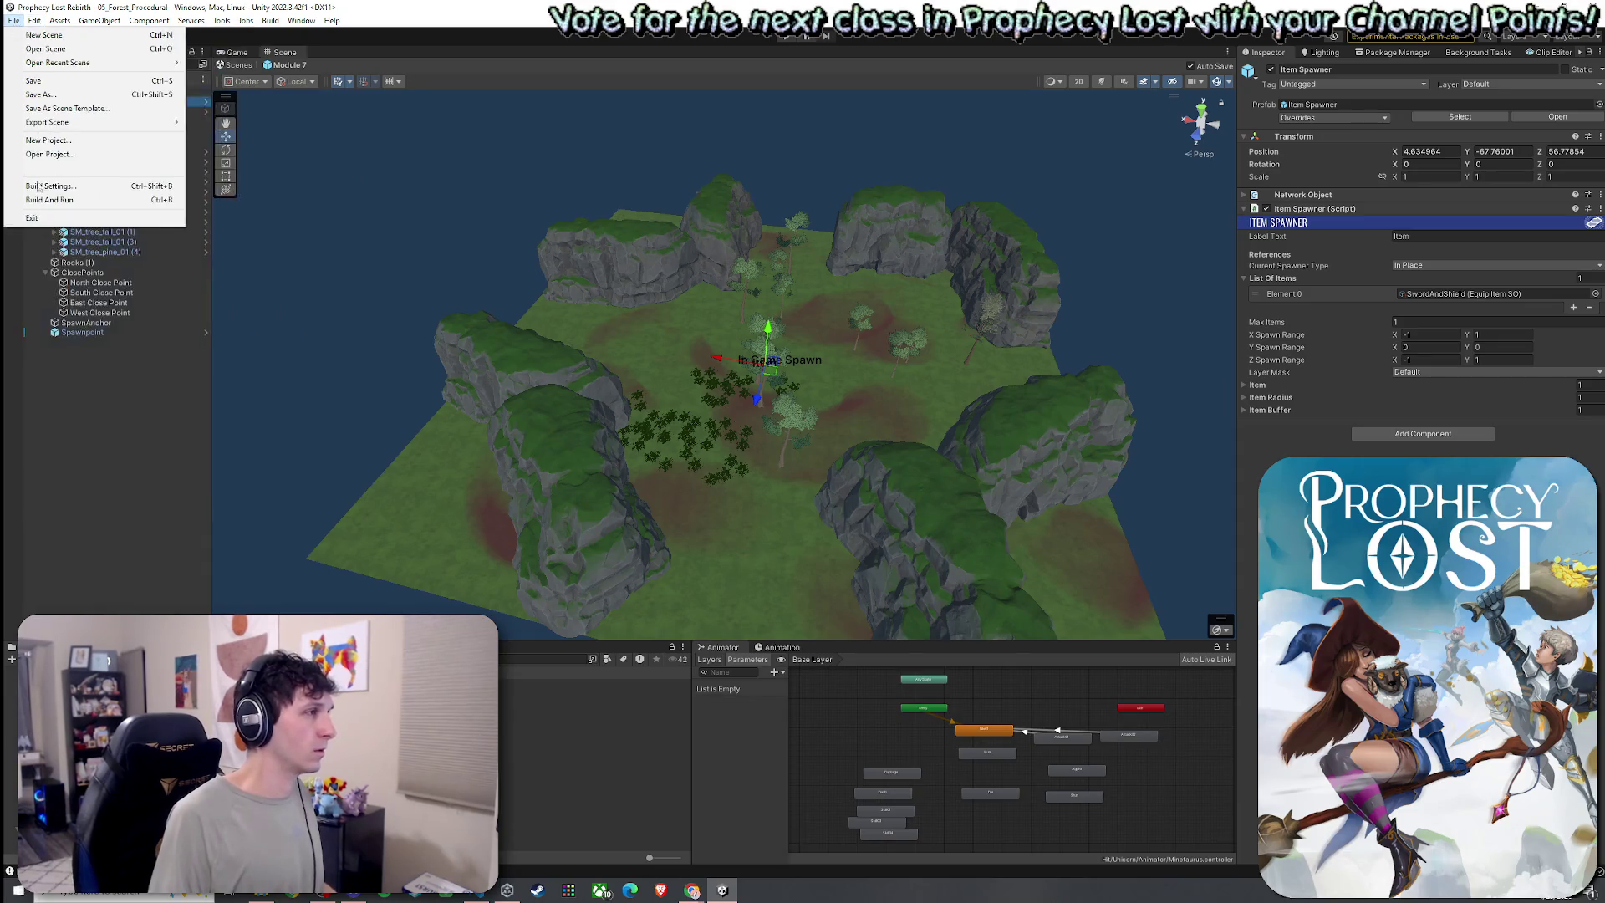
left_click(67, 188)
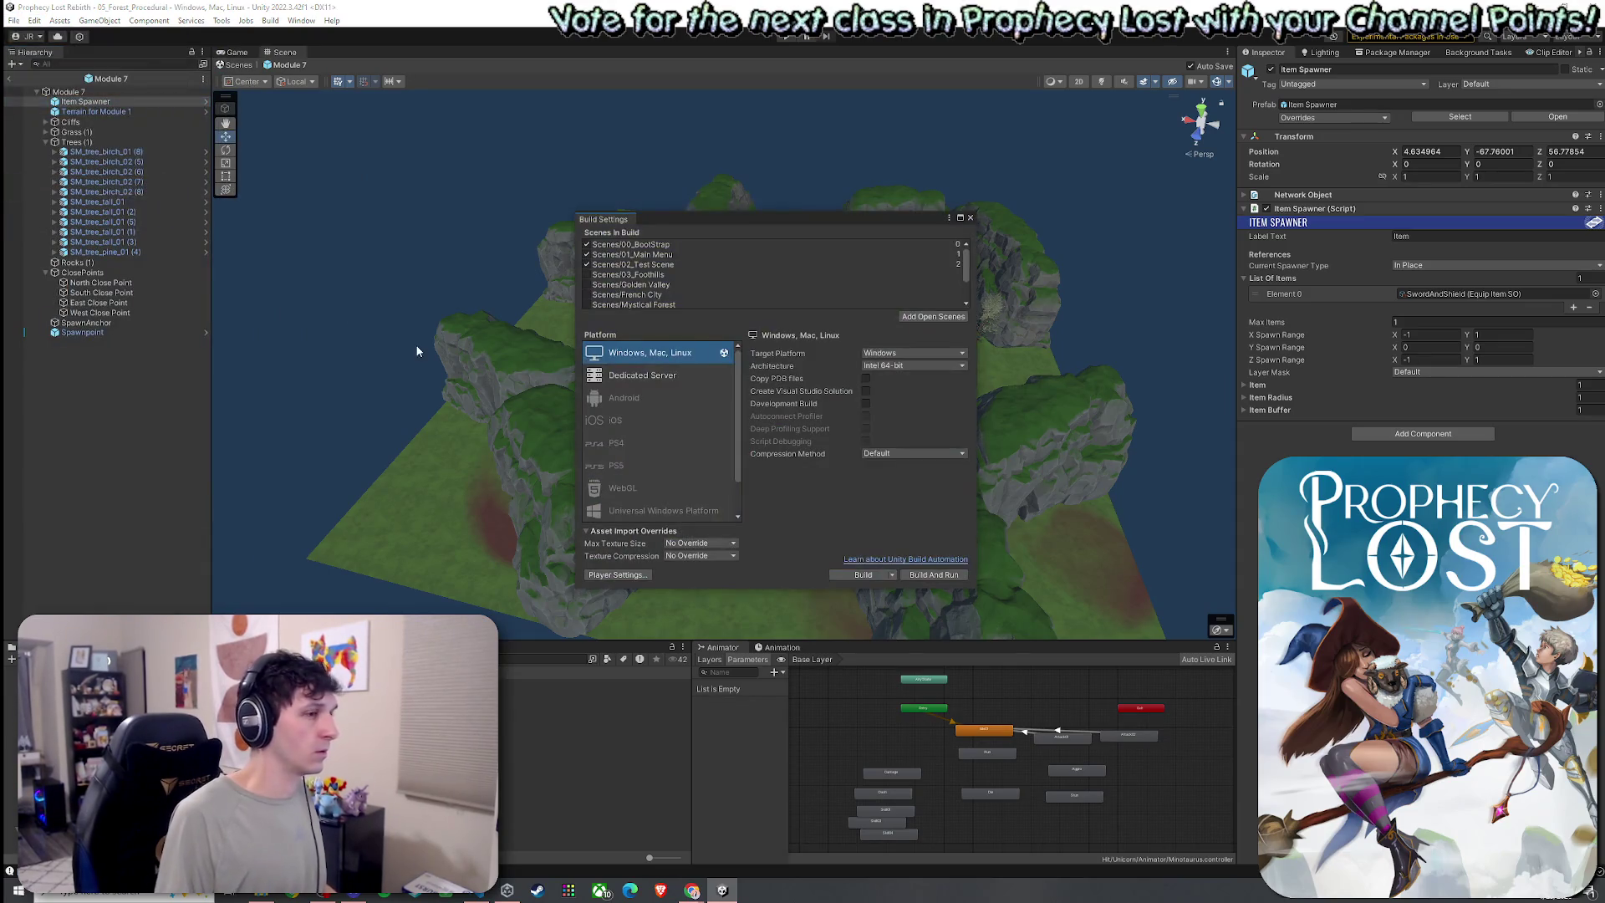
left_click(588, 265)
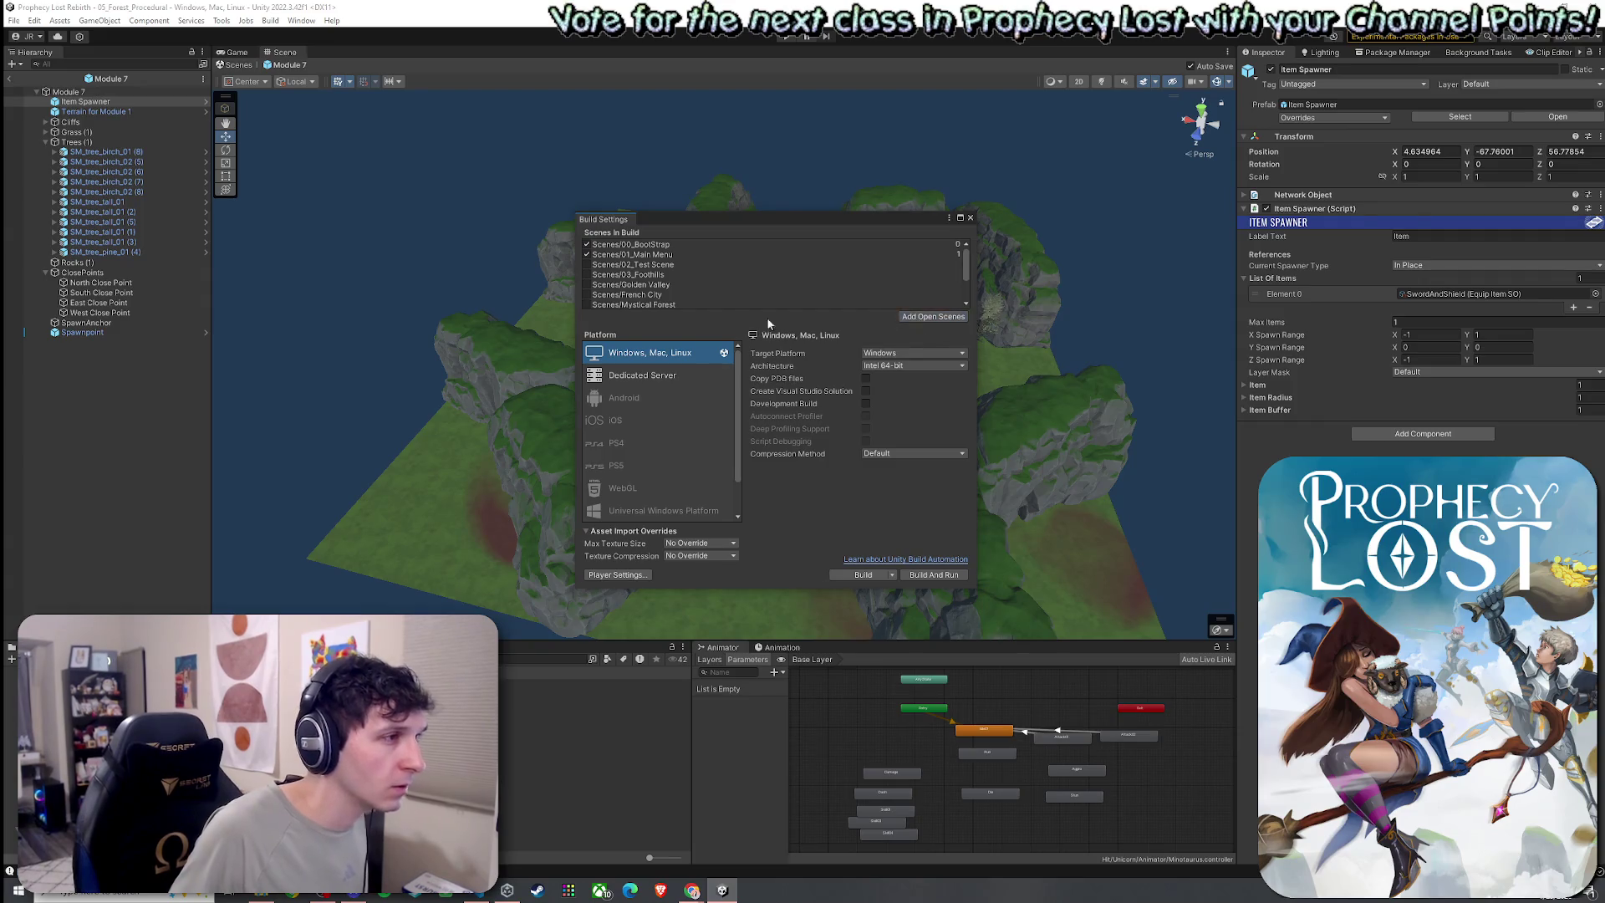
Move 05_Forest_Procedural up to index 2, right after 01_Main Menu, and close Build Settings
left_click_drag(966, 264, 967, 306)
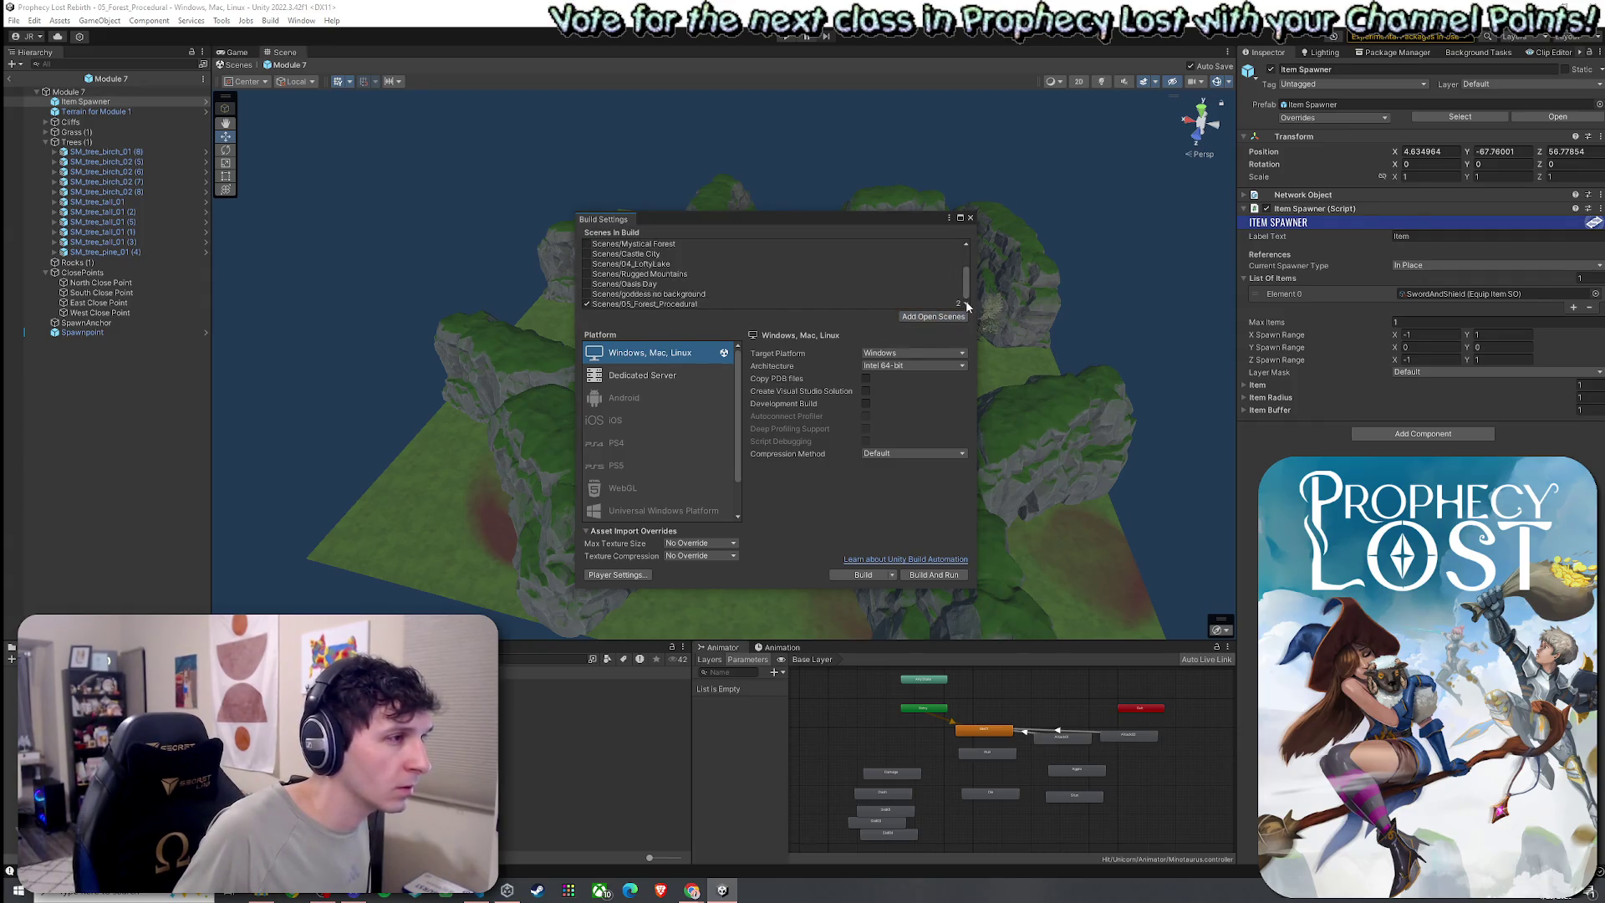
scroll(659, 250, "up", 3)
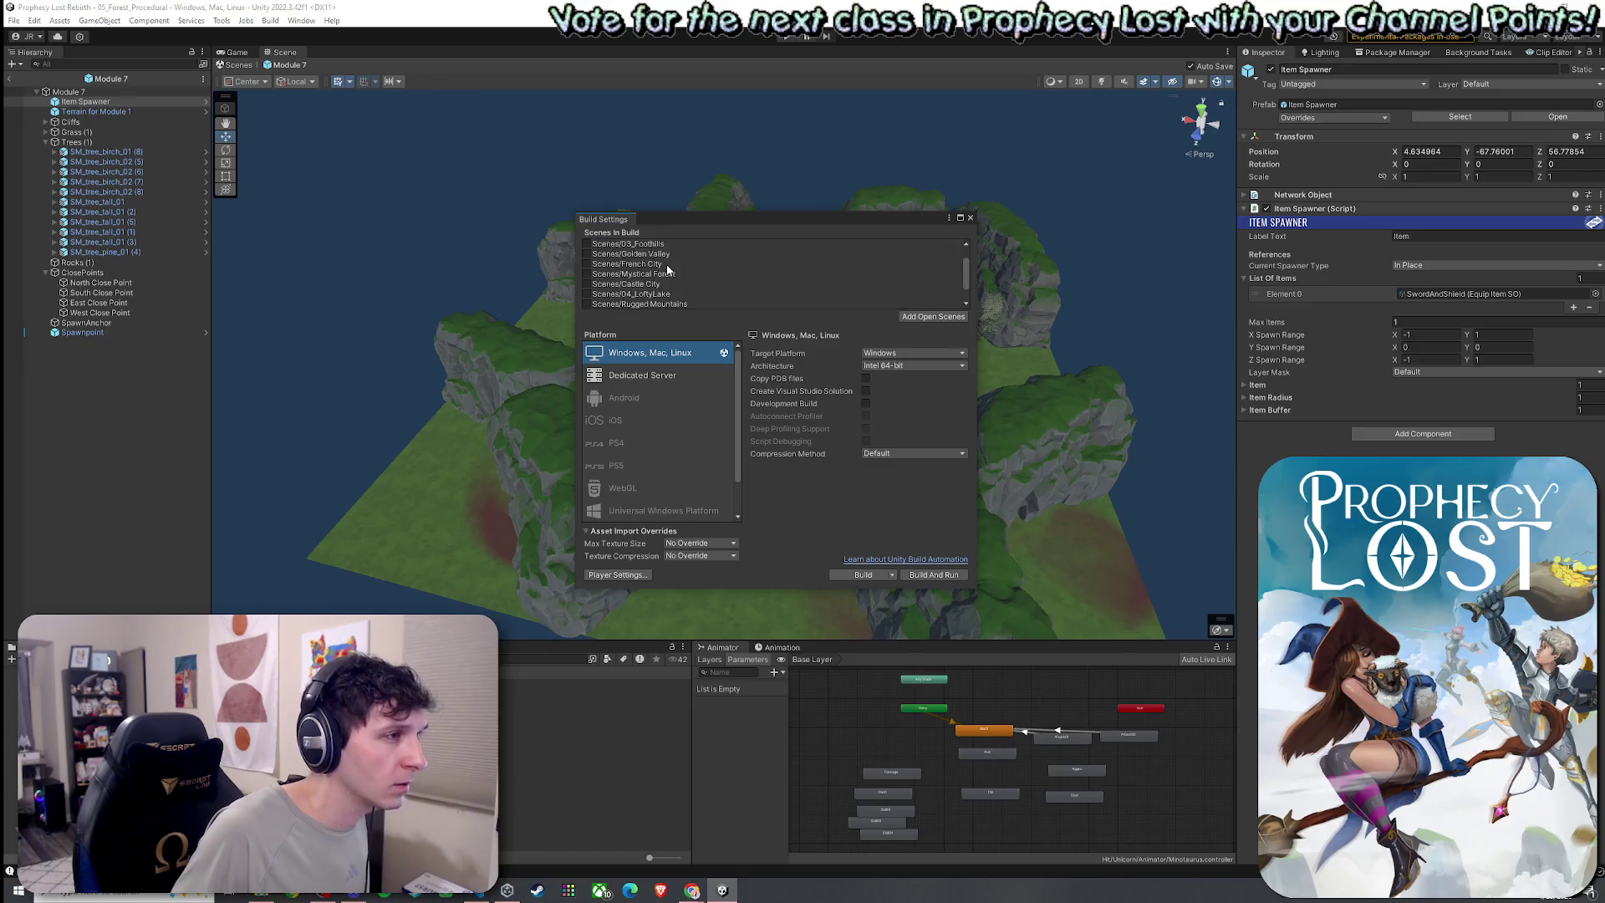
scroll(645, 301, "down", 2)
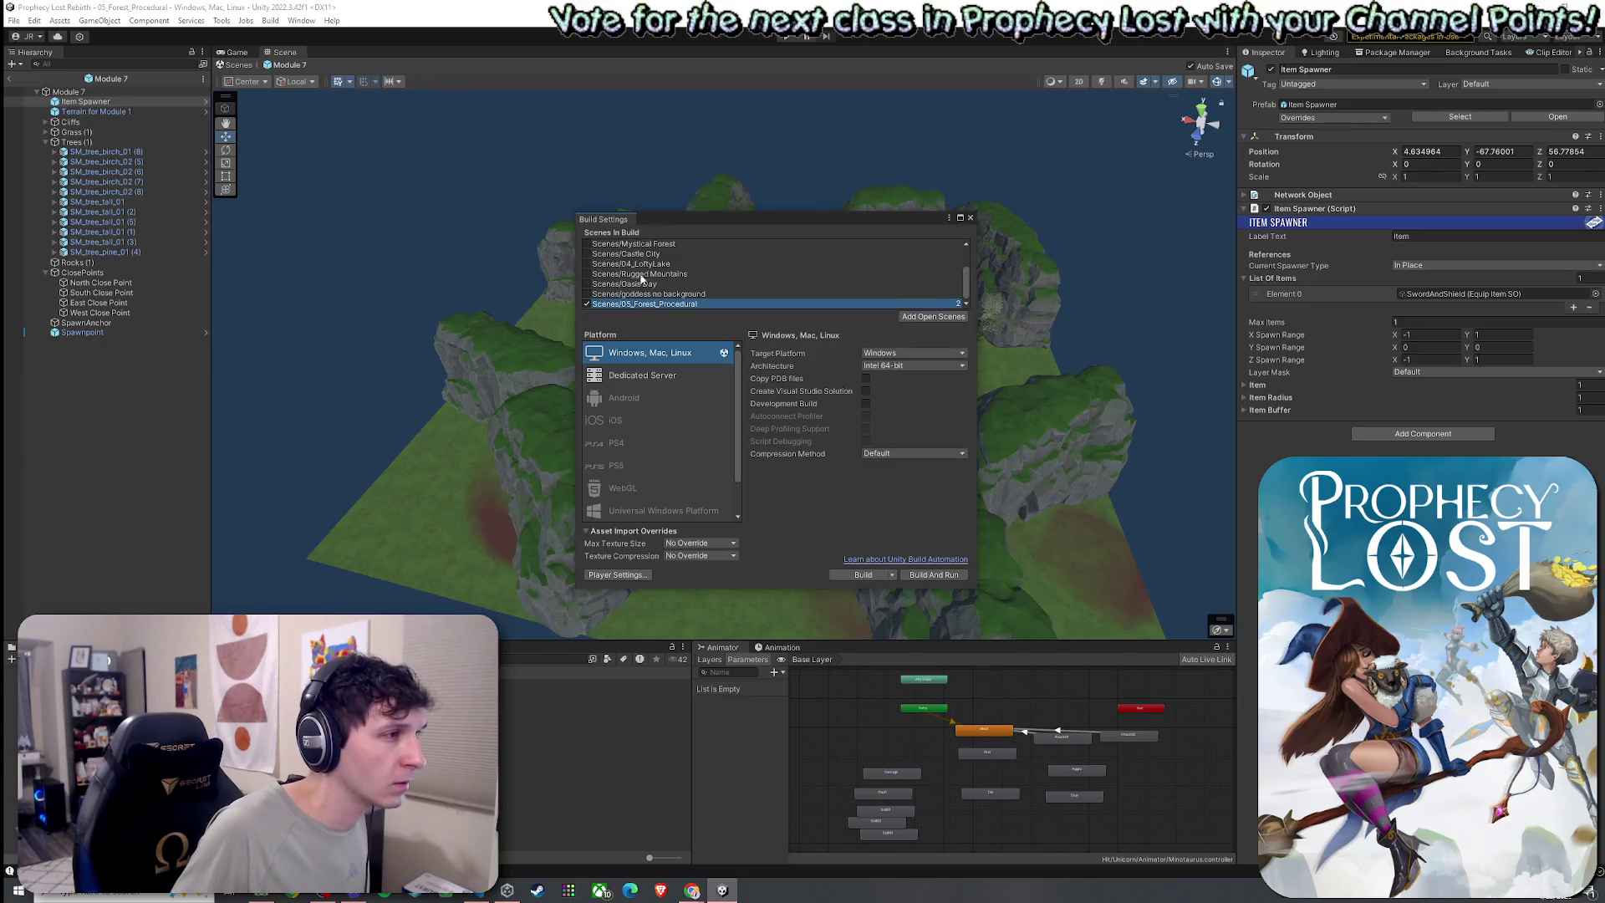
scroll(656, 302, "up", 2)
scroll(659, 306, "down", 1)
mouse_move(658, 306)
left_mouse_down()
mouse_move(652, 244)
mouse_move(668, 264)
left_mouse_up()
left_click(970, 217)
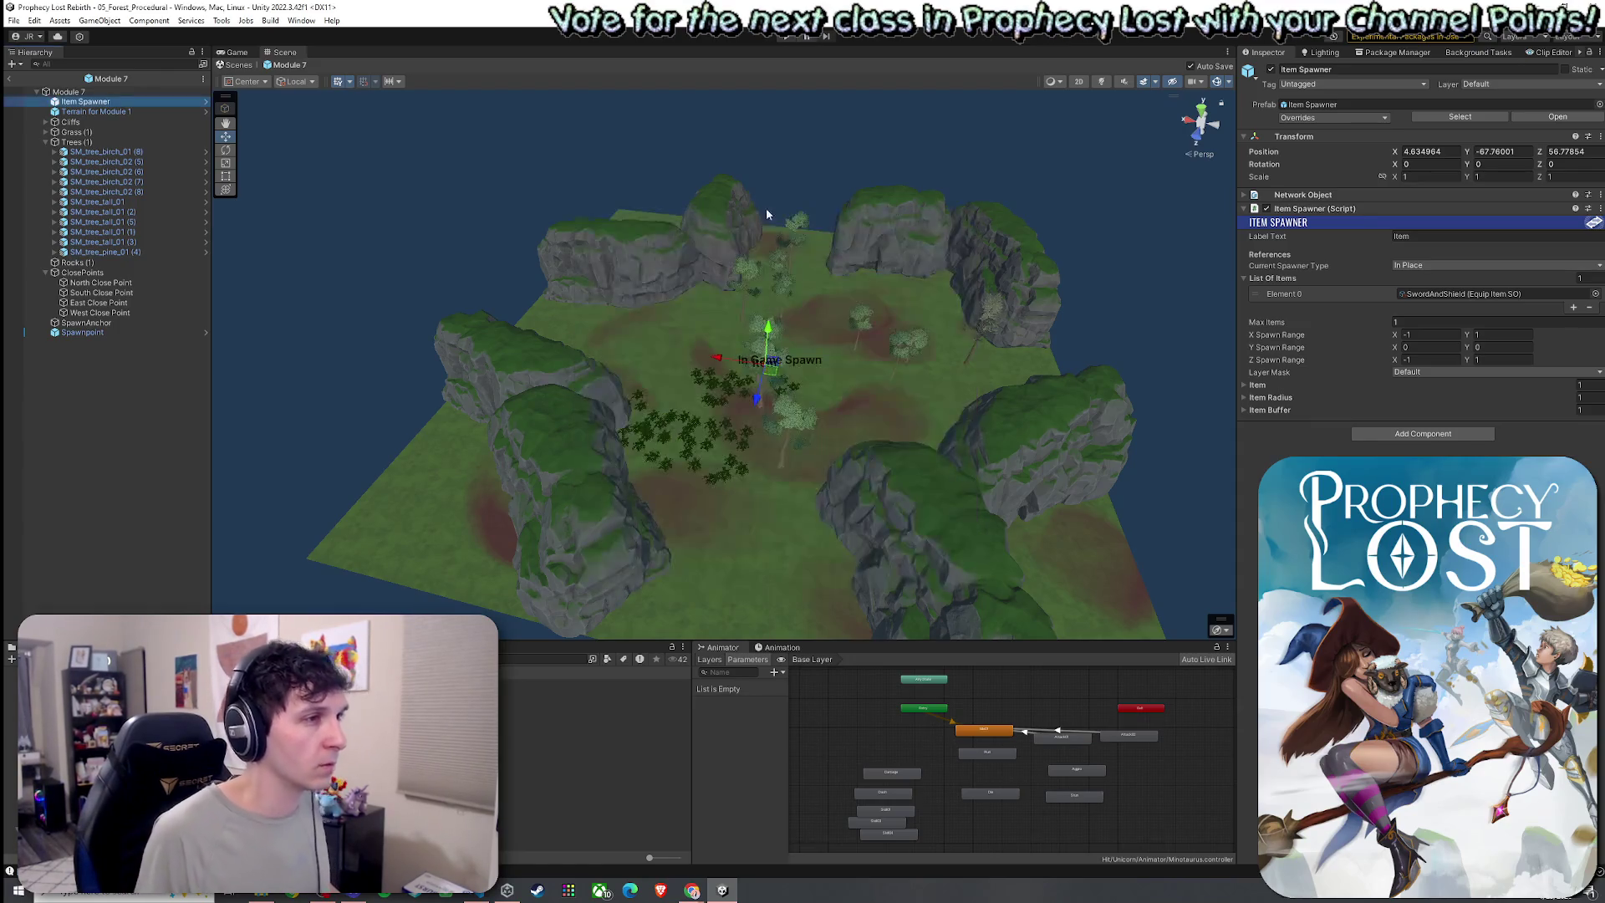
Save the current forest procedural scene from the File menu
left_click(14, 20)
left_click(220, 20)
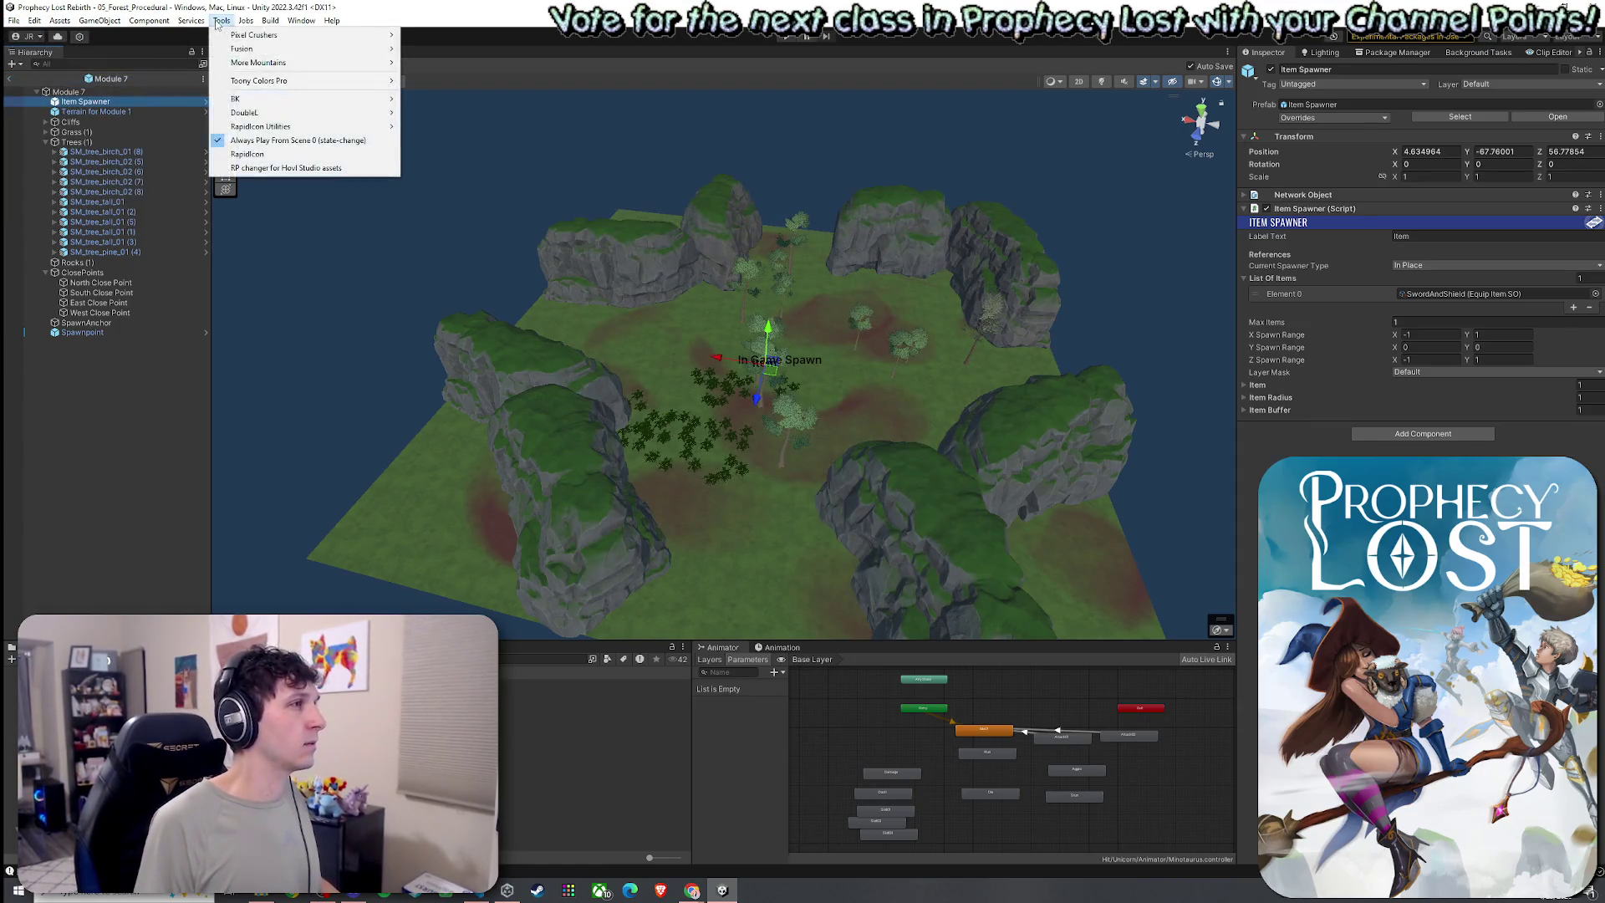
left_click(191, 20)
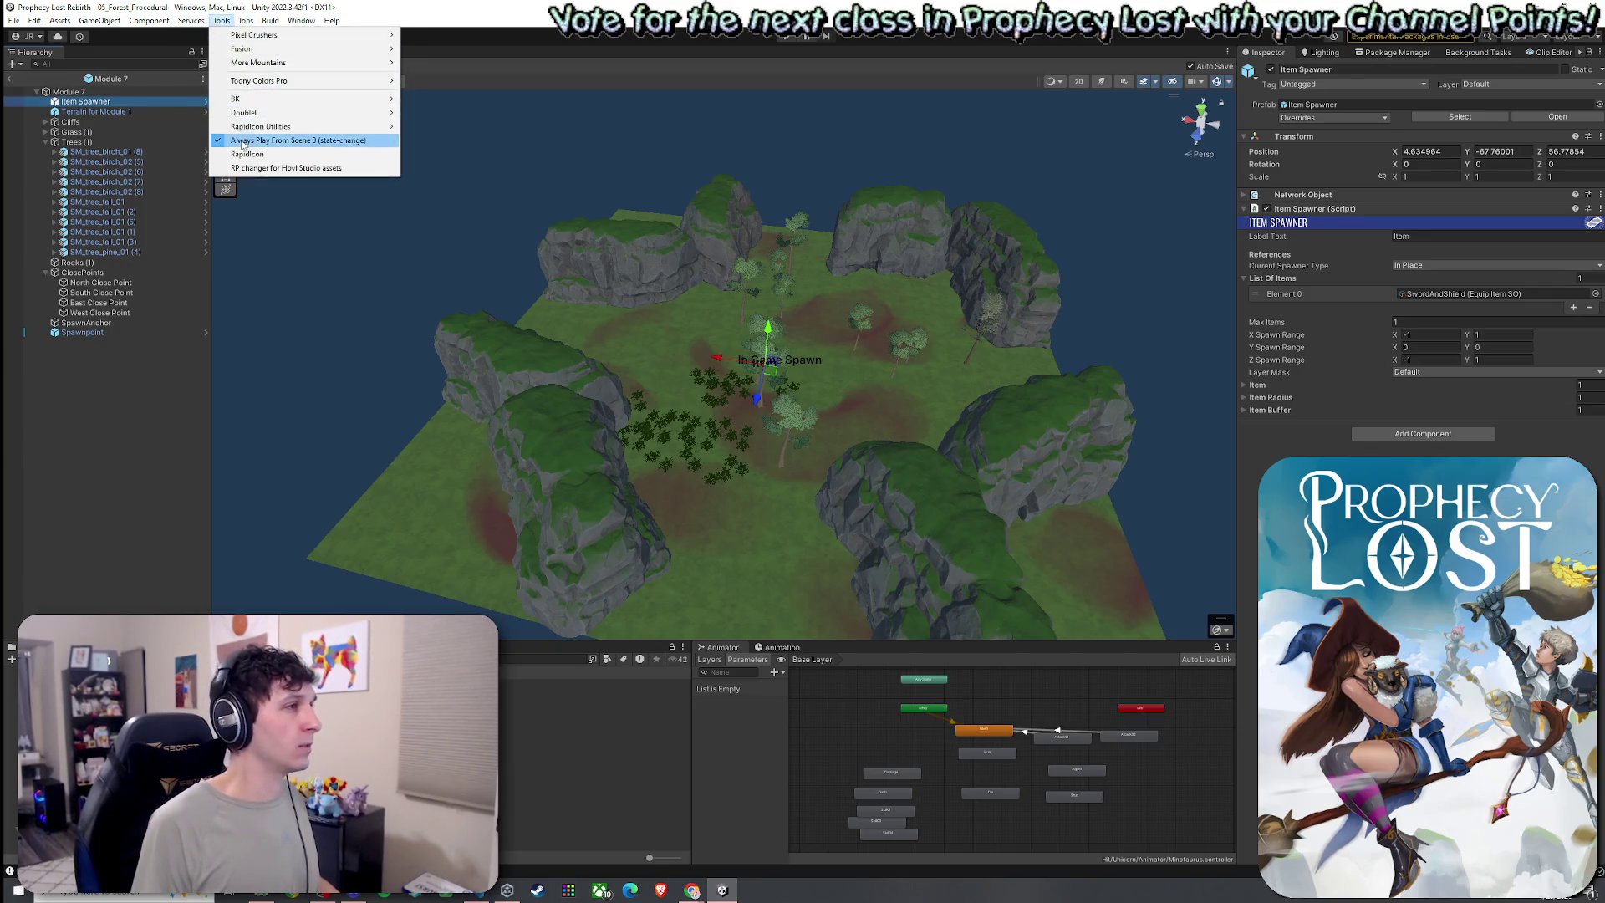
left_click(220, 20)
left_click(14, 20)
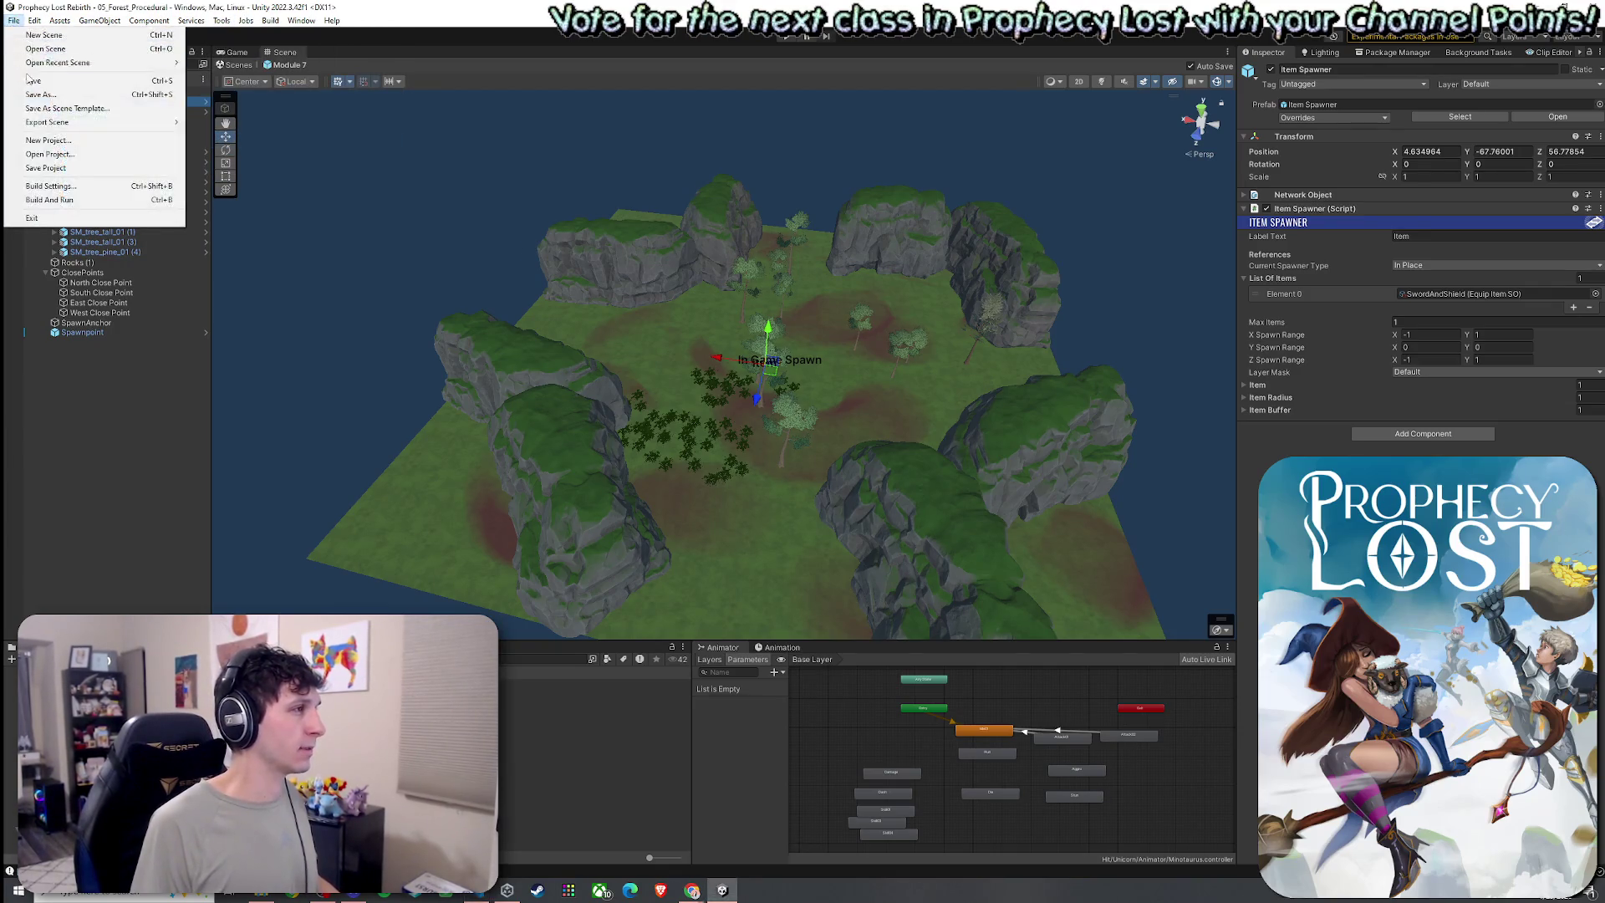
left_click(13, 20)
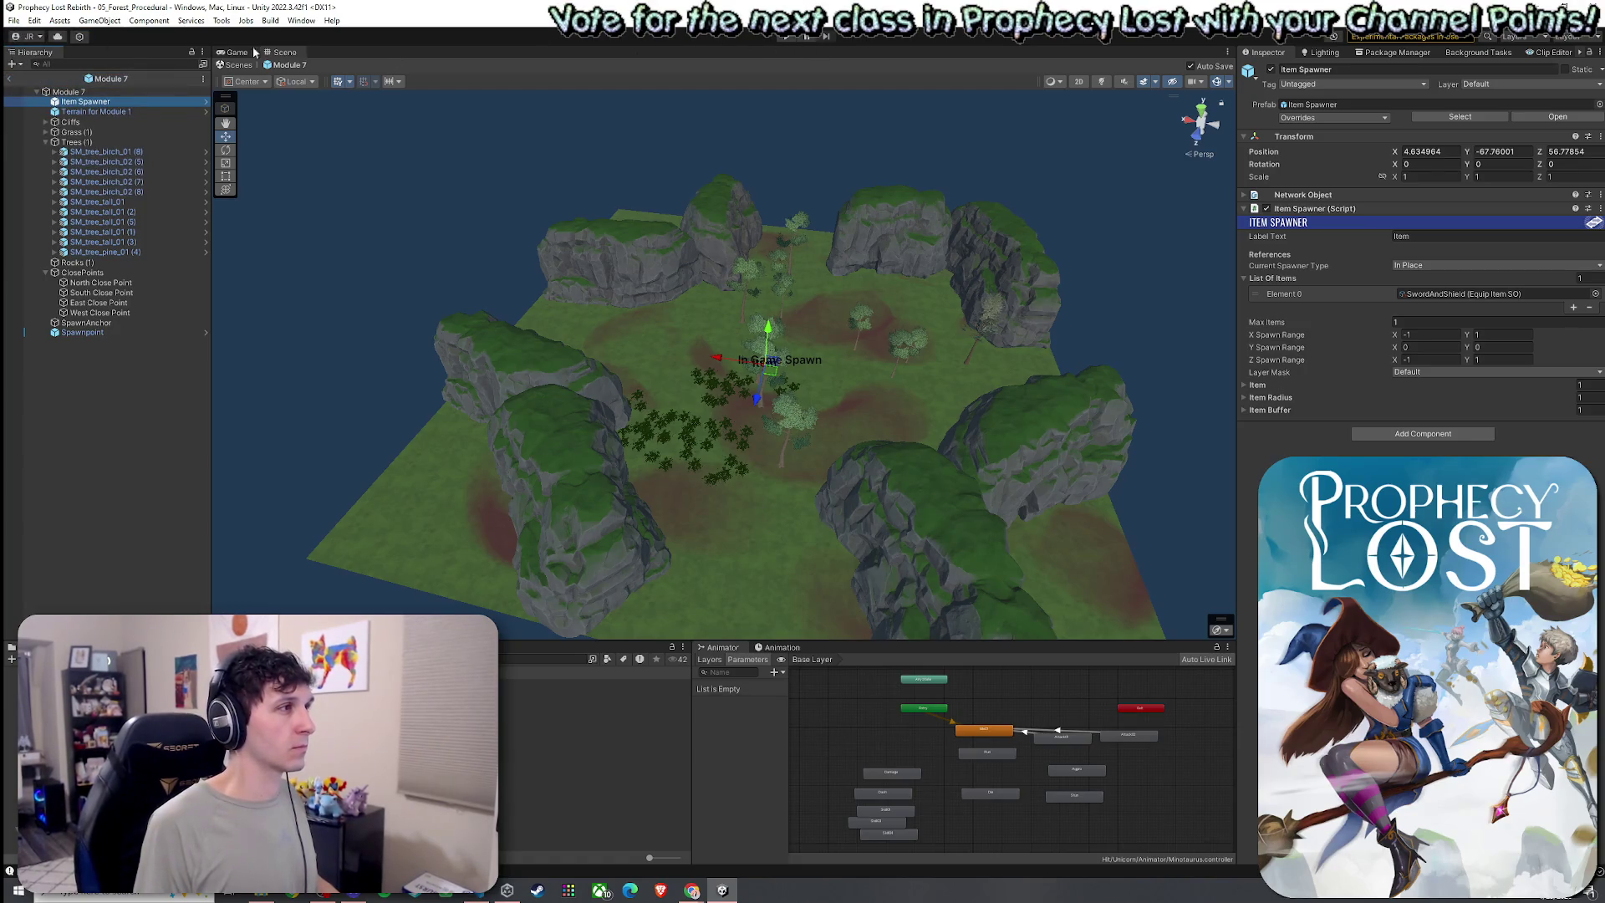
Playtest the scene in the Game view, then stop playing
left_click(243, 51)
key("ctrl+p")
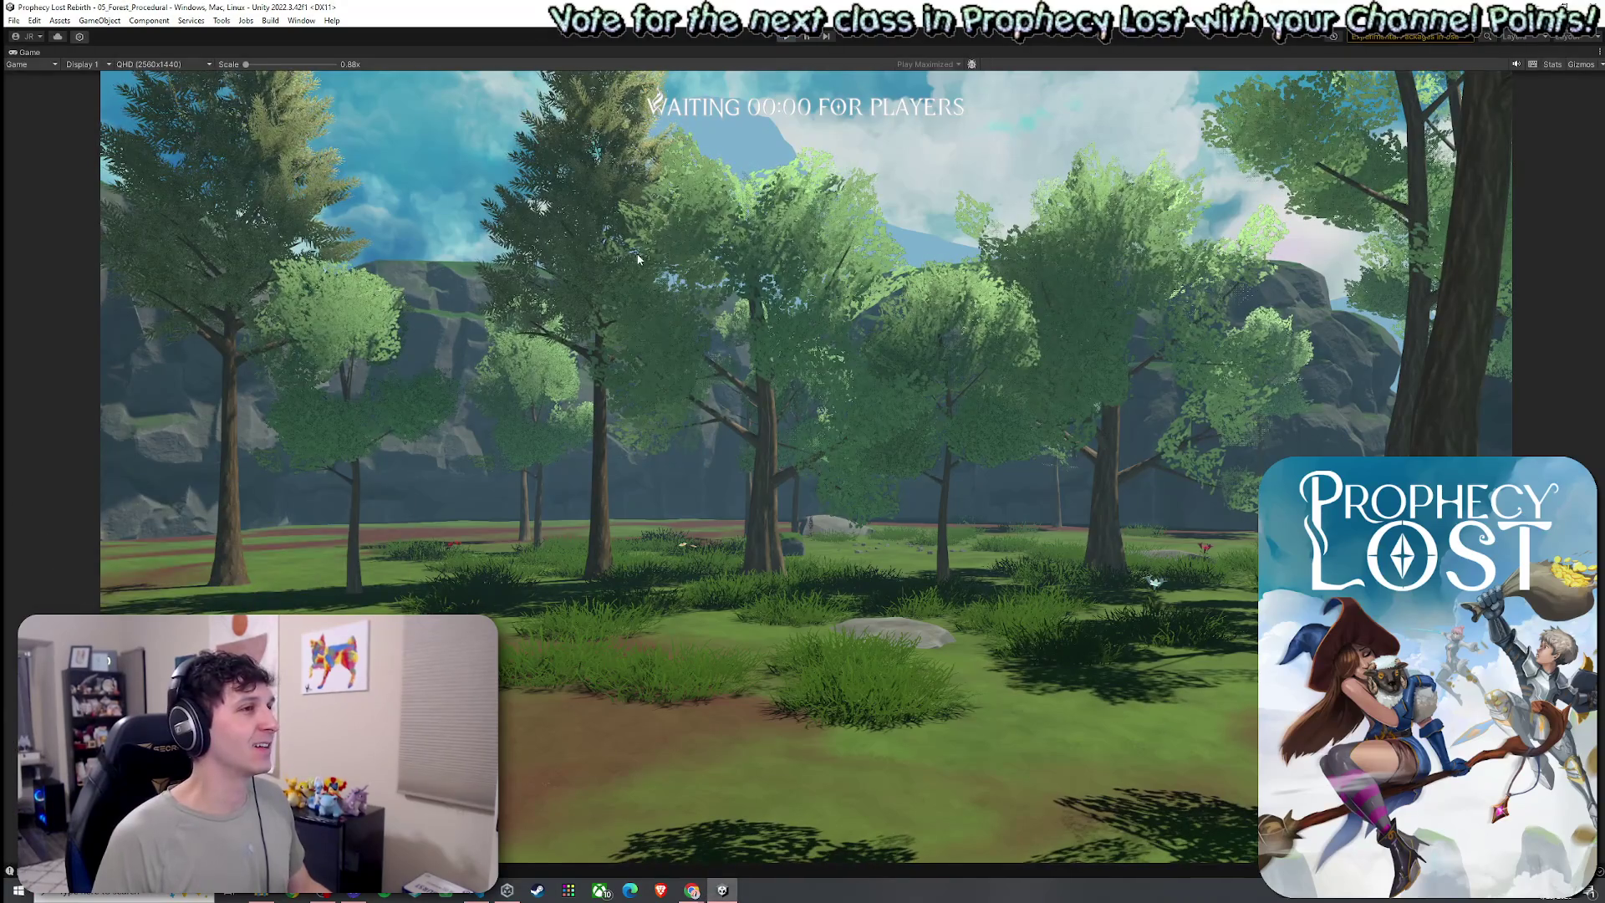
key("ctrl+p")
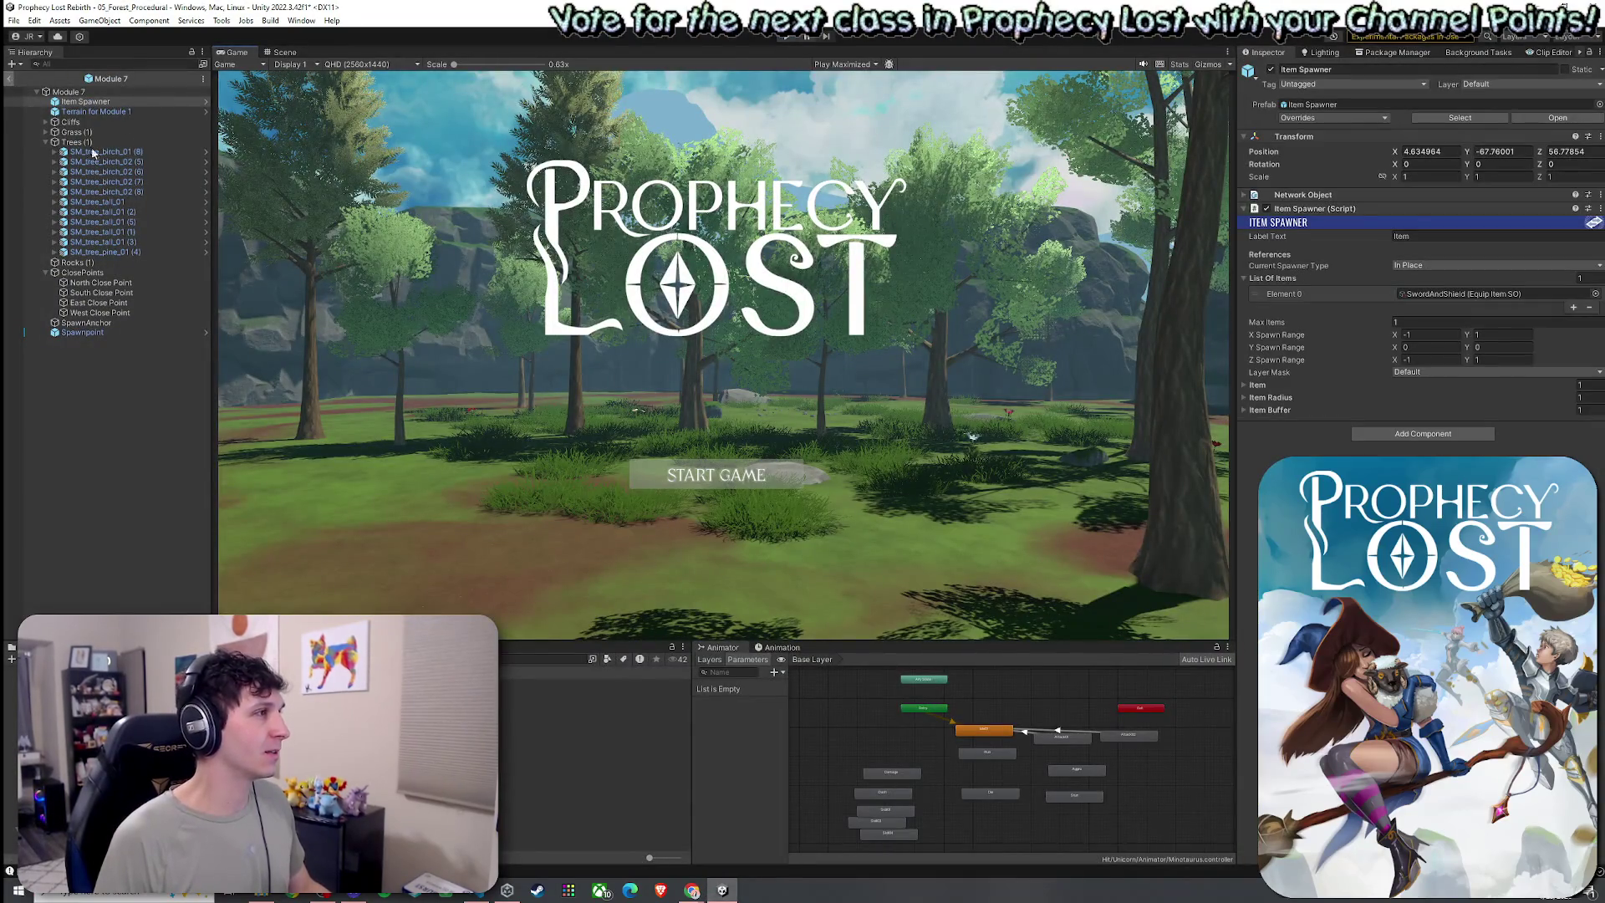
Select the Procedural Grid Map Spawner and save the scene
left_click(92, 116)
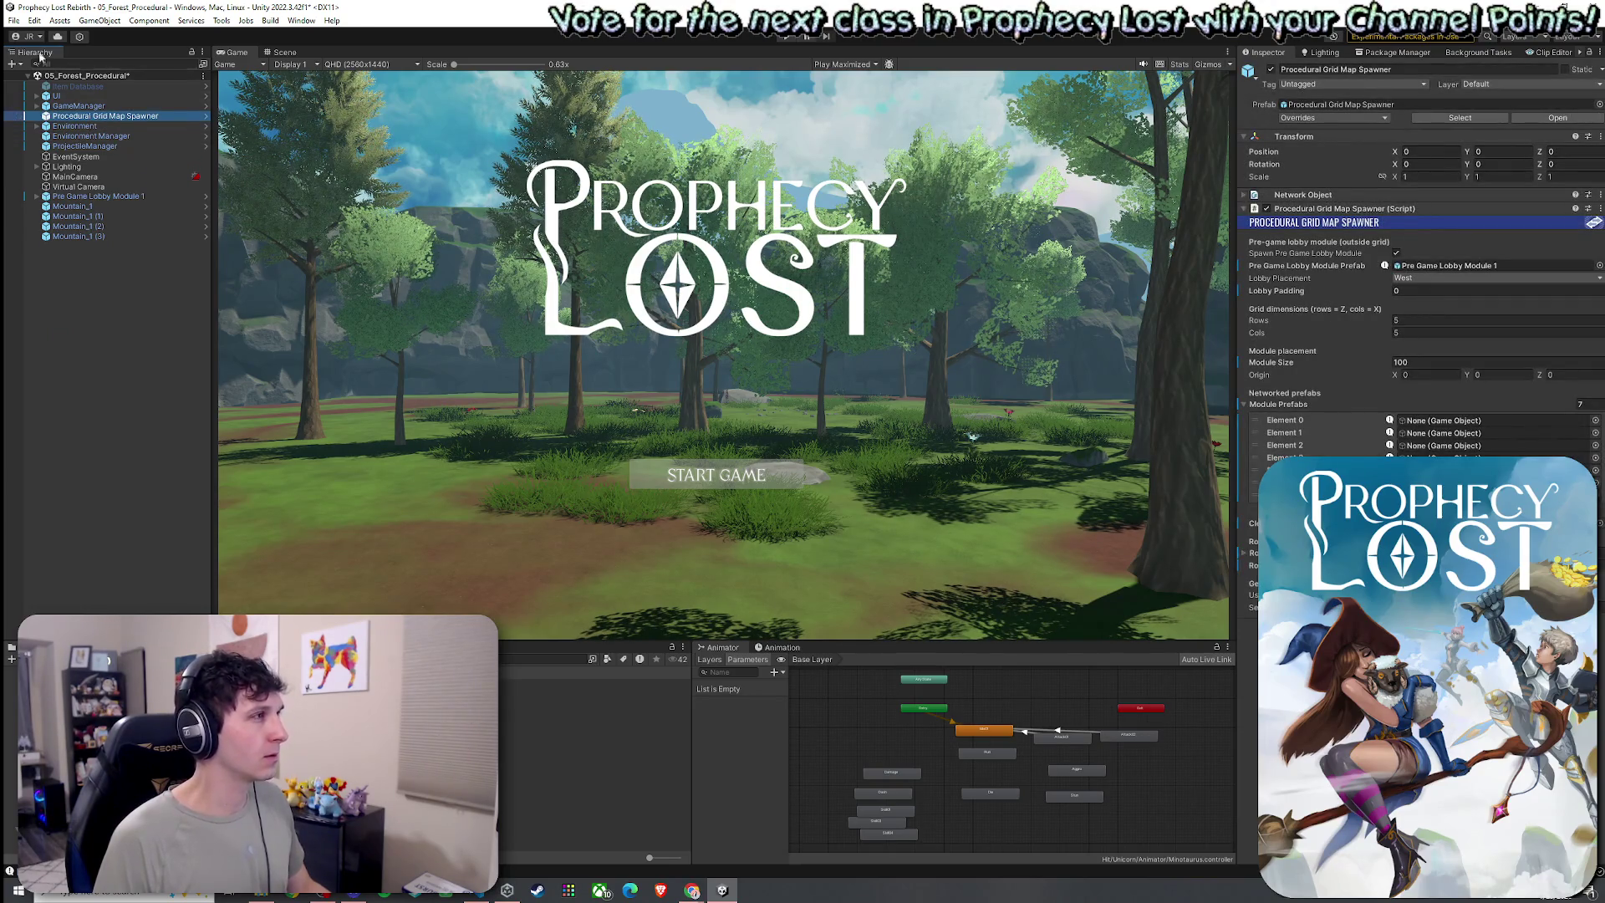
left_click(14, 20)
left_click(33, 87)
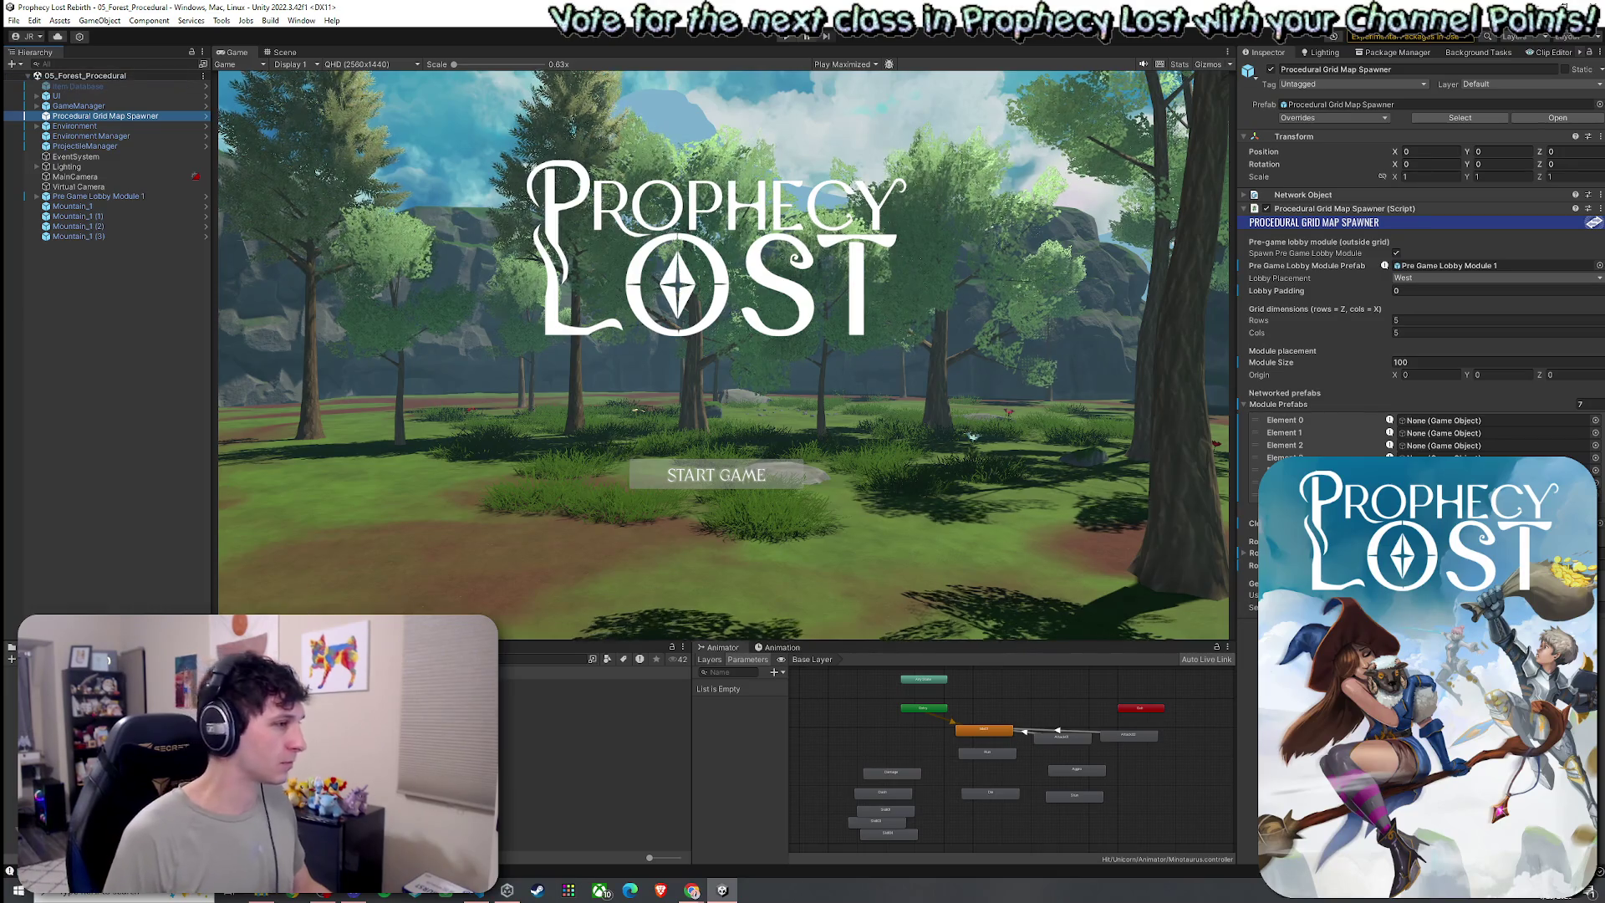
Fill the first four Module Prefabs slots with Module 1 through Module 4, and check Module 5
mouse_move(585, 683)
left_mouse_down()
mouse_move(945, 627)
mouse_move(1488, 420)
left_mouse_up()
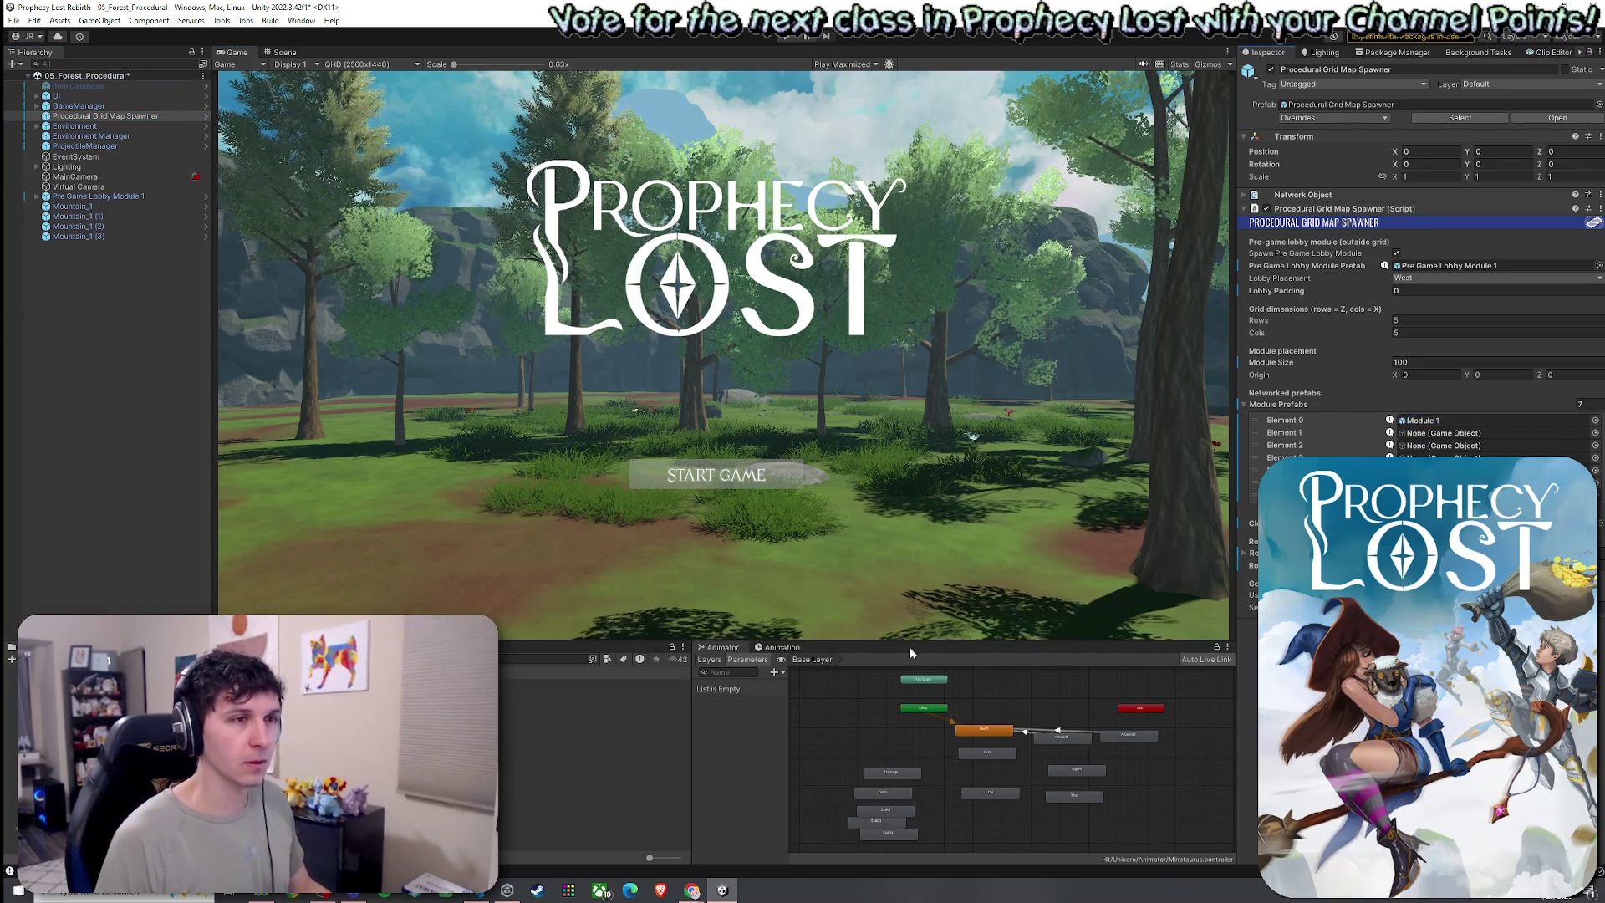
mouse_move(585, 694)
left_mouse_down()
mouse_move(727, 623)
mouse_move(1487, 433)
left_mouse_up()
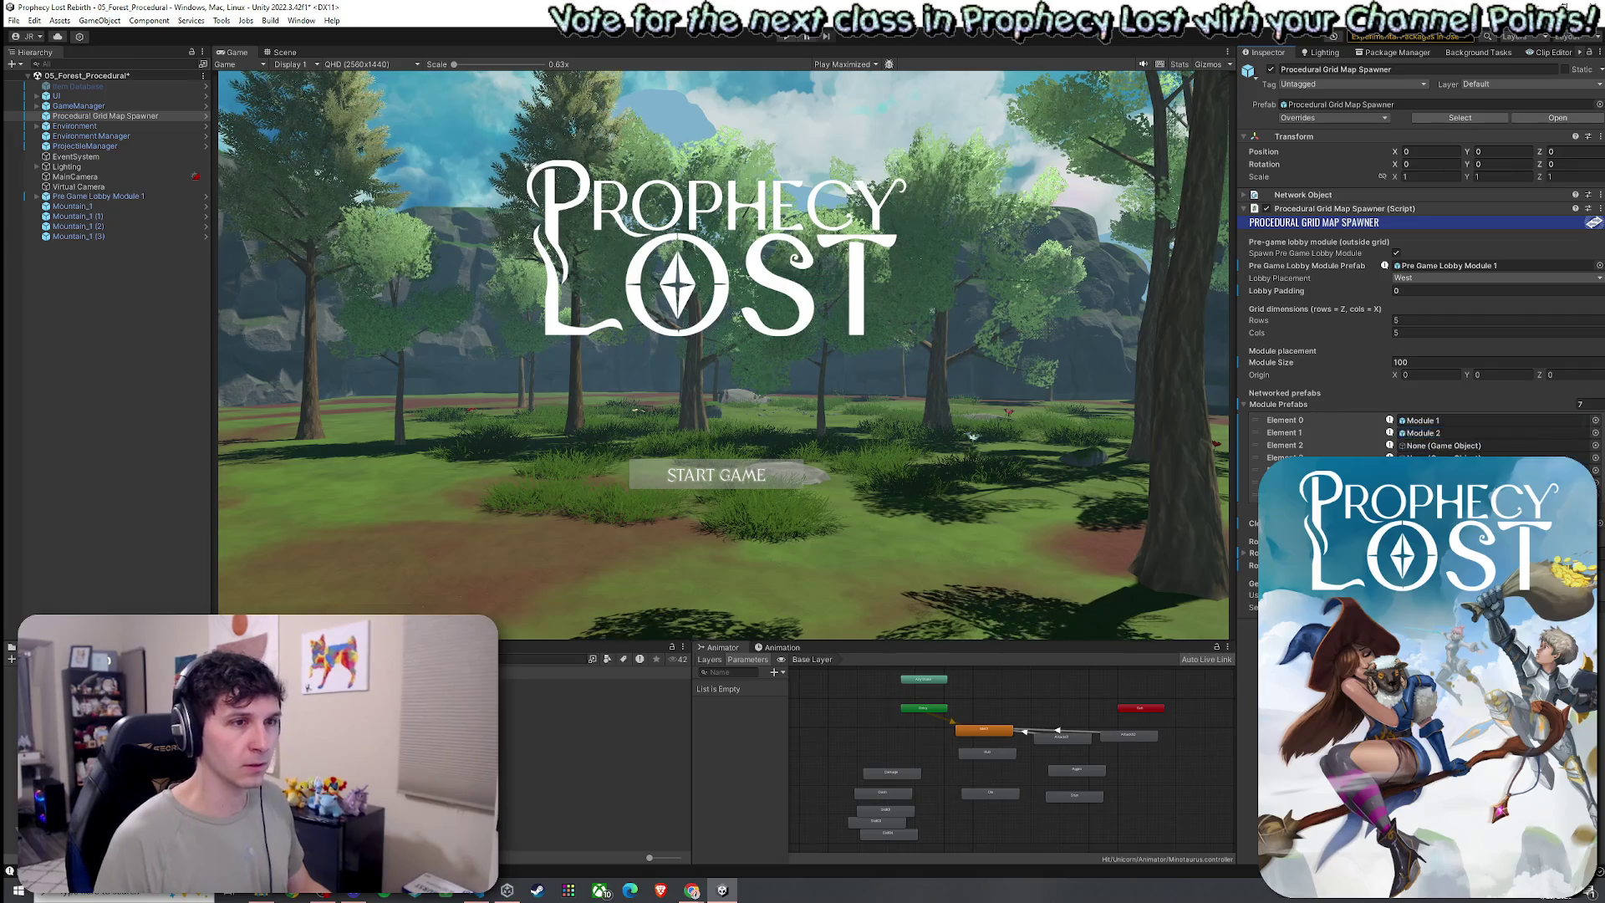
mouse_move(585, 703)
left_mouse_down()
mouse_move(719, 626)
mouse_move(1488, 446)
left_mouse_up()
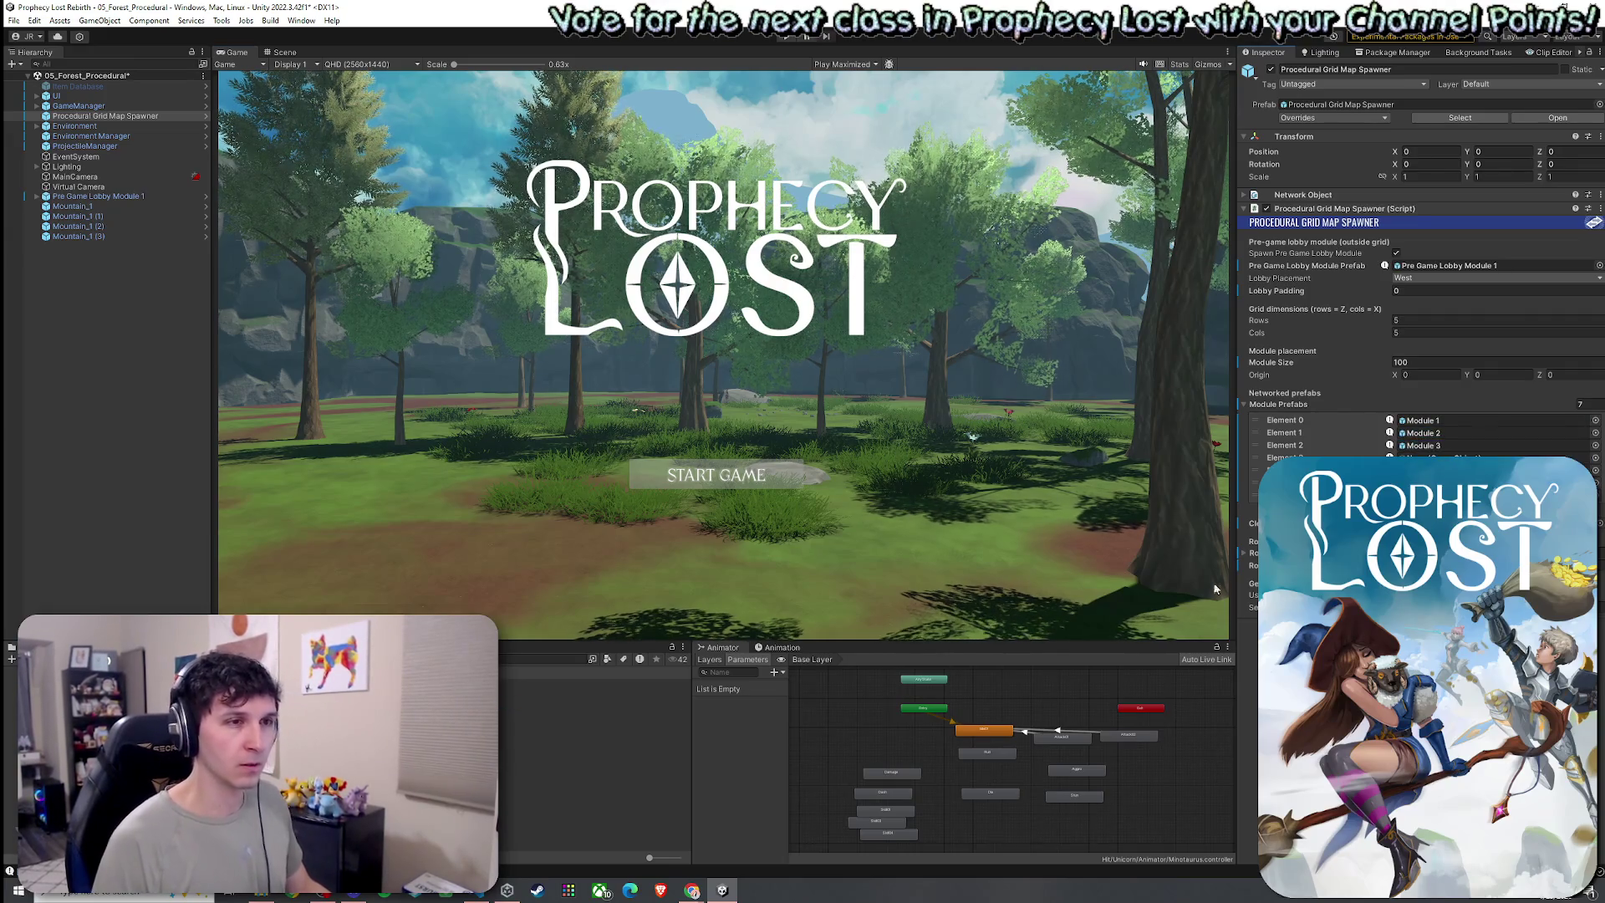
mouse_move(585, 713)
left_mouse_down()
mouse_move(735, 627)
mouse_move(1487, 458)
left_mouse_up()
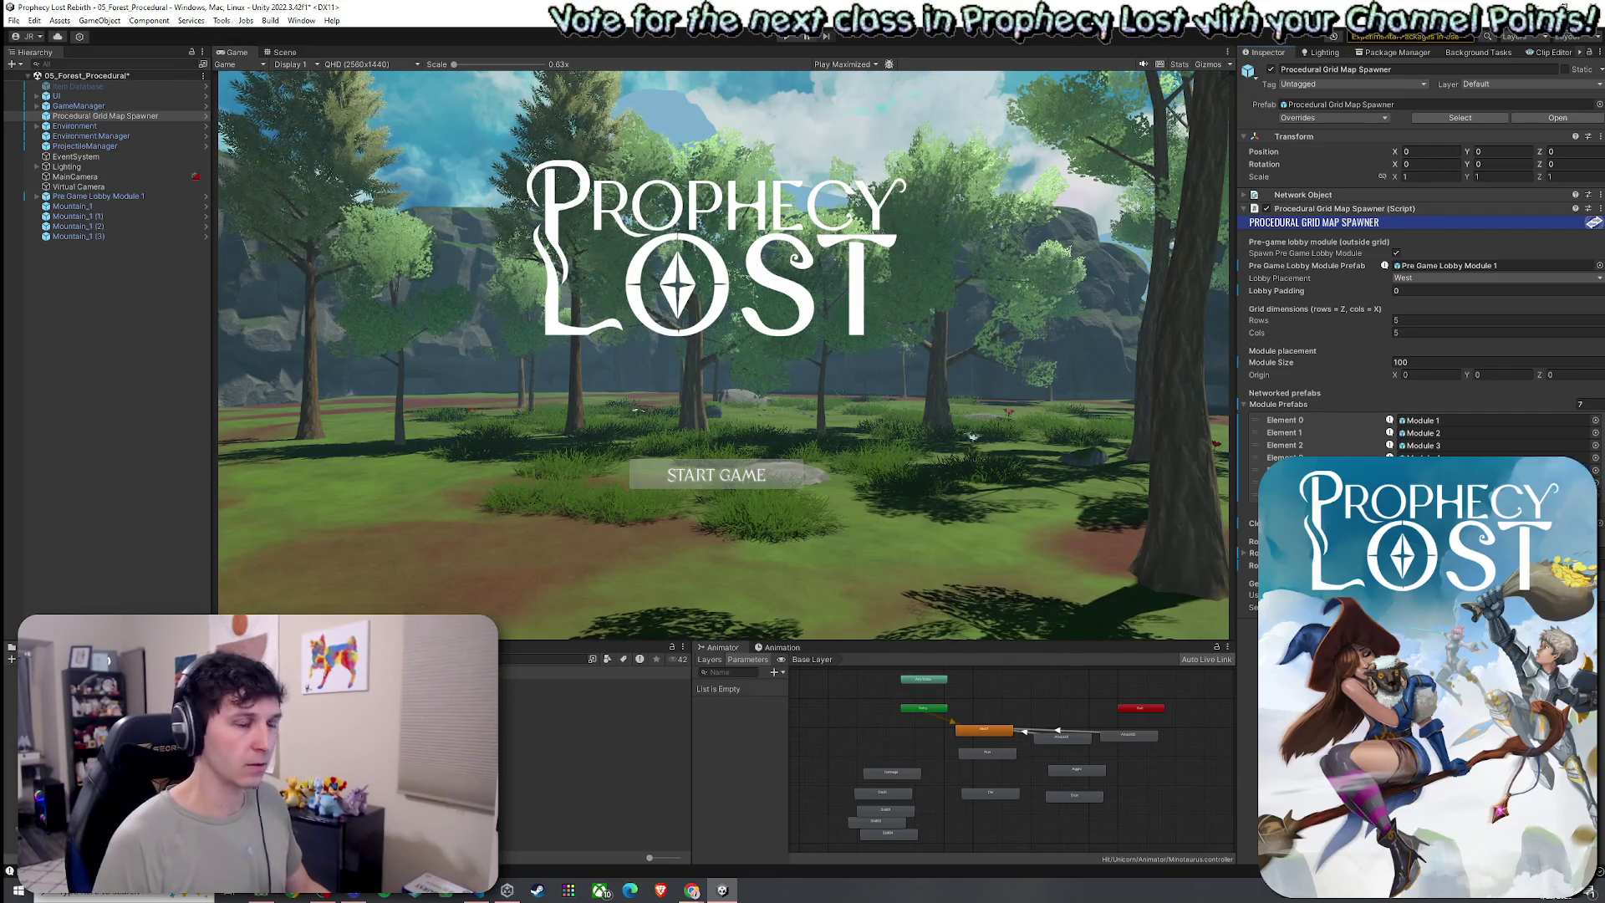
left_click(593, 724)
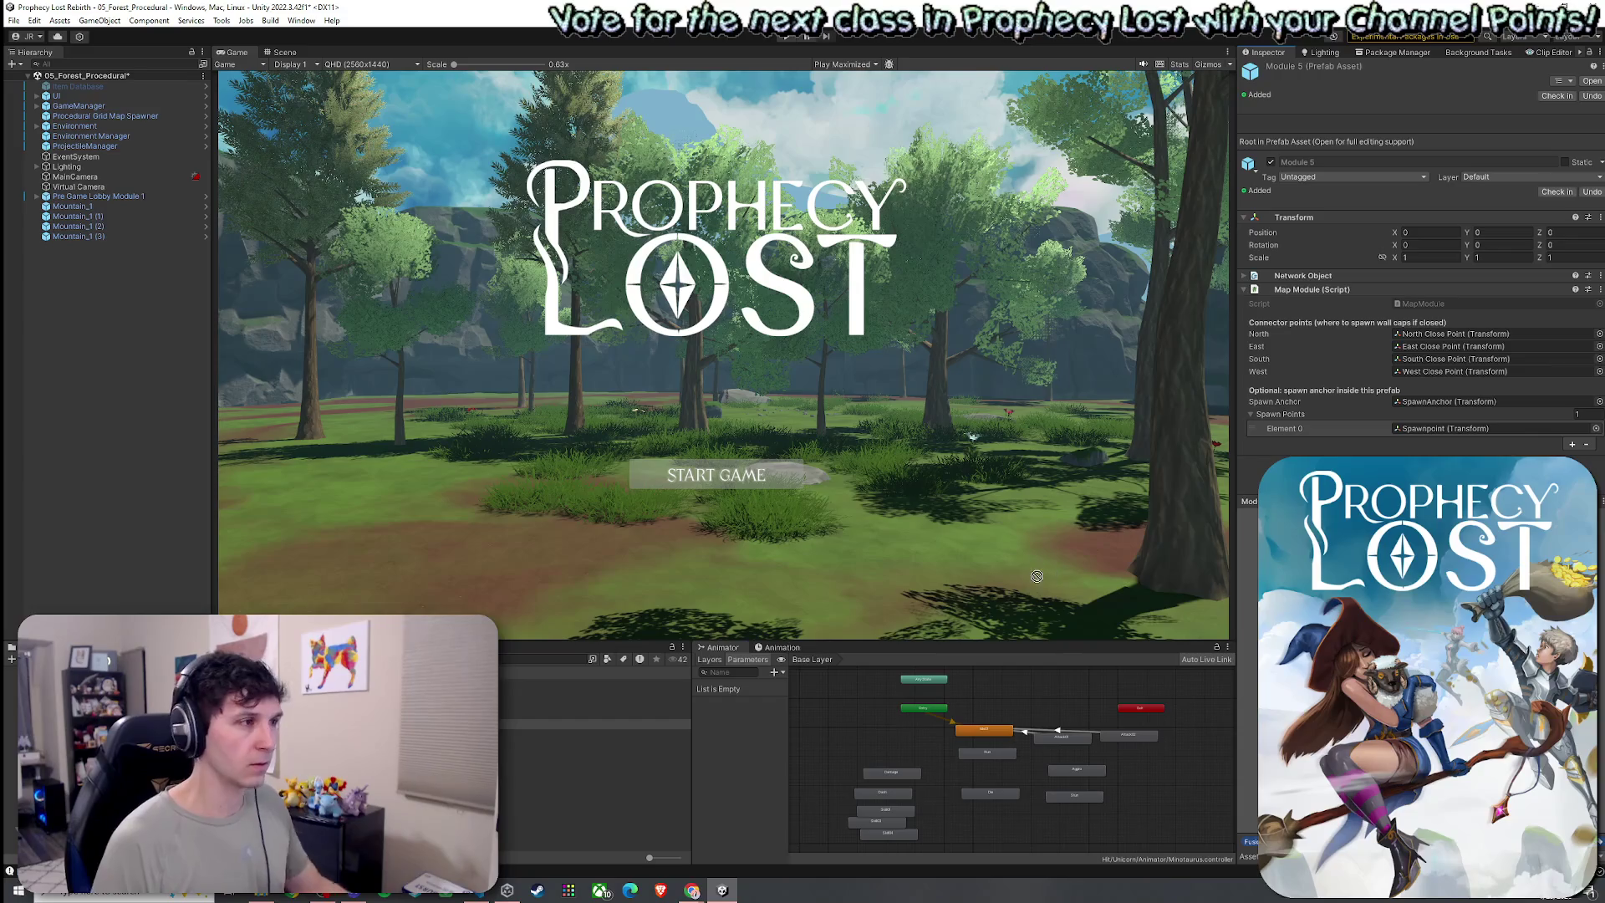
left_click(106, 115)
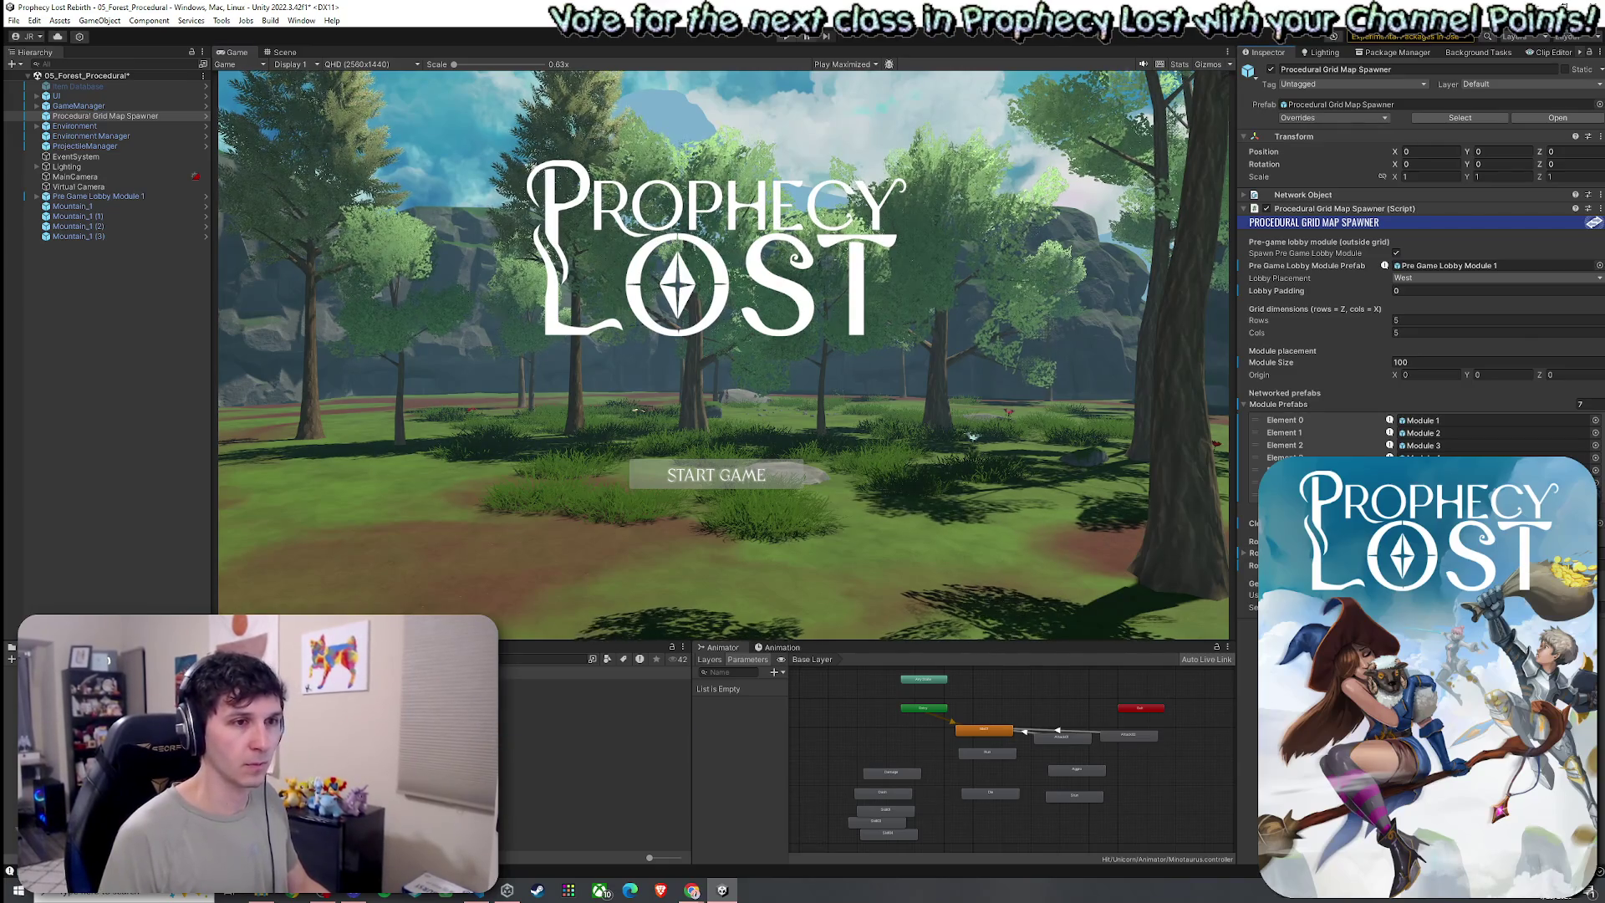
left_click(132, 353)
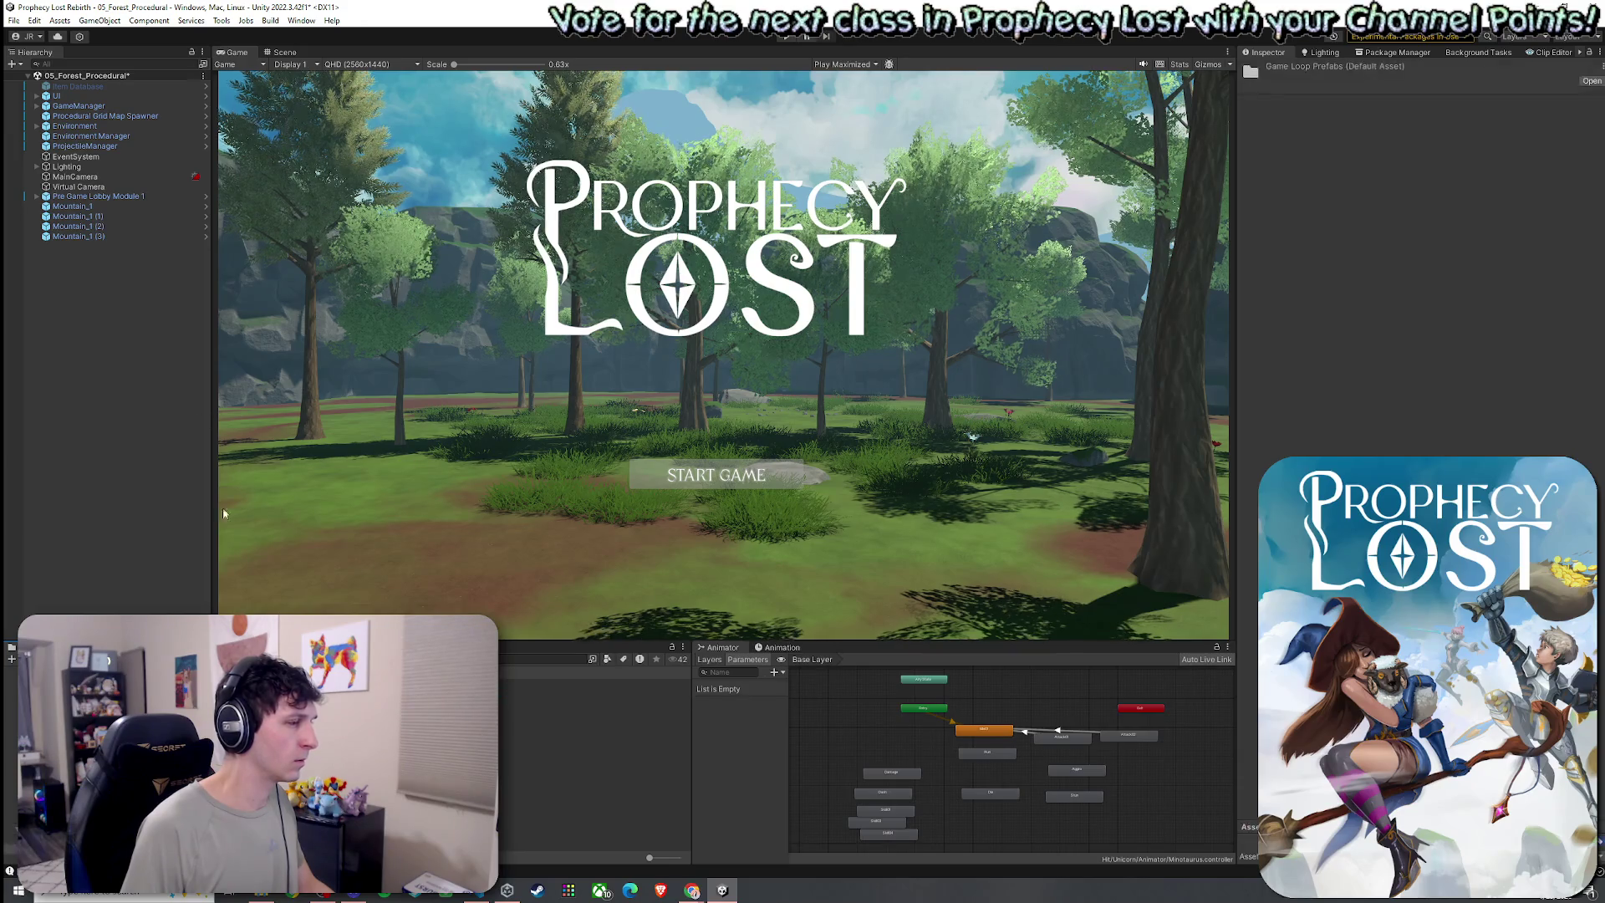
Recreate the spawner as a new original prefab, deleting the old prefab asset
left_click(131, 117)
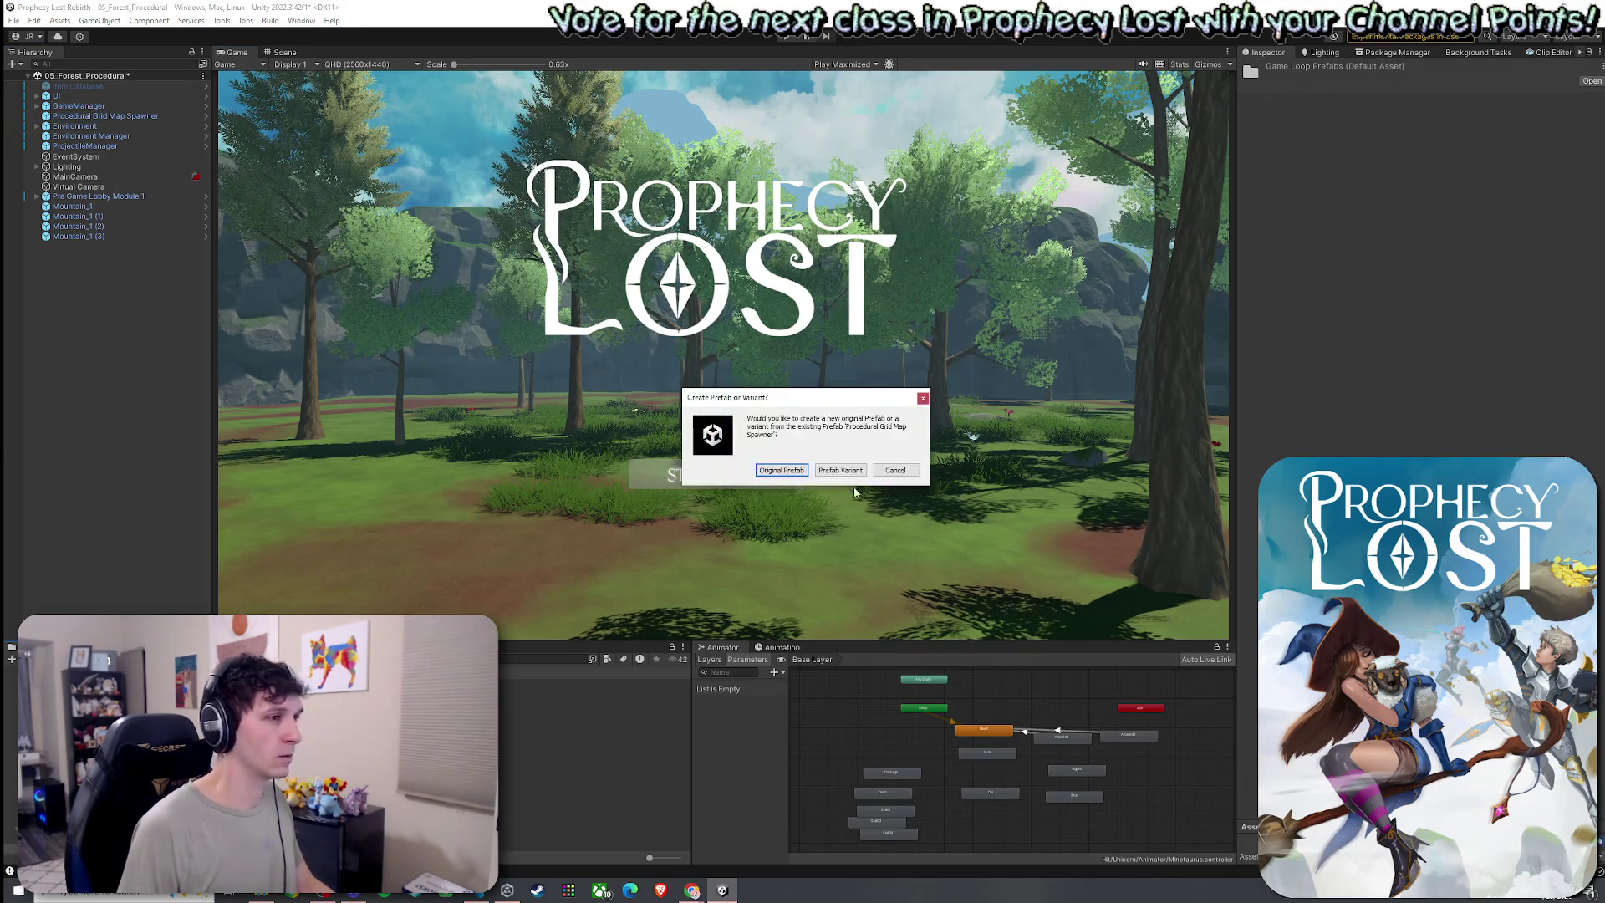
left_click(781, 473)
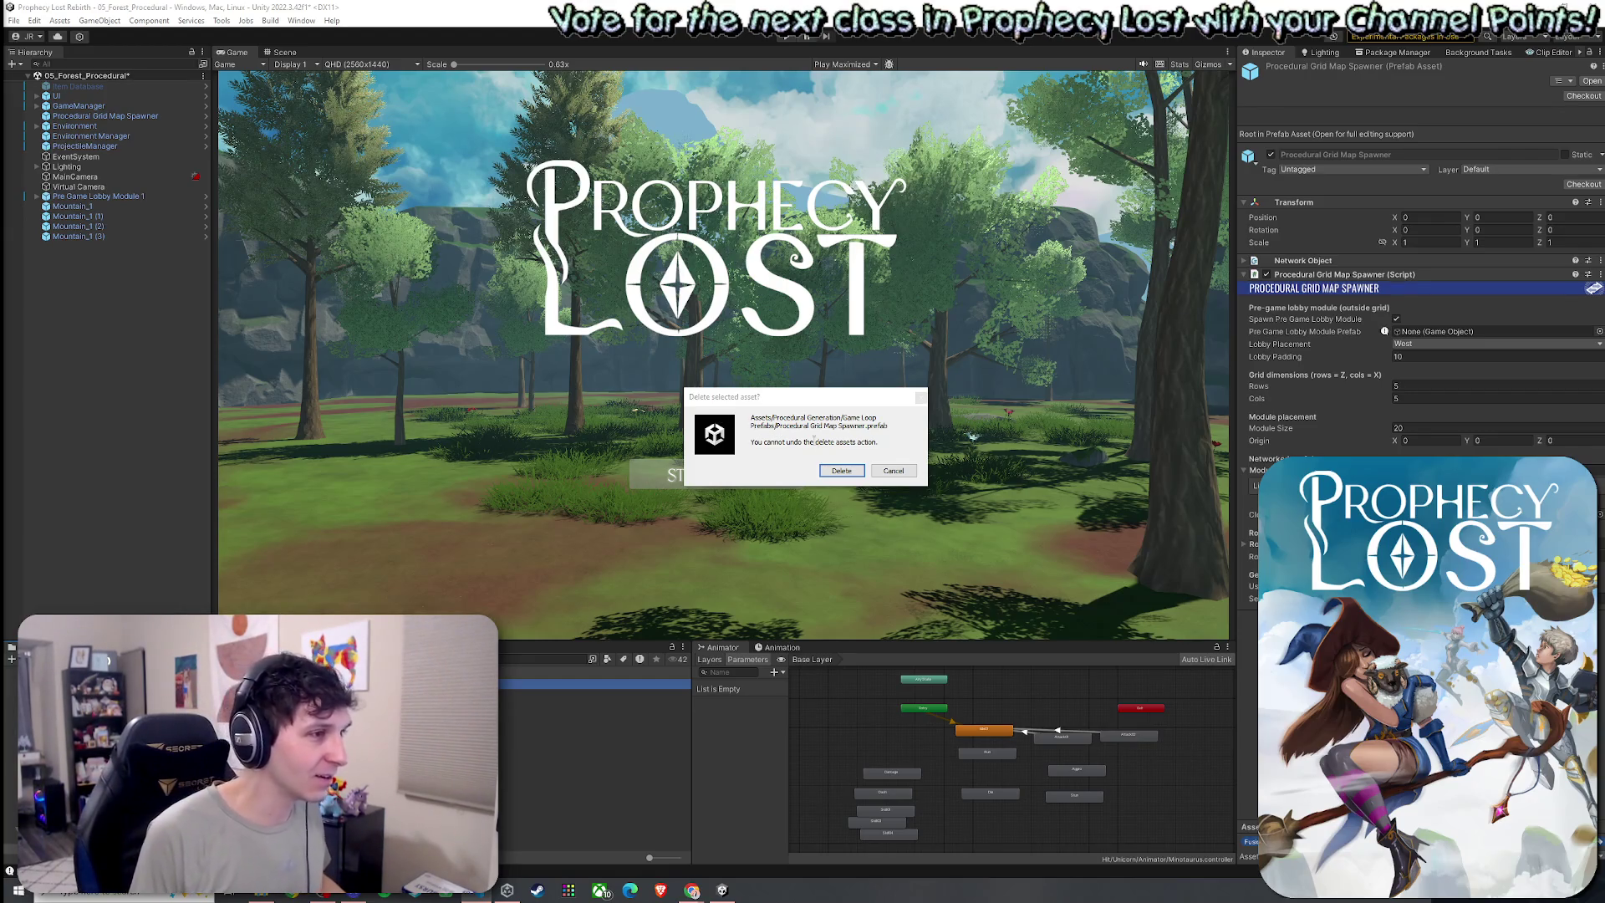
left_click(846, 476)
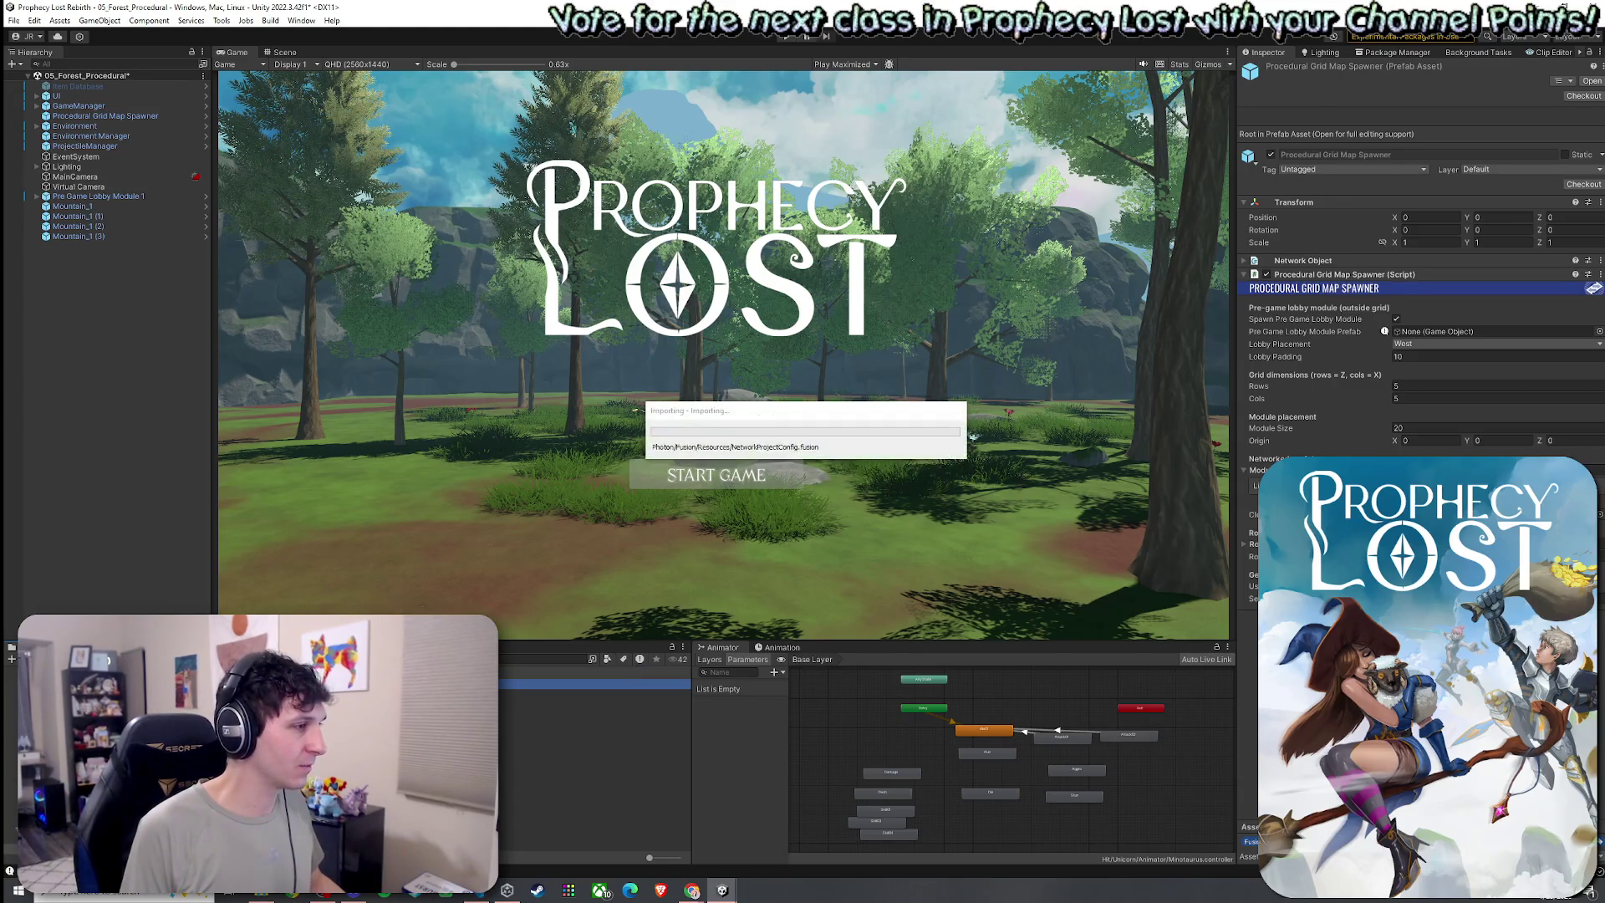
Rename the new prefab to Procedural Grid Map Spawner and open it in Prefab Mode
left_click(585, 683)
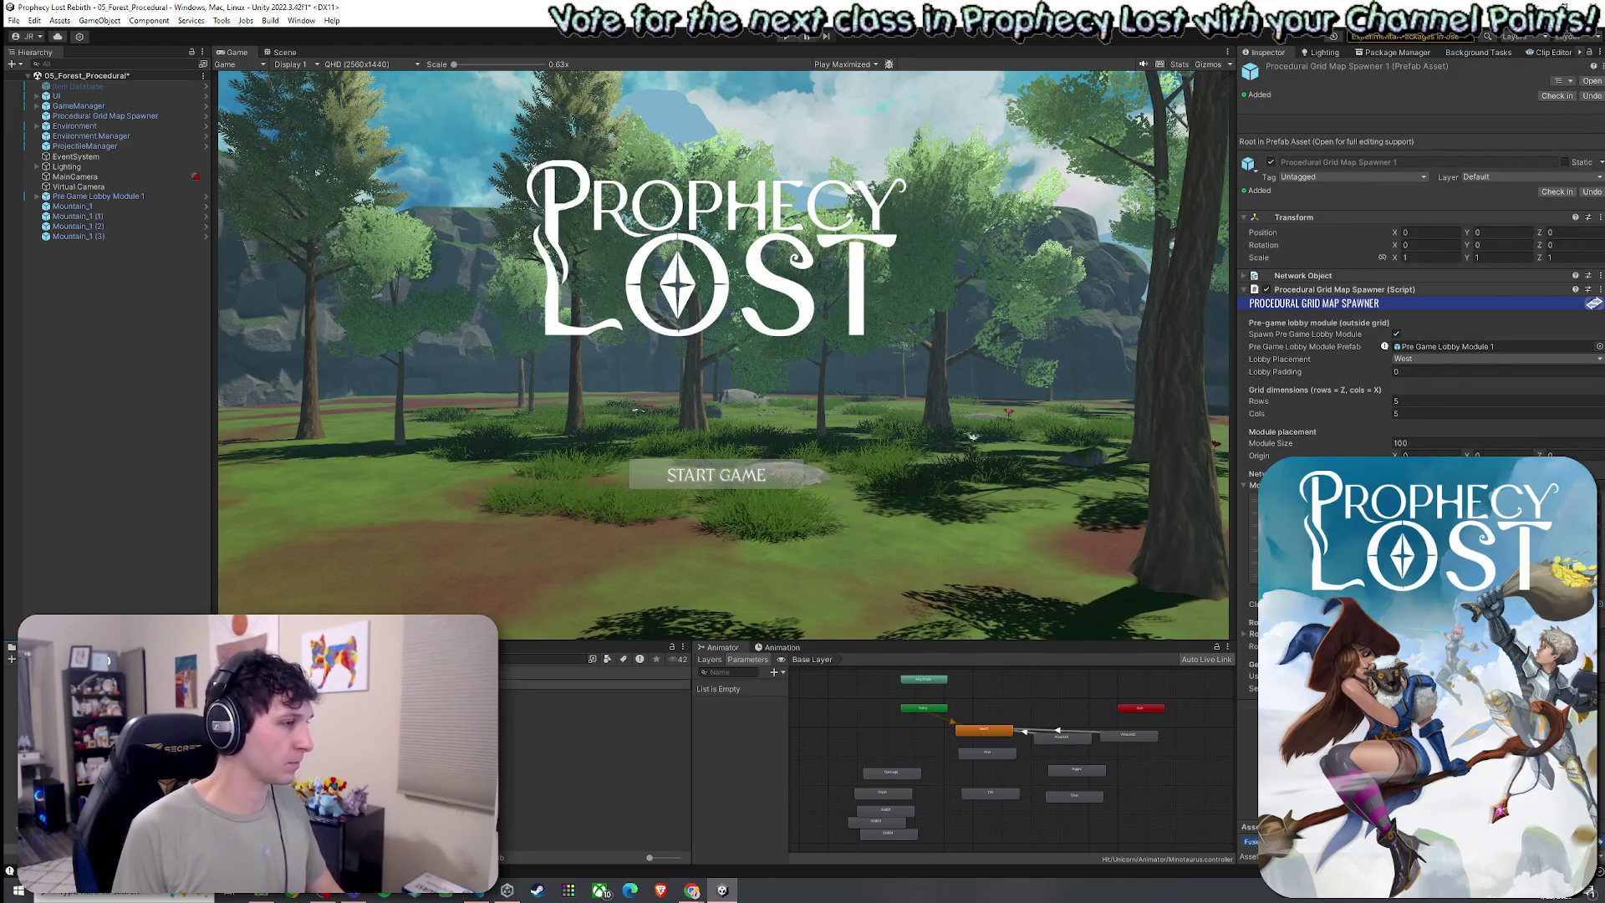
key("Return")
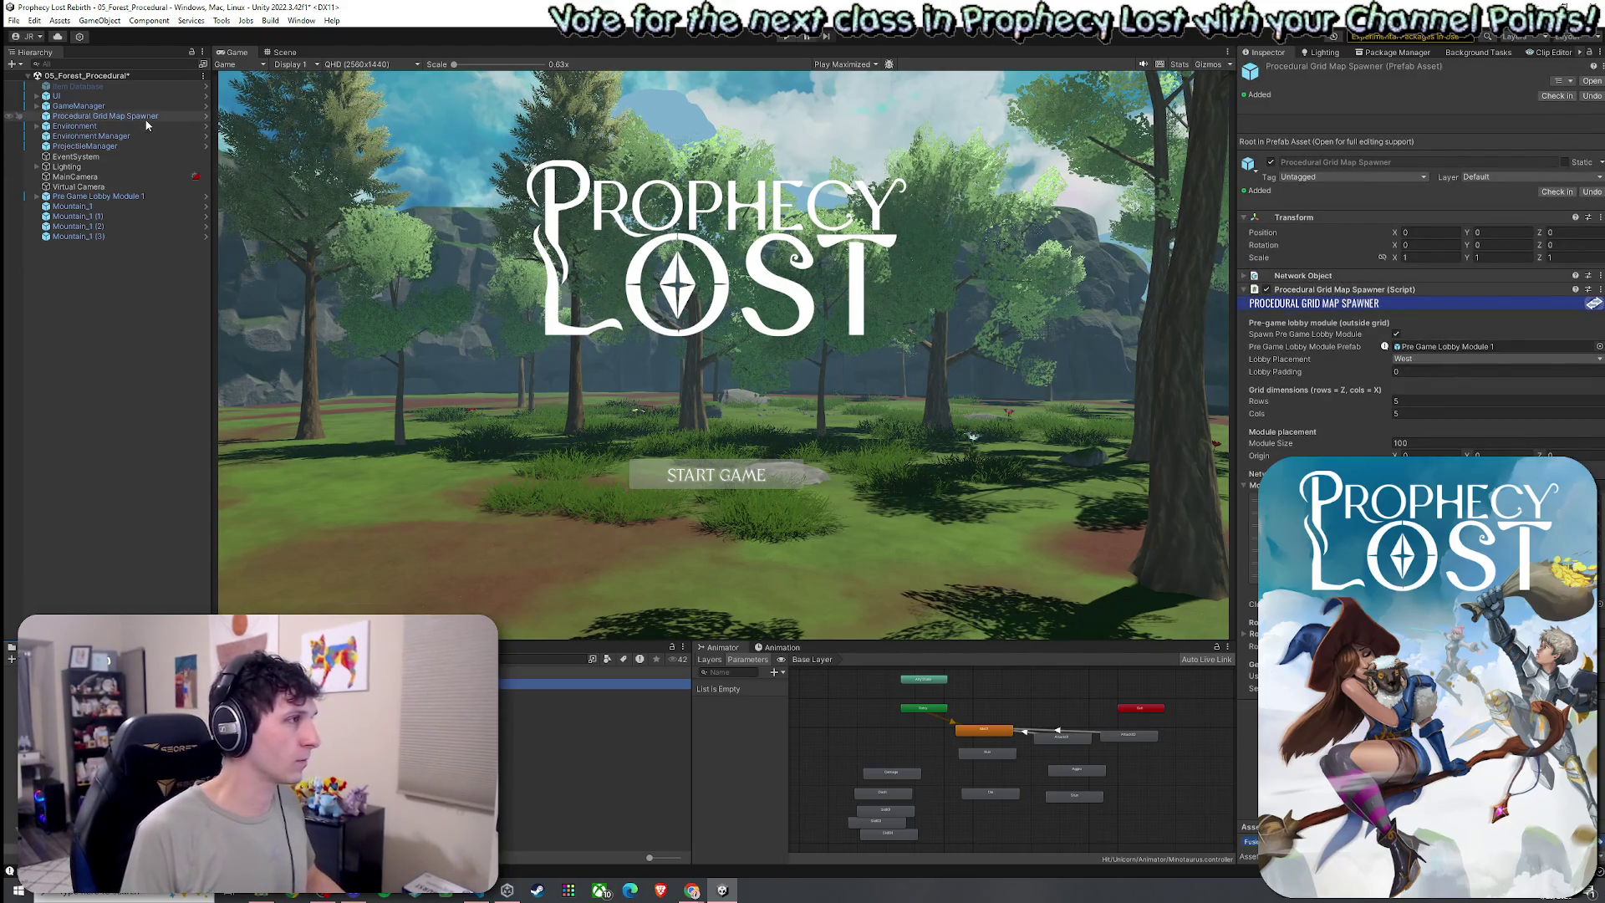
left_click(146, 117)
double_click(107, 116)
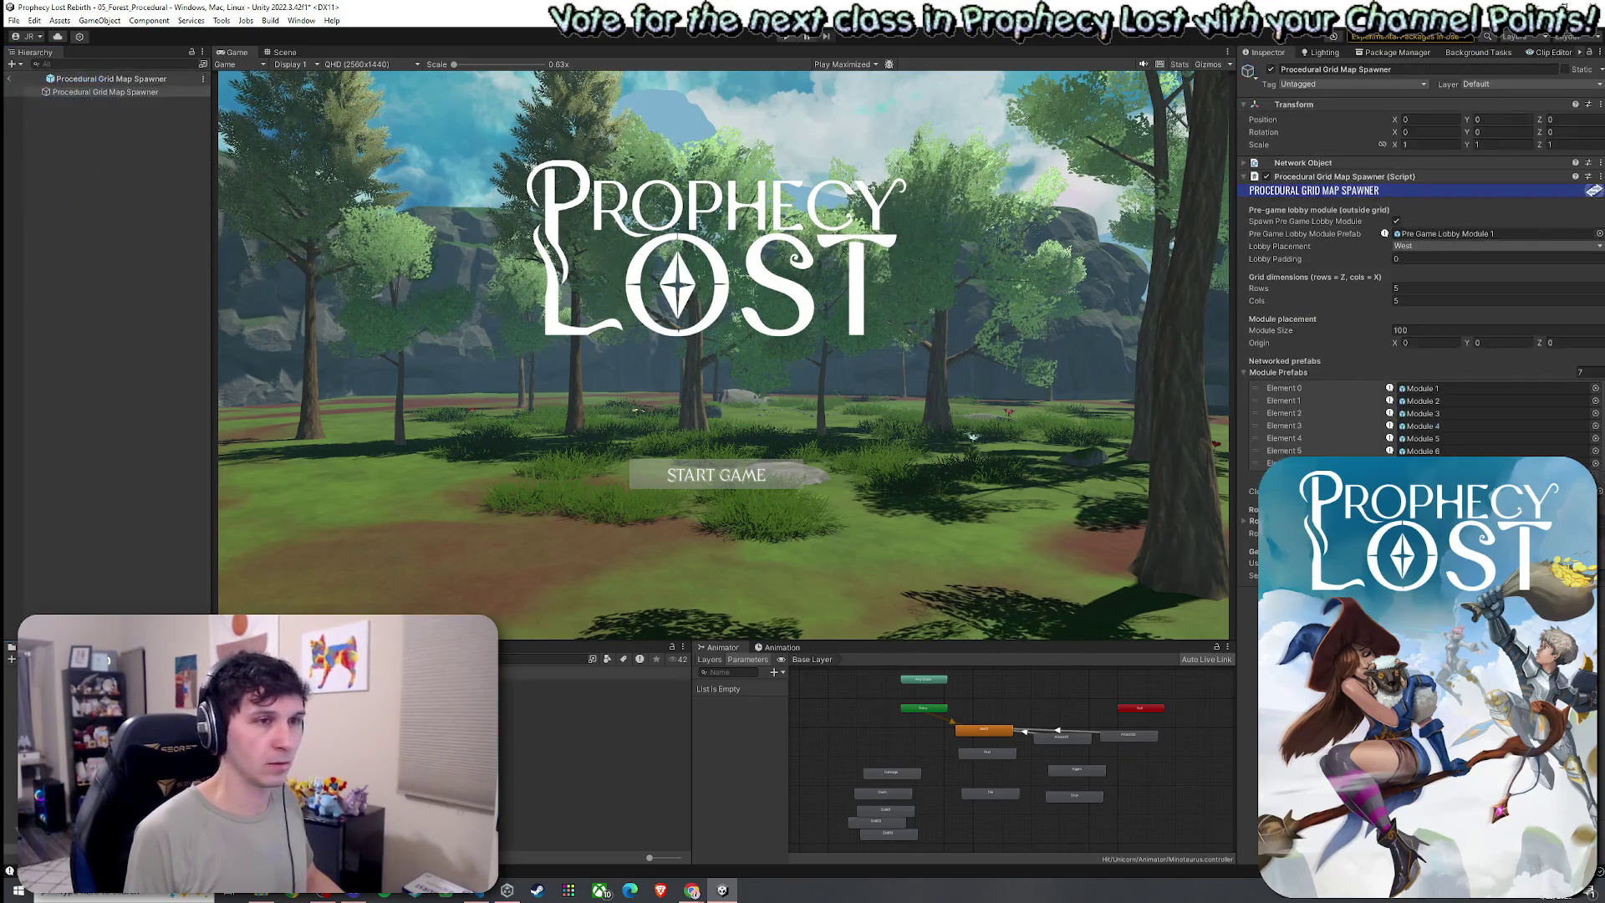
Exit Prefab Mode, save the forest scene, and start a playtest at the Prophecy Lost title screen
left_click(12, 80)
left_click(14, 20)
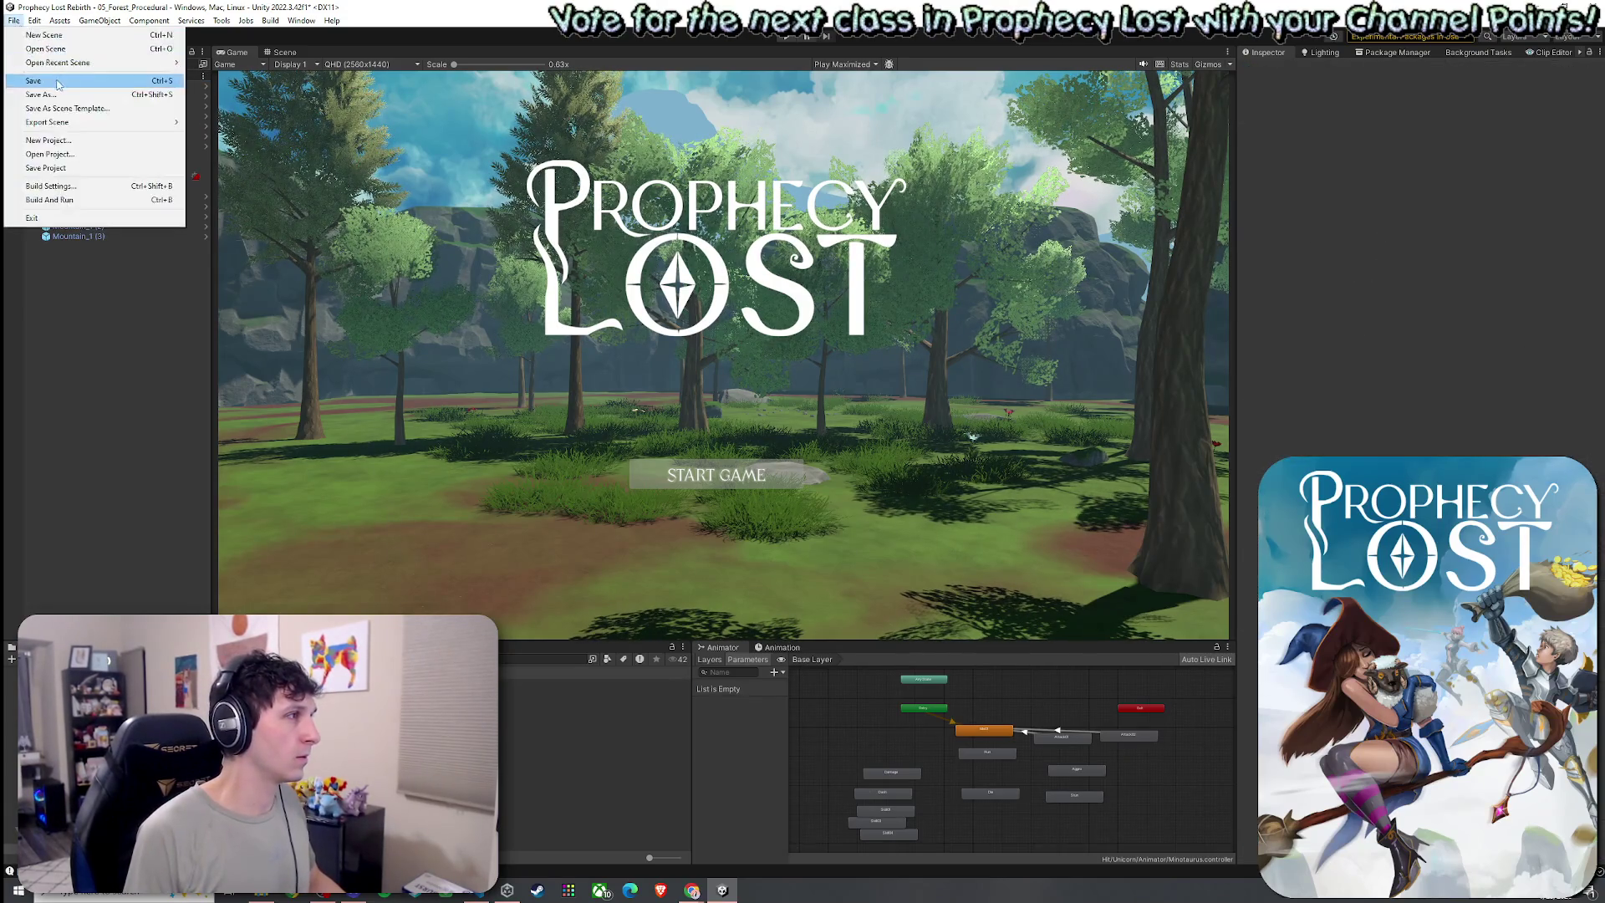
key("Escape")
left_click(791, 37)
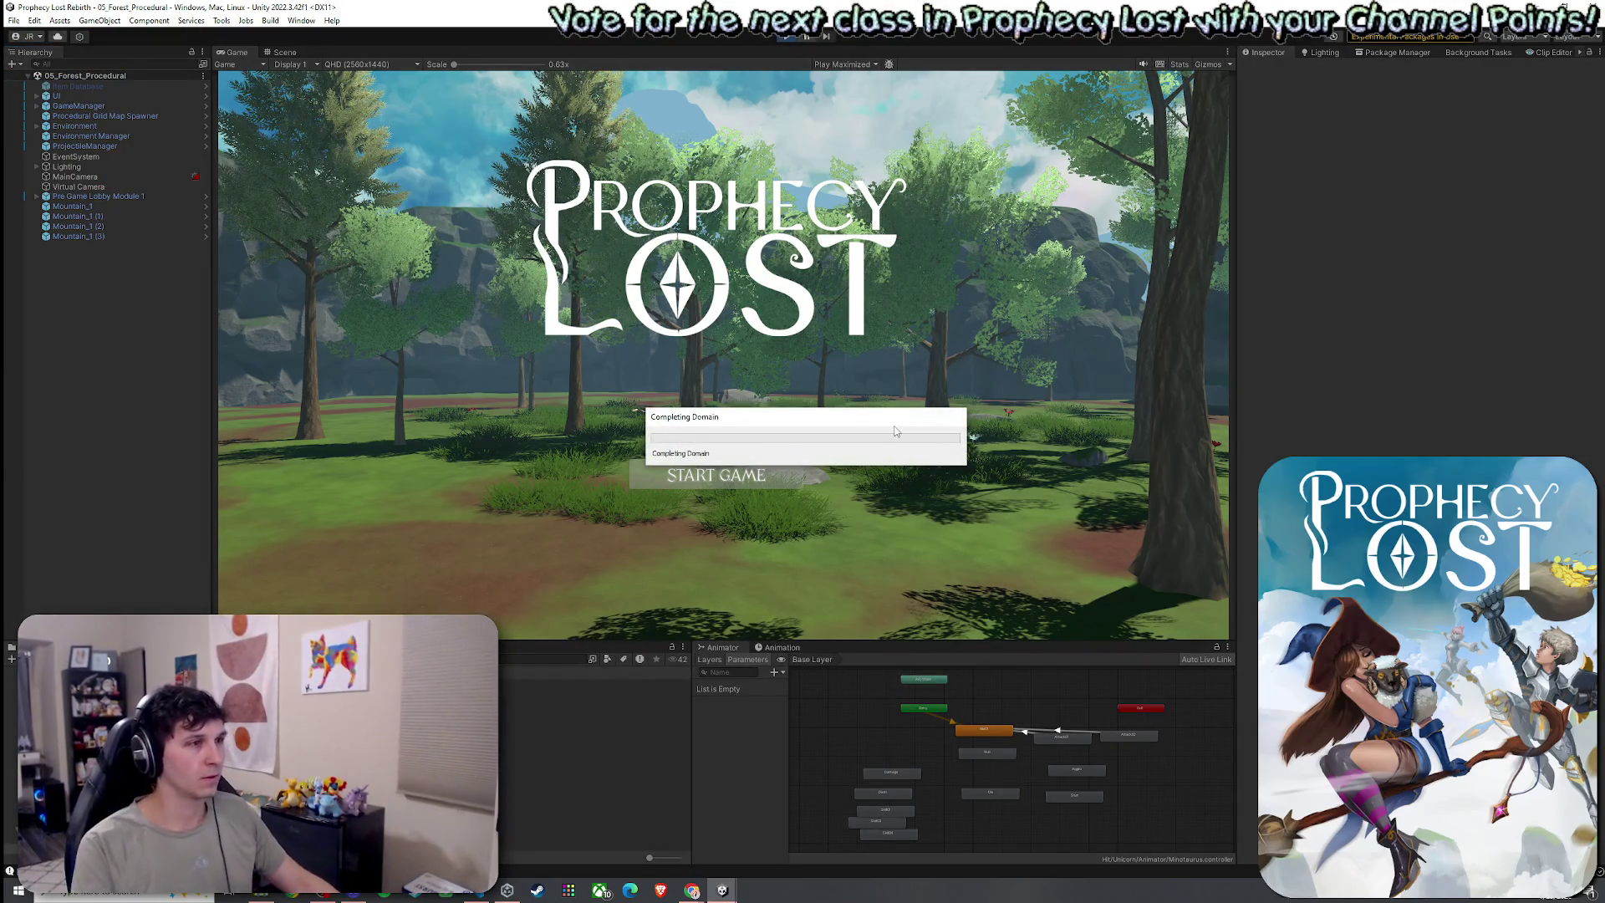
mouse_move(890, 422)
left_mouse_down()
mouse_move(867, 415)
mouse_move(908, 395)
left_mouse_up()
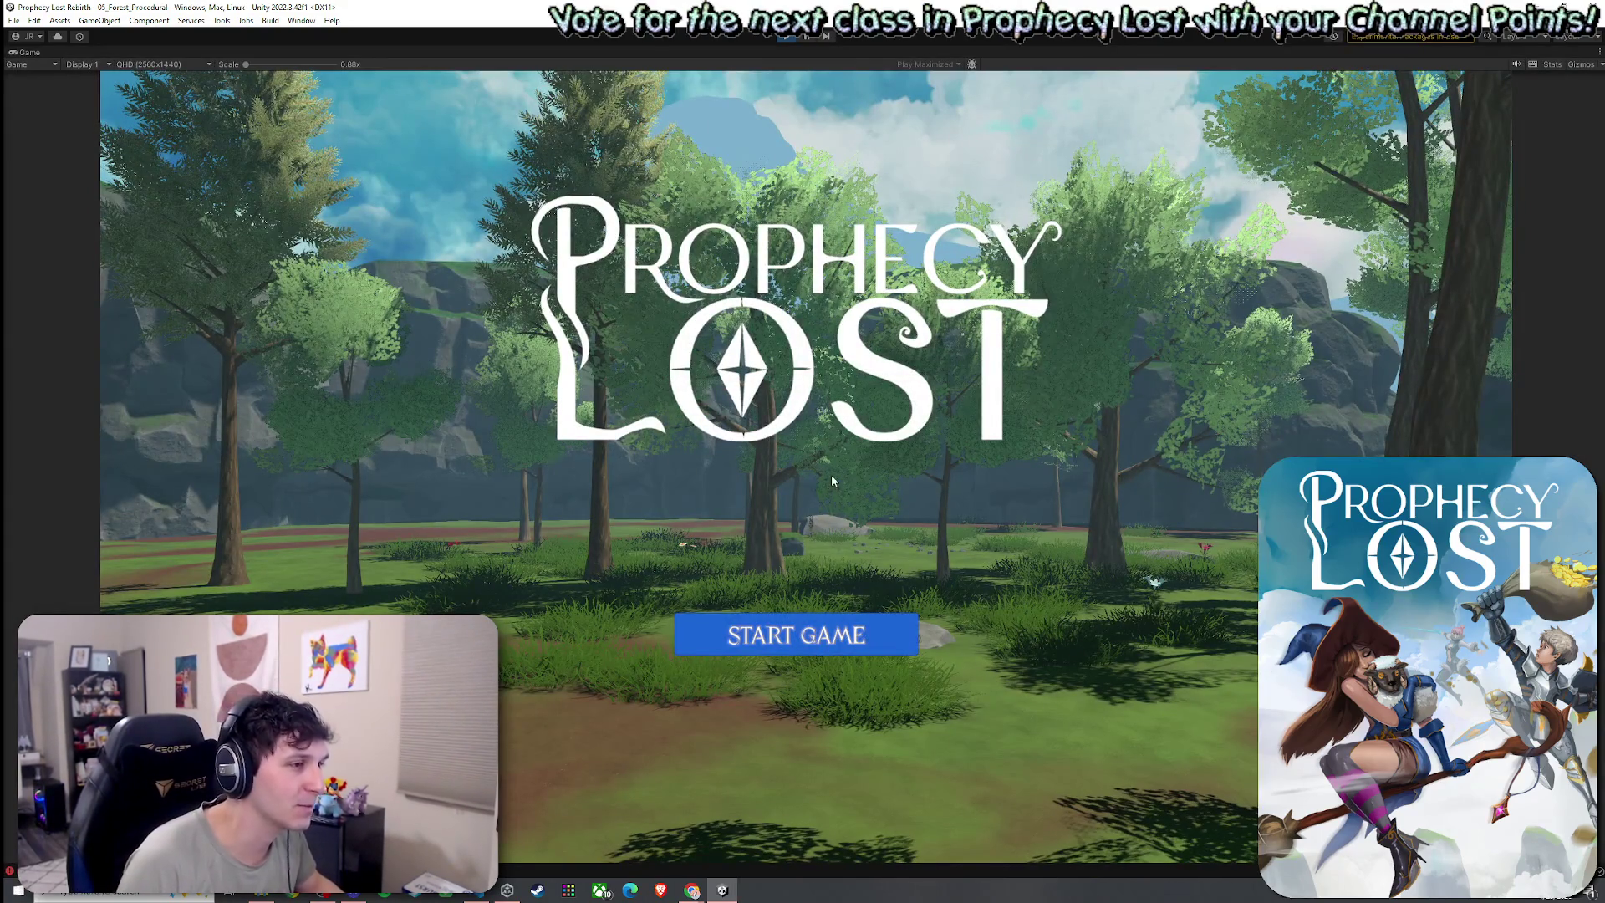
Start a game and run through the forest using the dash and shield abilities
left_click(845, 649)
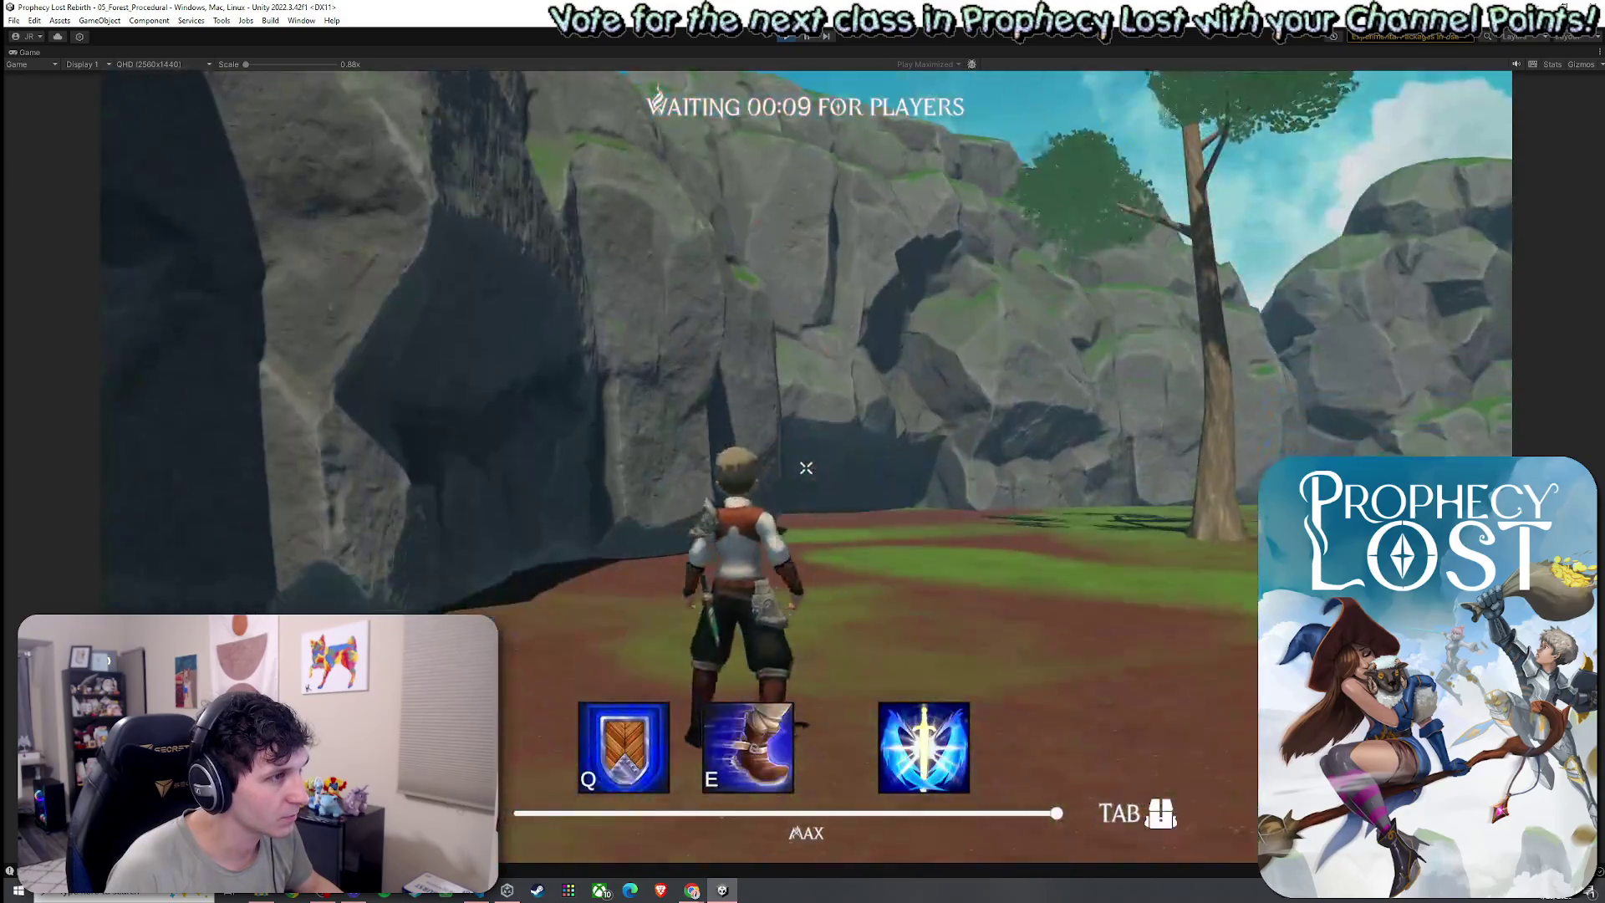
key("w")
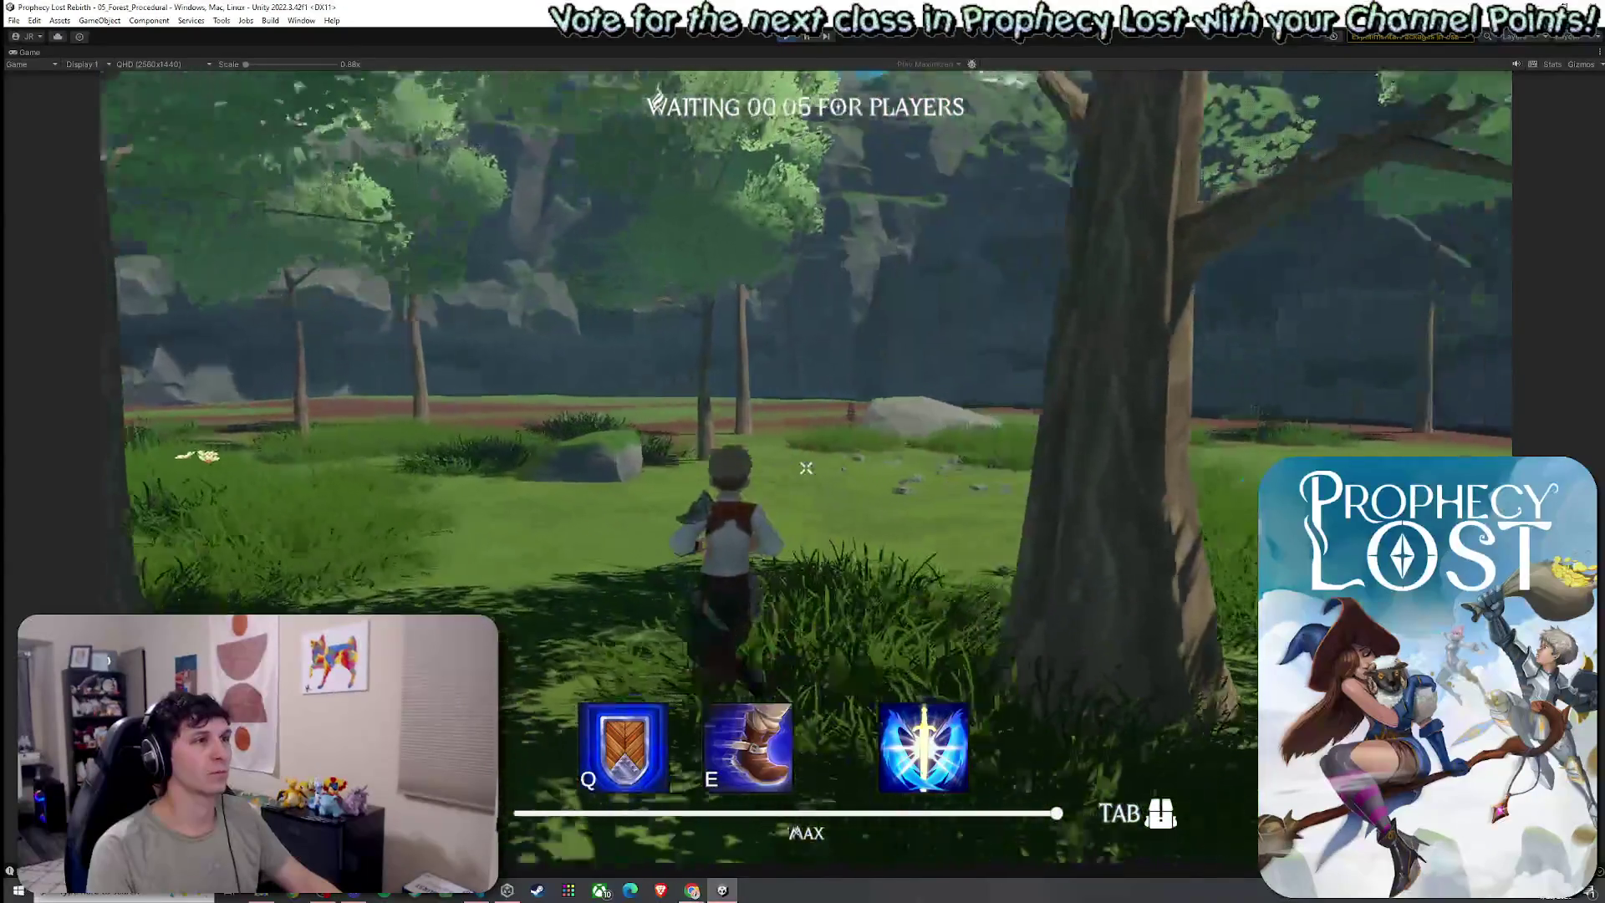
key("e")
key("q")
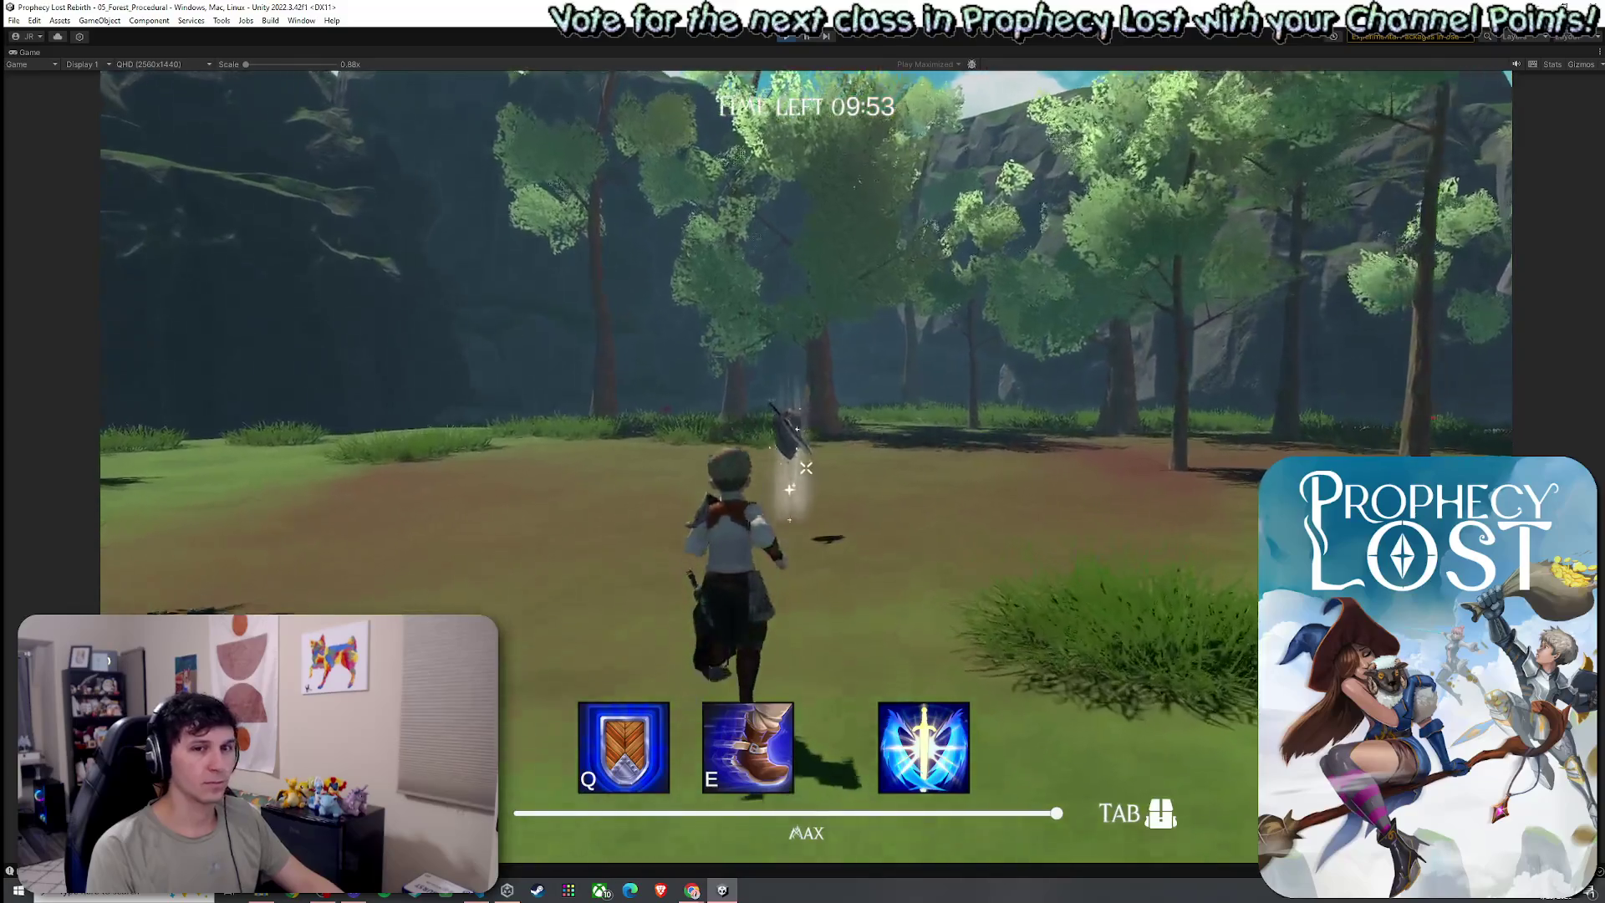
Check the inventory beside the dropped sword-and-shield item, then stop the playtest
key("Tab")
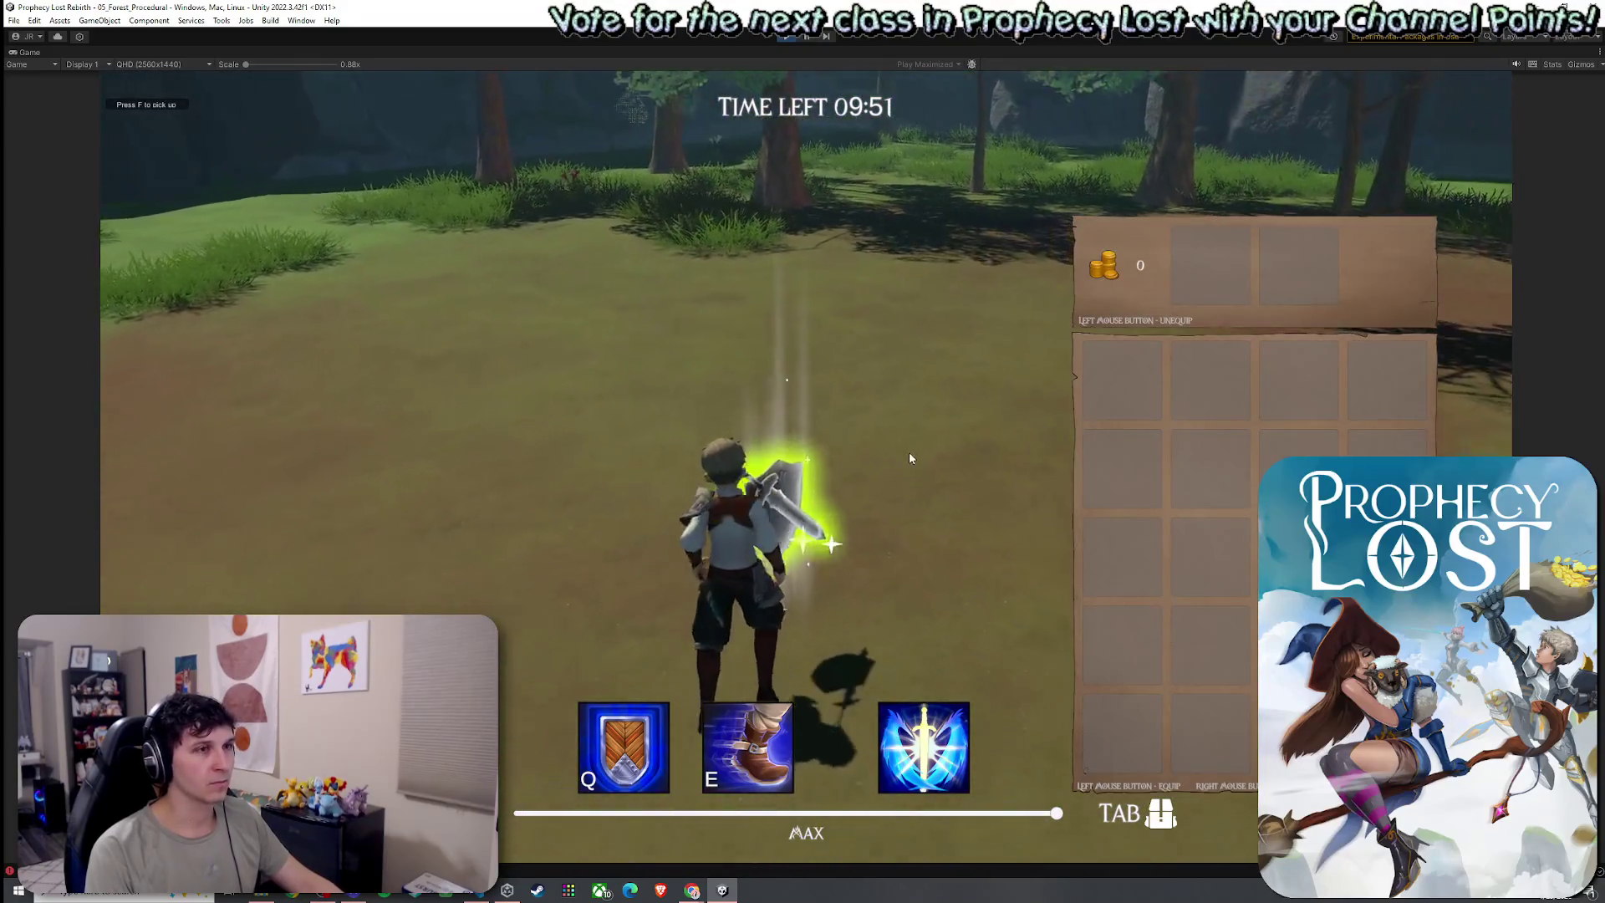
key("Tab")
key("super")
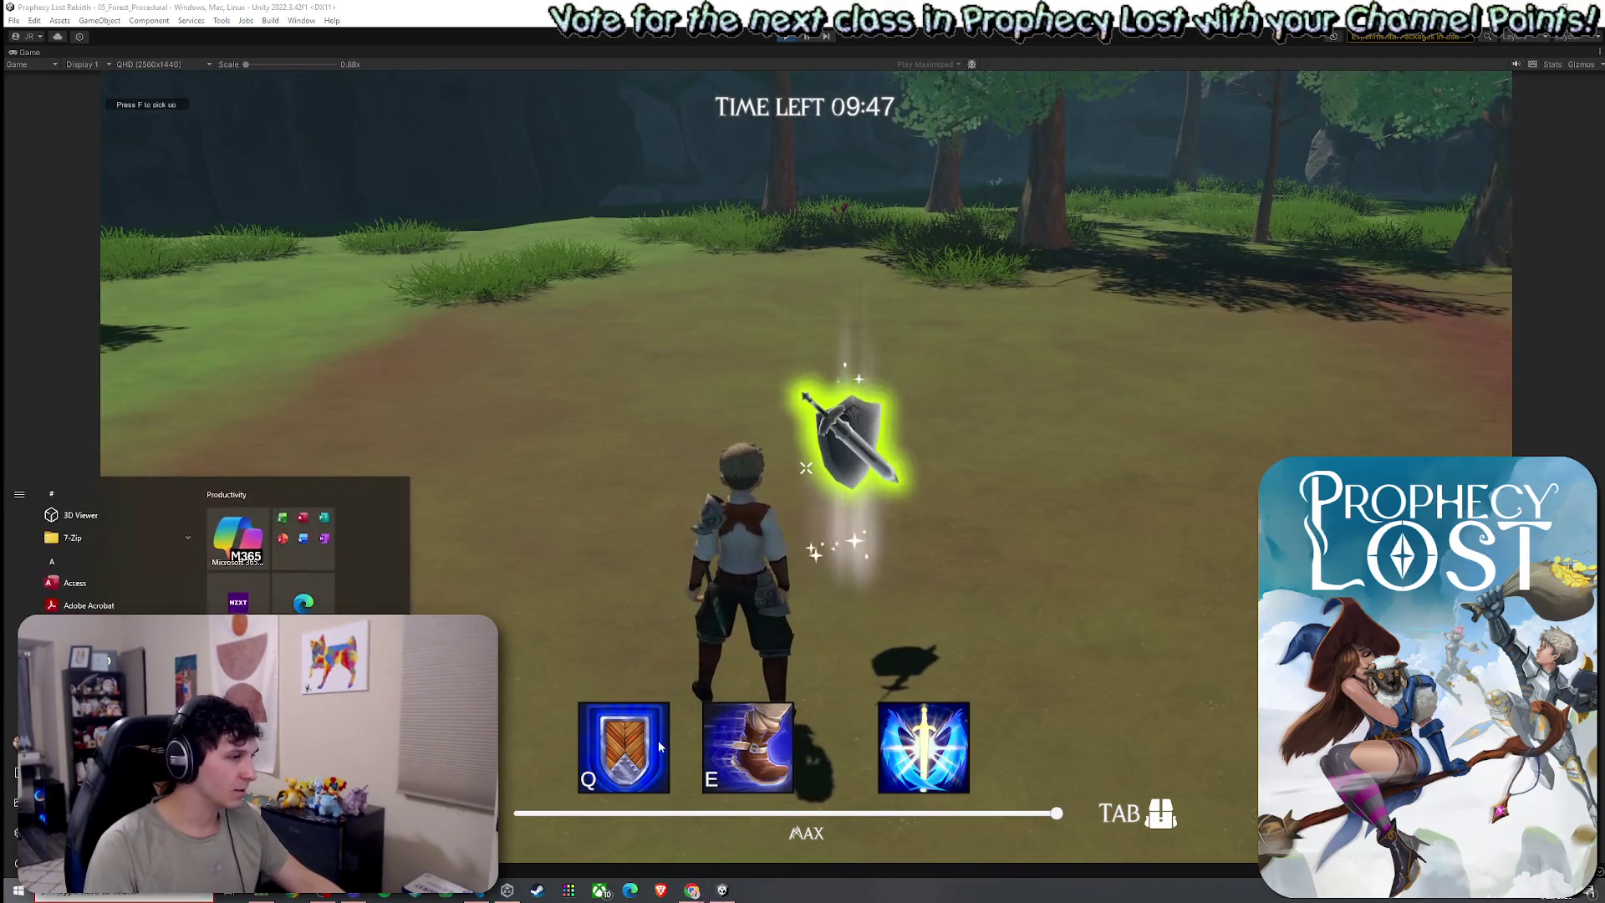
left_click(678, 226)
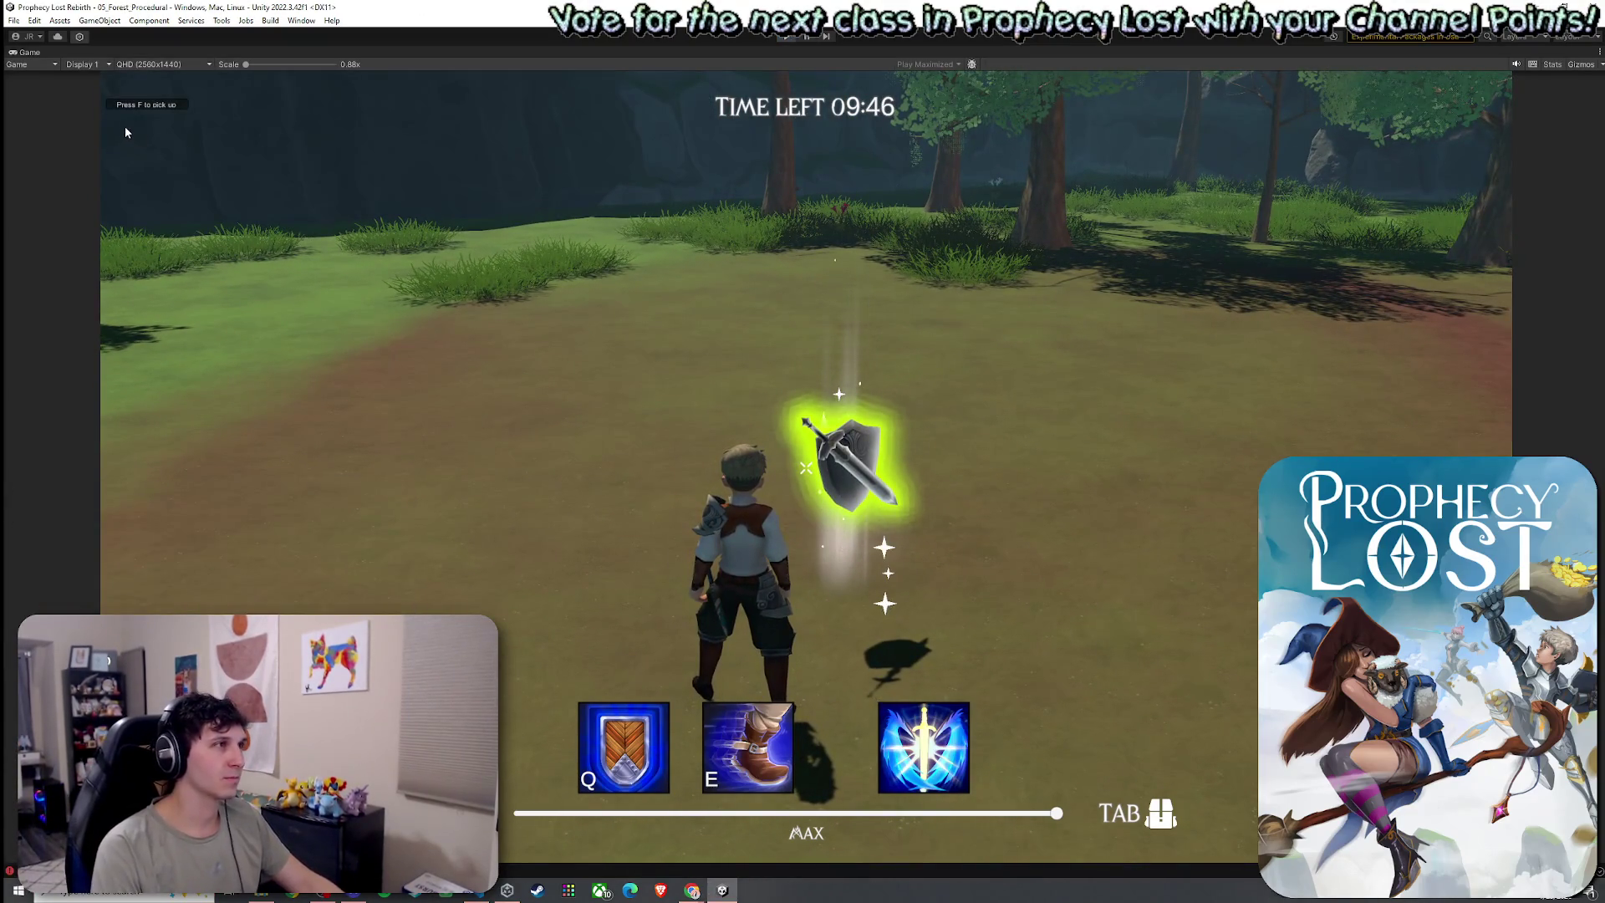
key("ctrl+p")
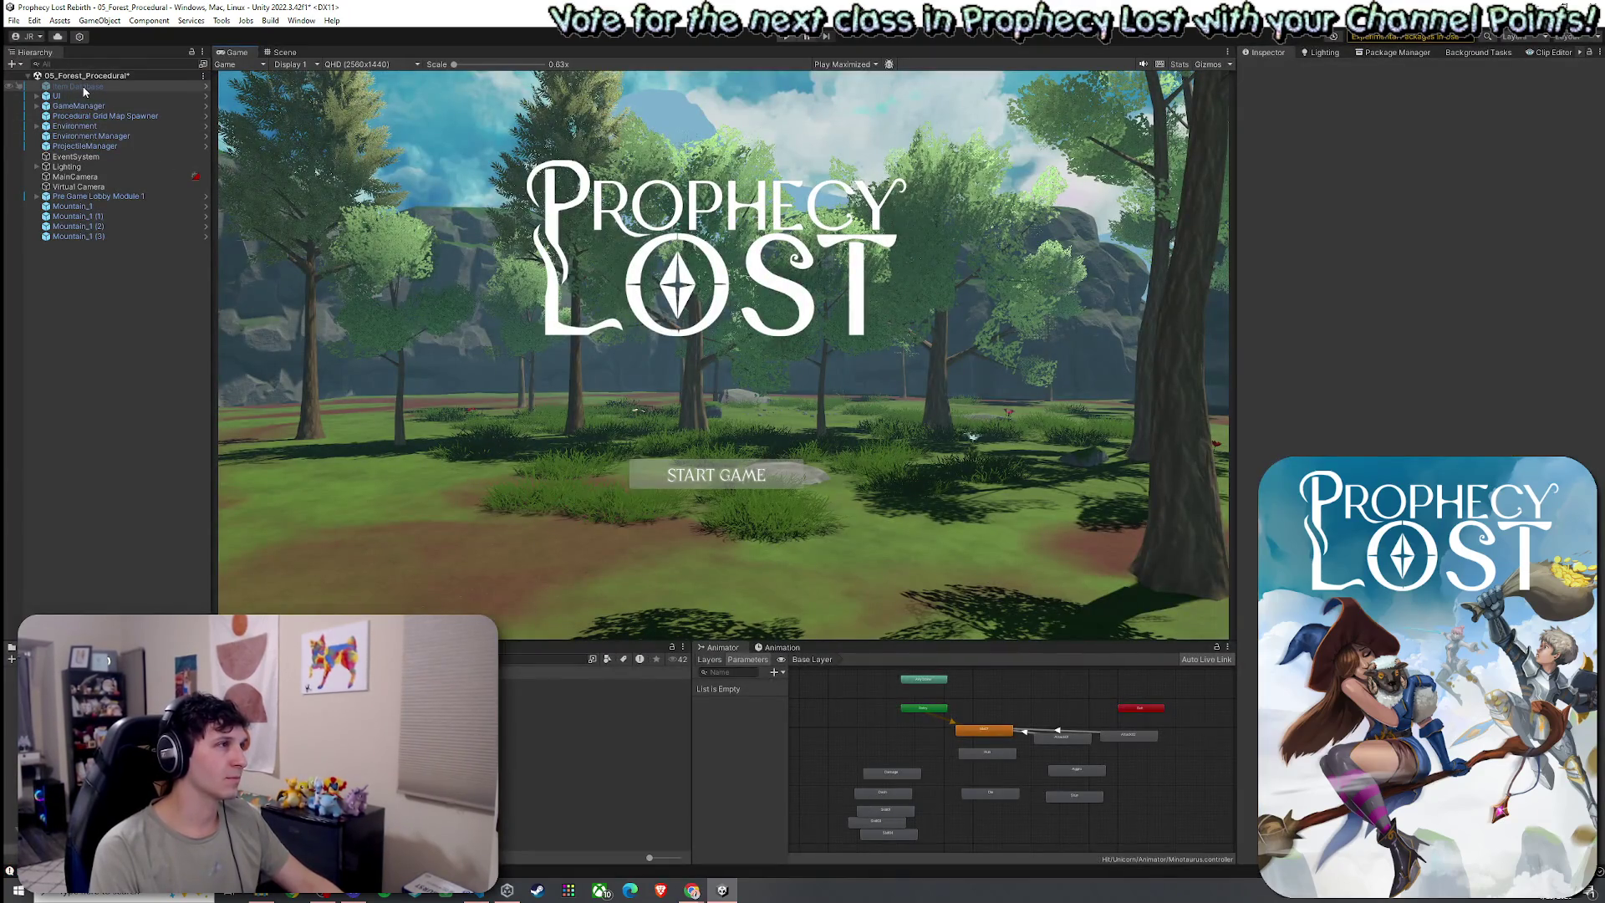
Review the Item Database's SwordAndShield and Broom entries, save the scene, and start playing again
left_click(85, 87)
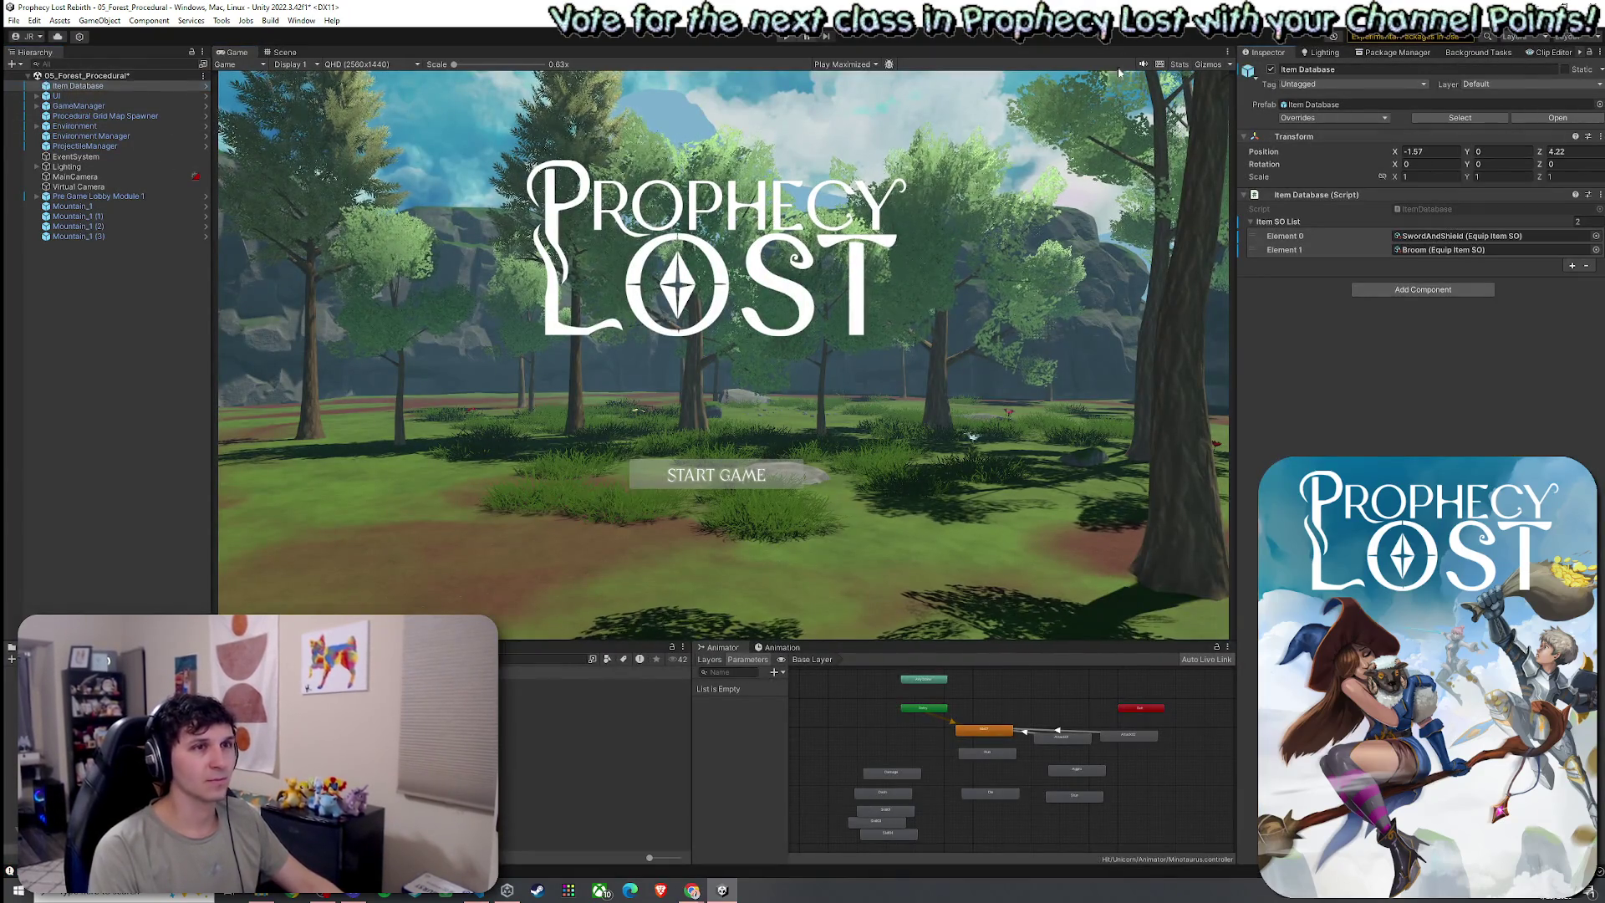
left_click(14, 20)
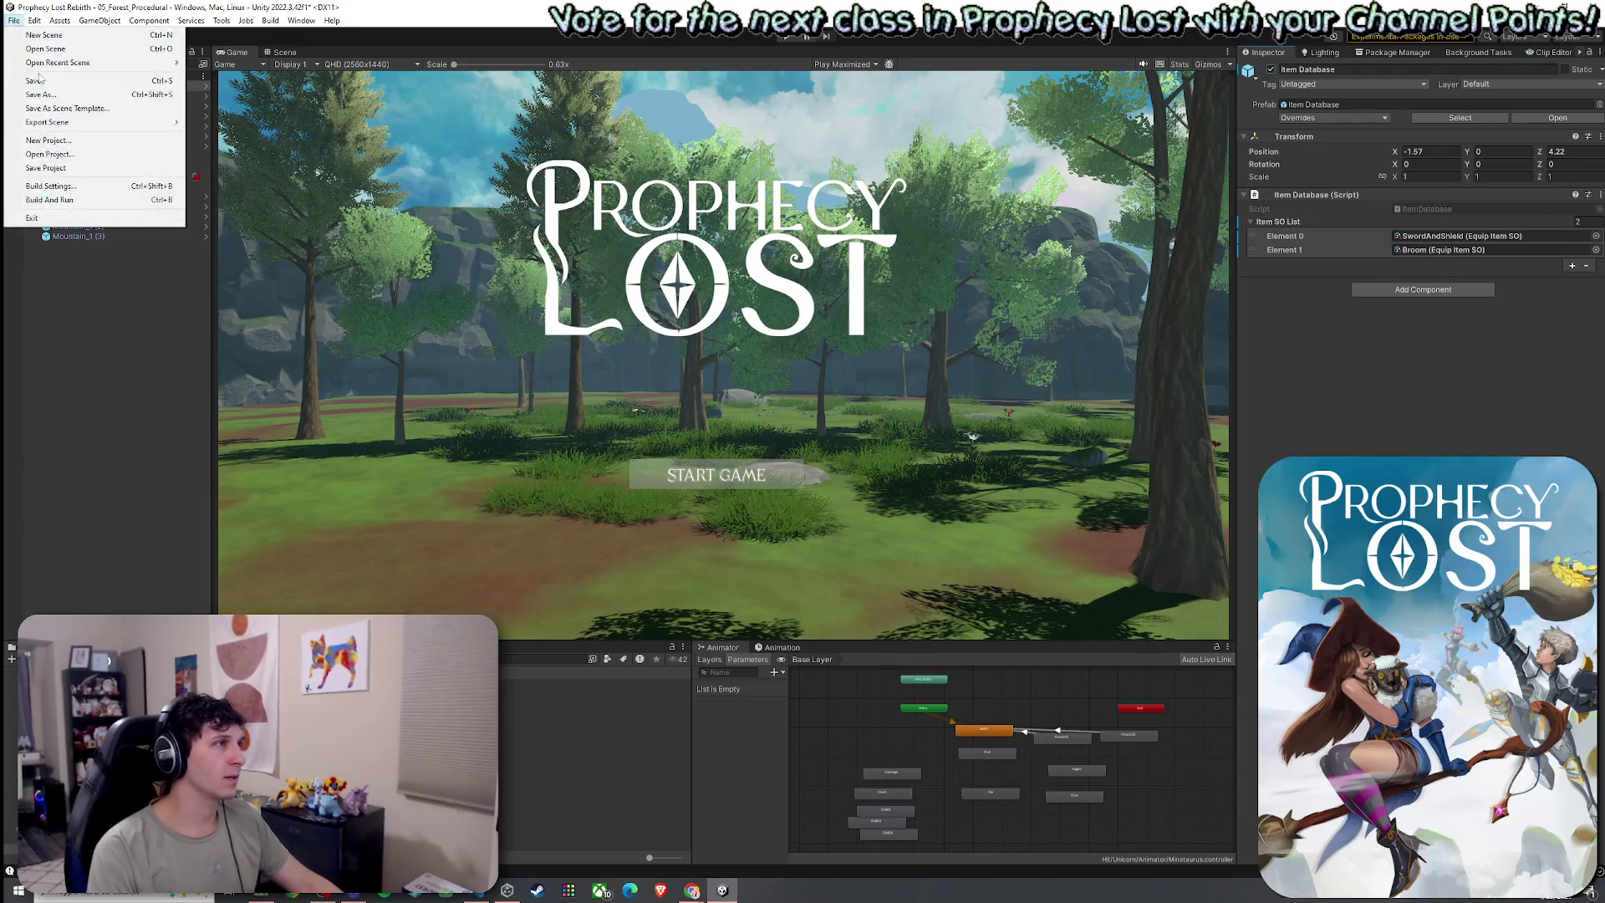
left_click(34, 80)
left_click(787, 40)
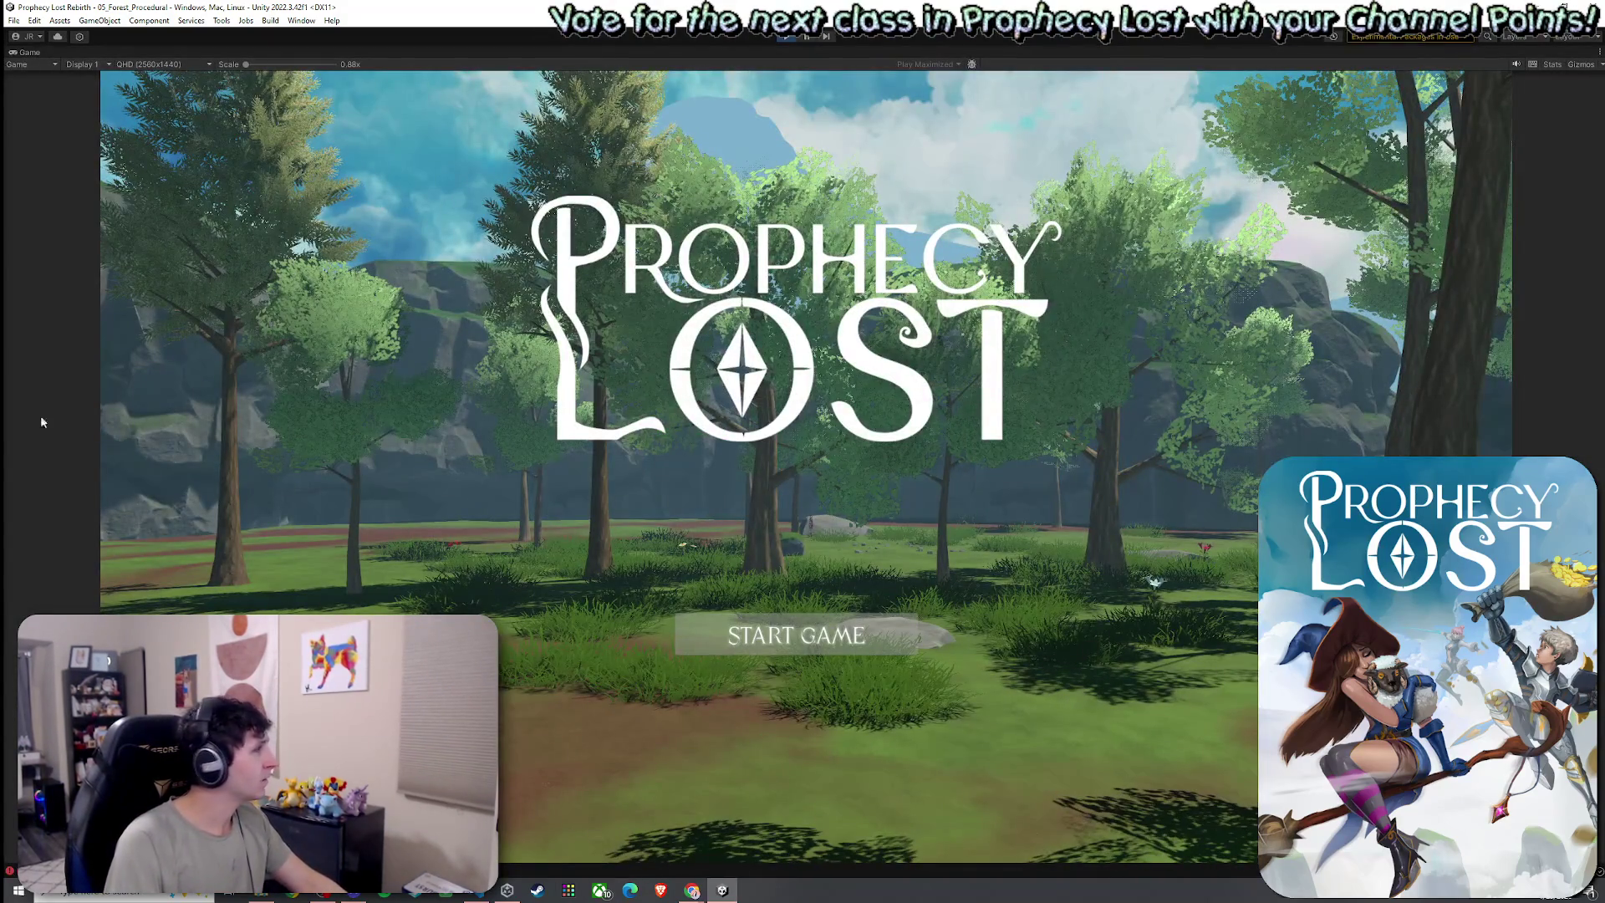
Start a new game and run and dash through the forest
left_click(752, 639)
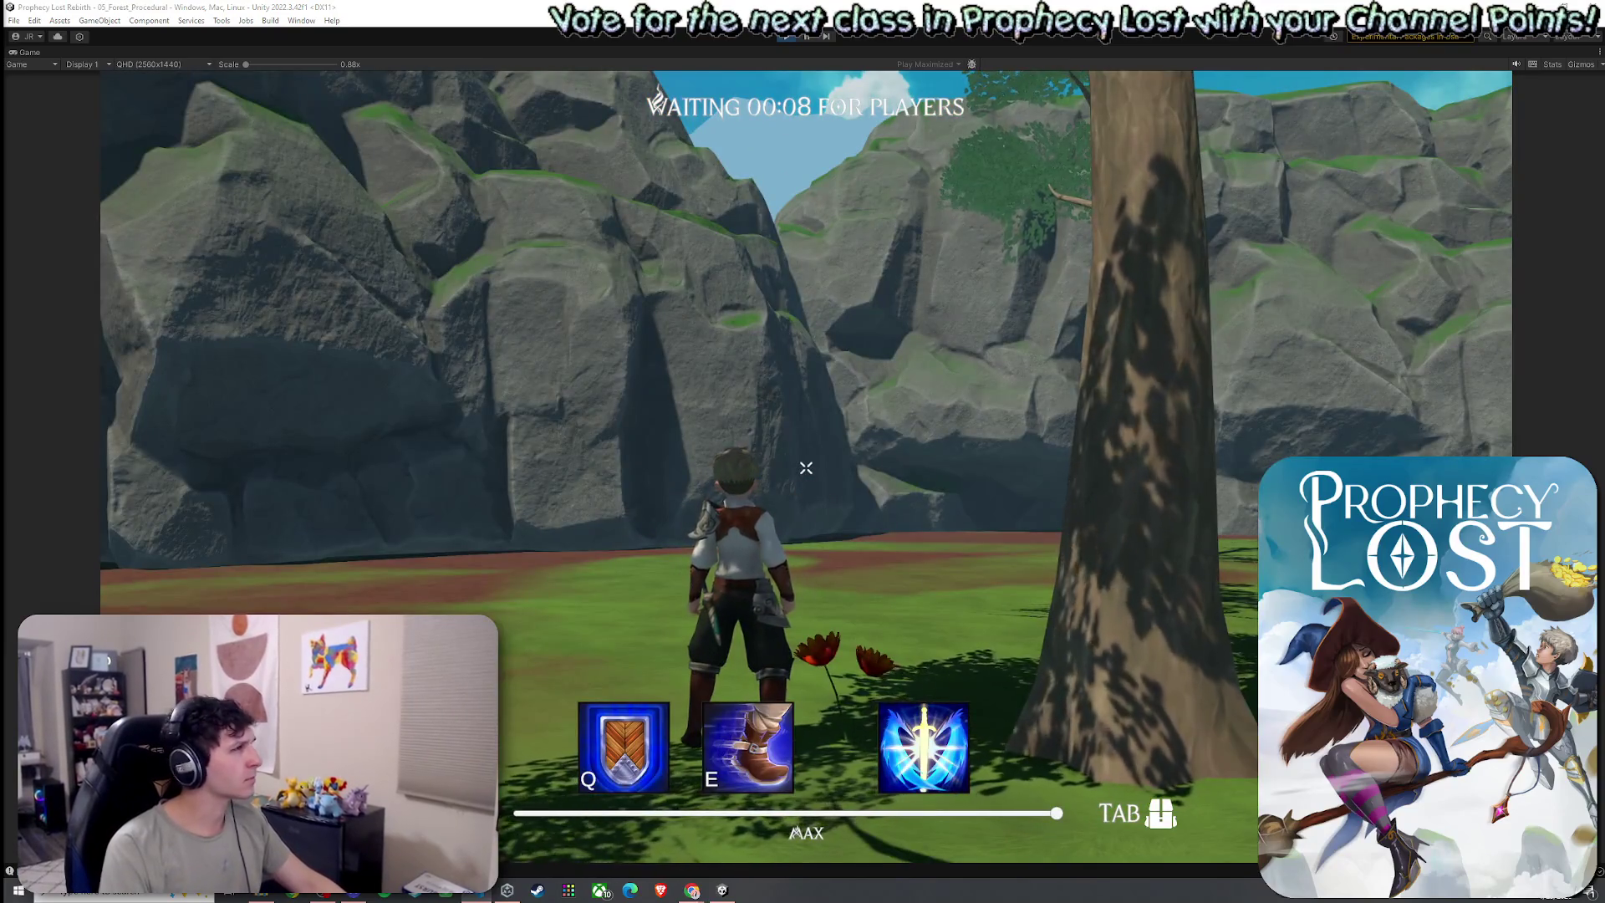
key("w")
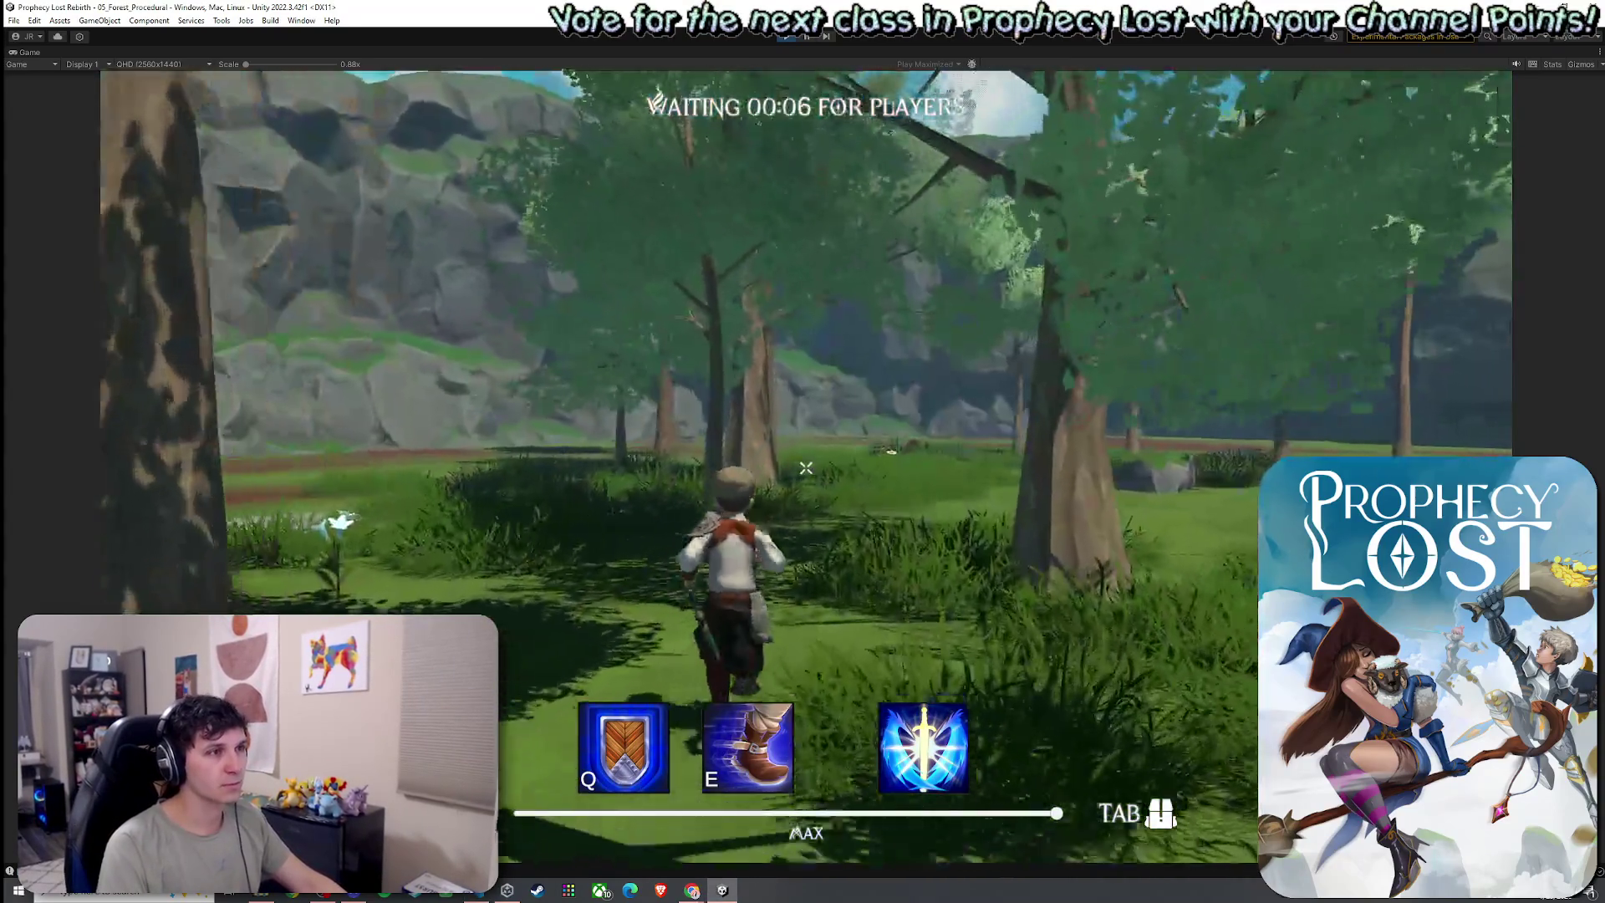
key("w")
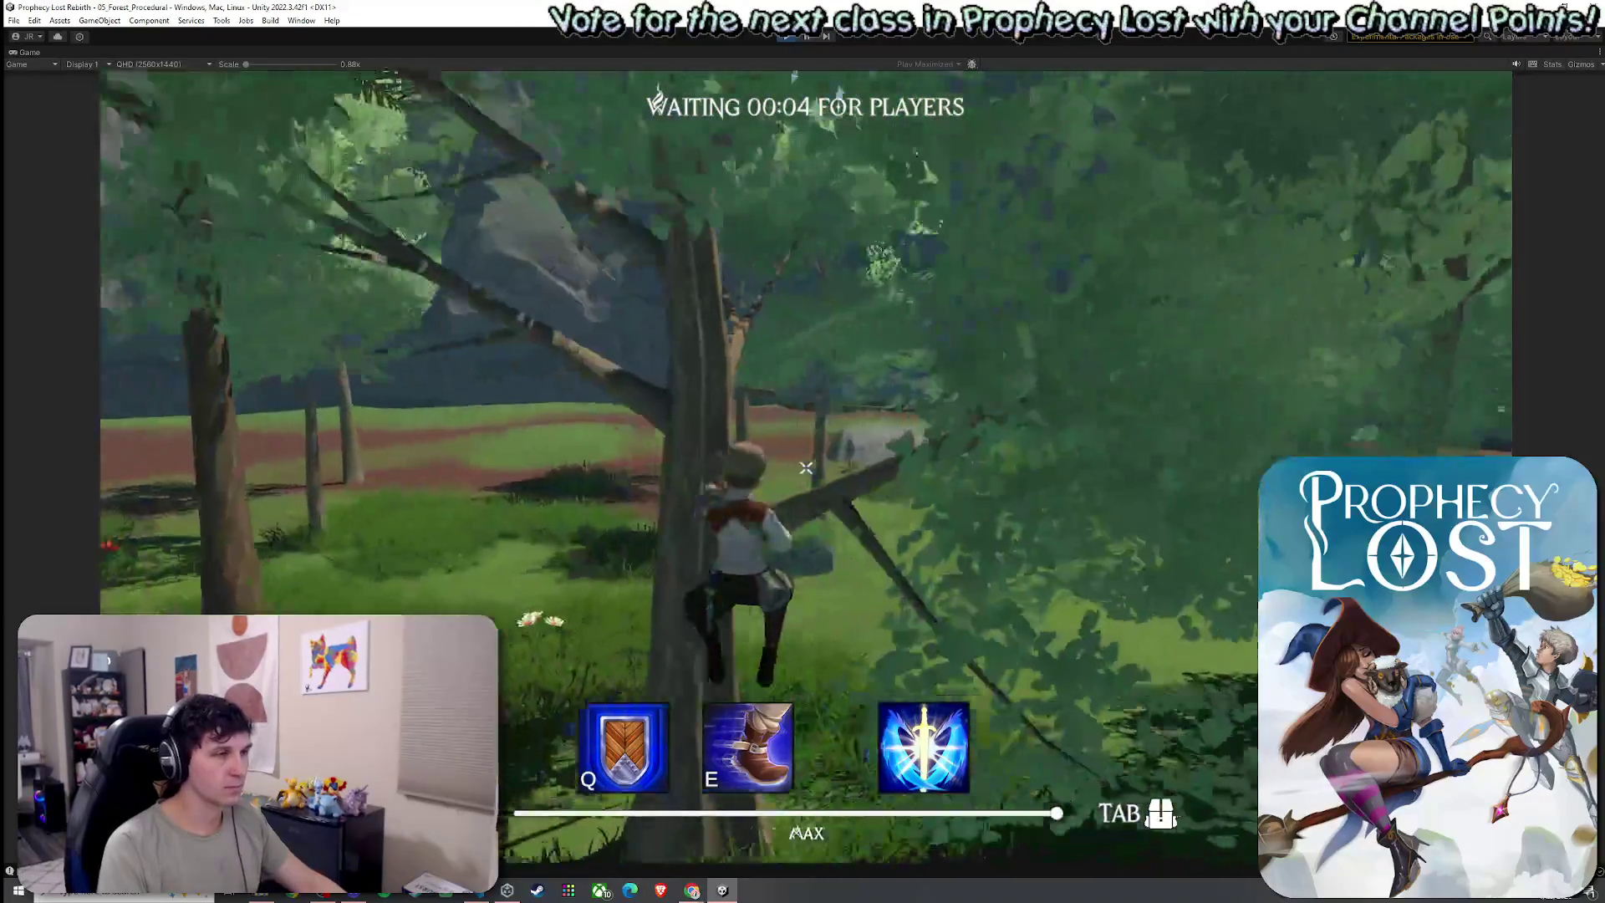
key("w")
key("e")
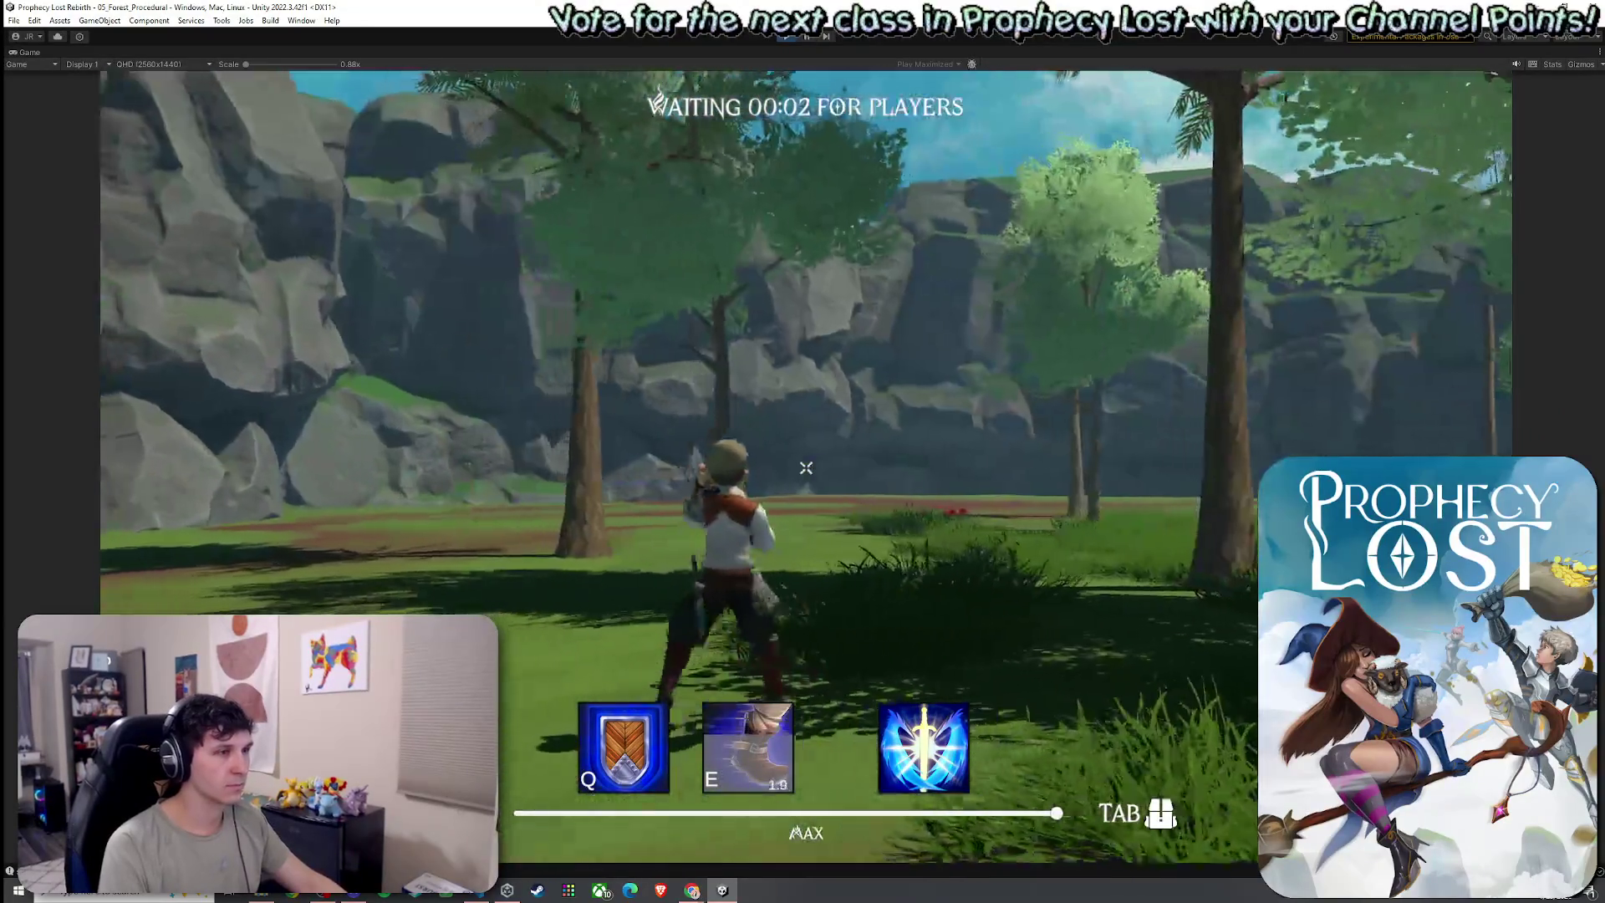
key("w")
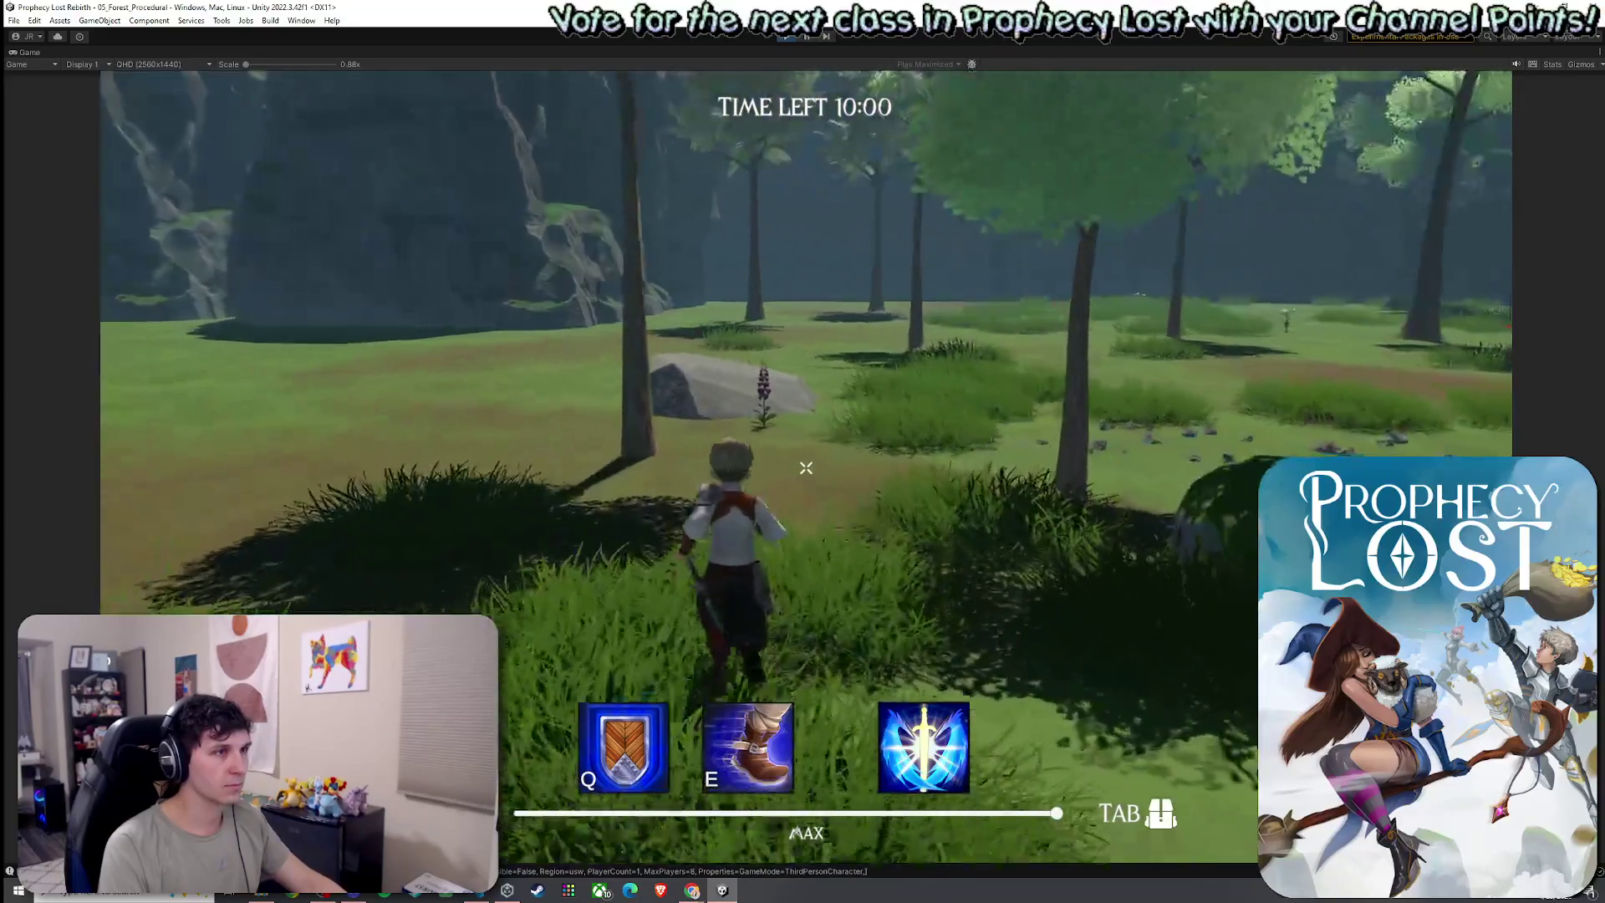
key("w")
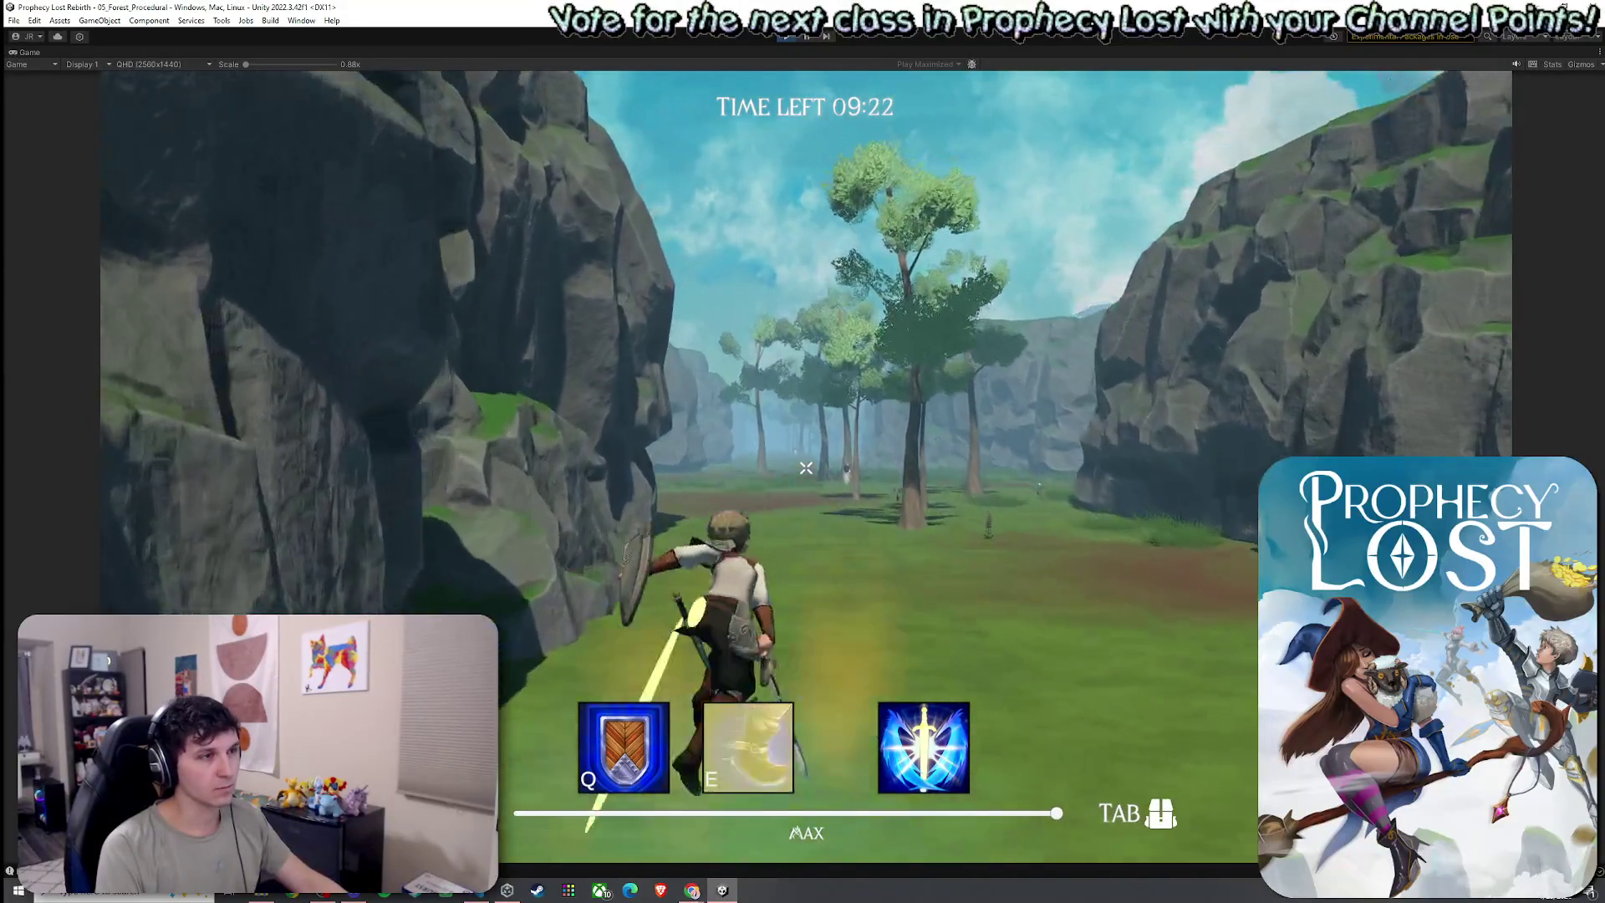
Test the shield, dash and sword attack, then stop the playtest
key("q")
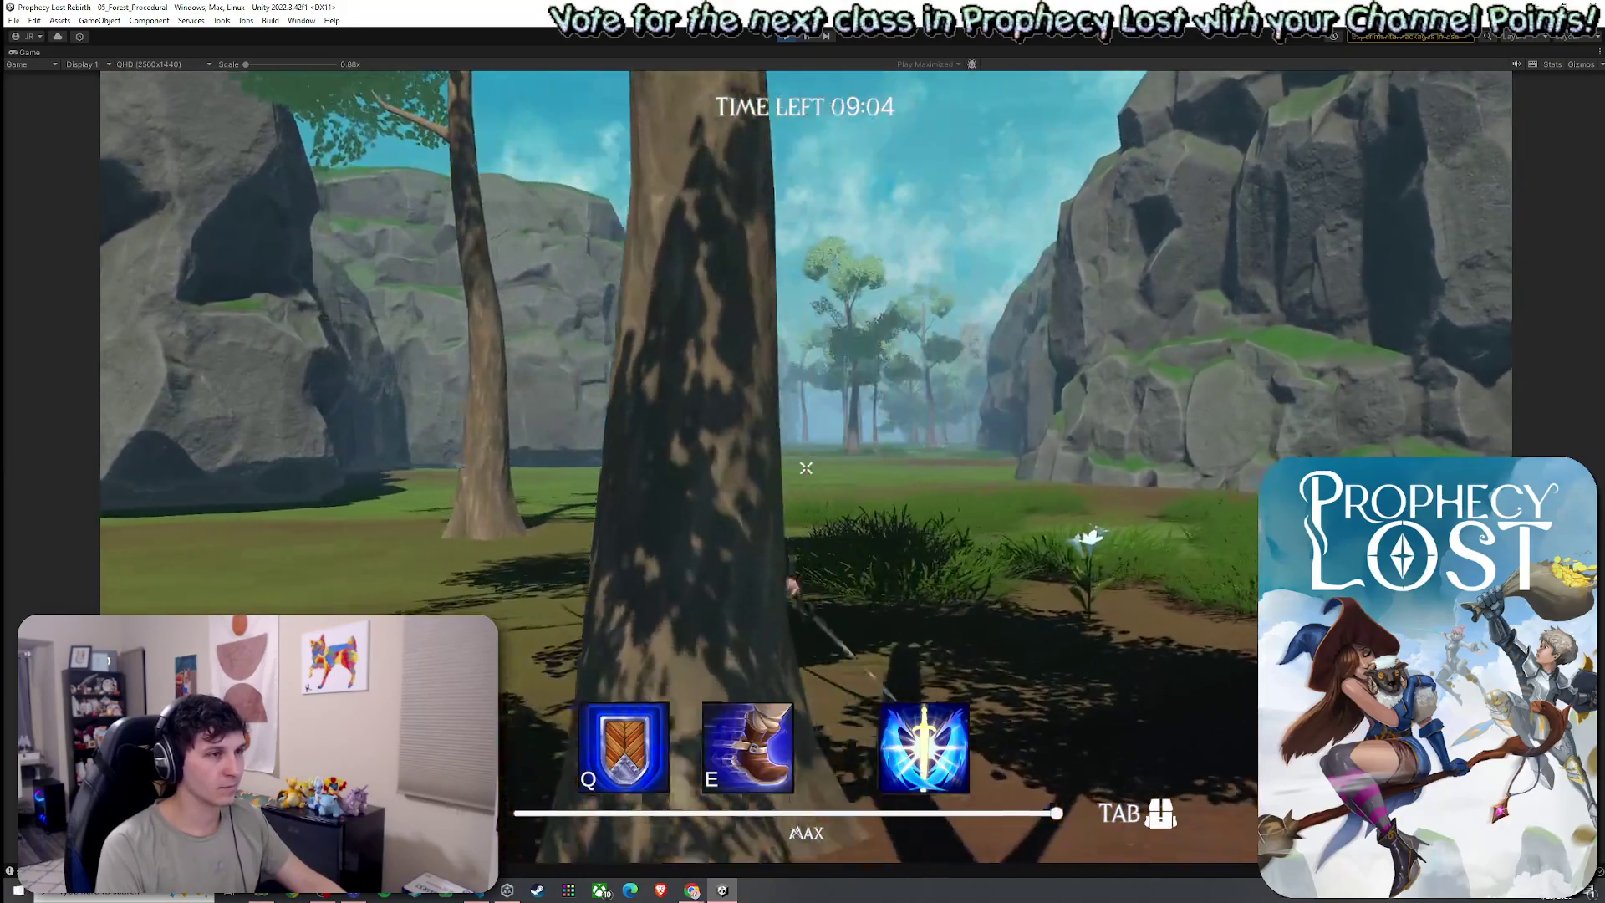
key("e")
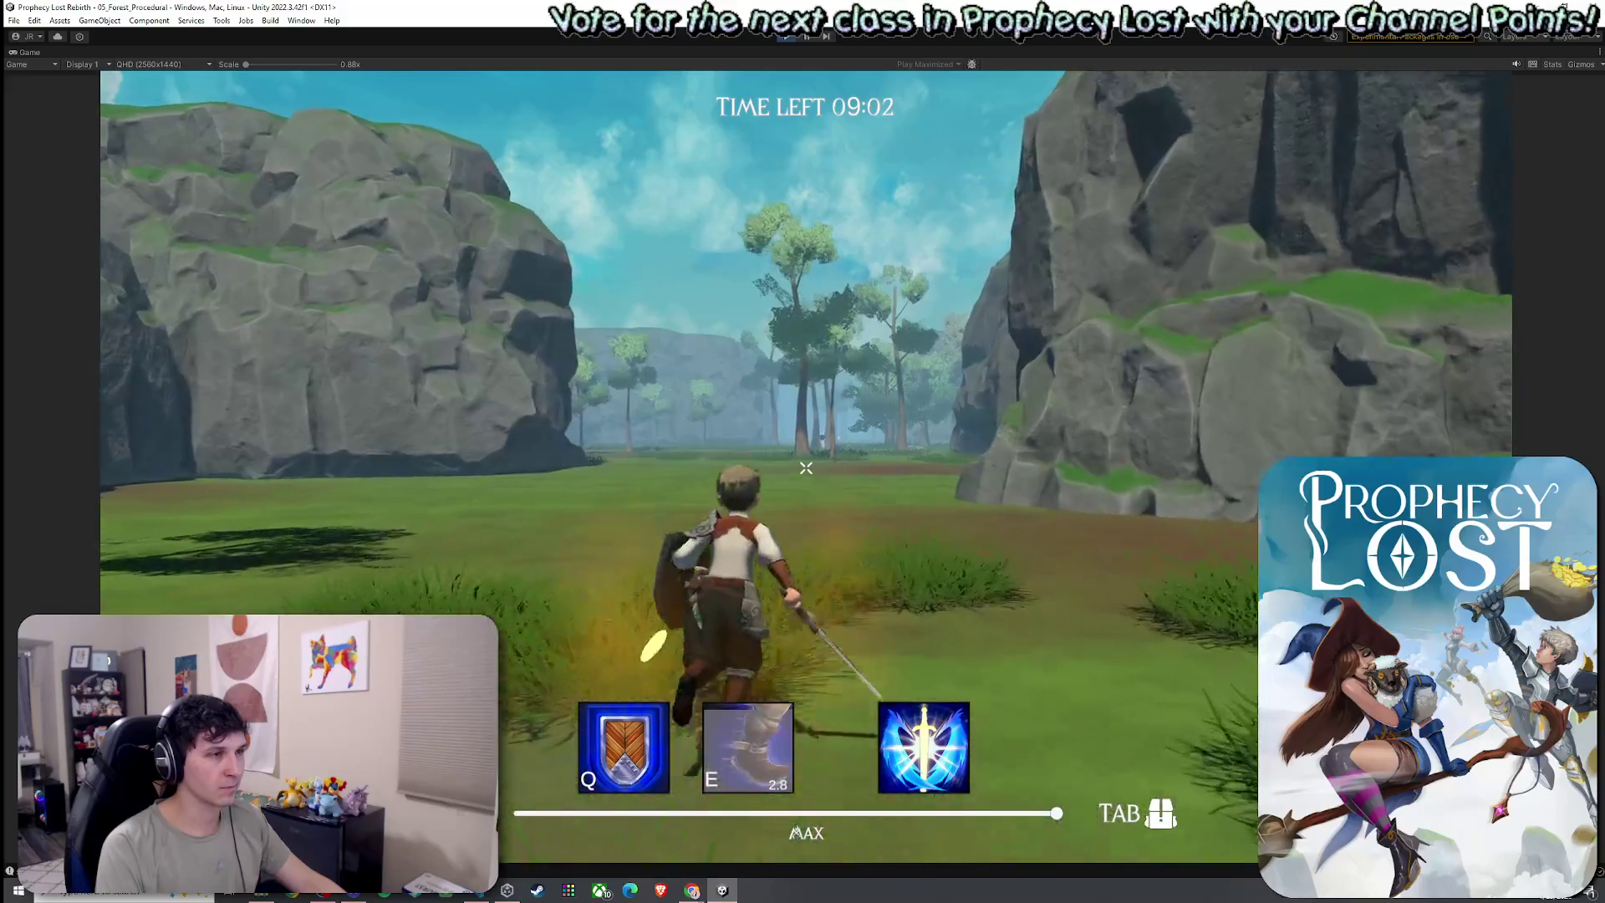
left_click(805, 467)
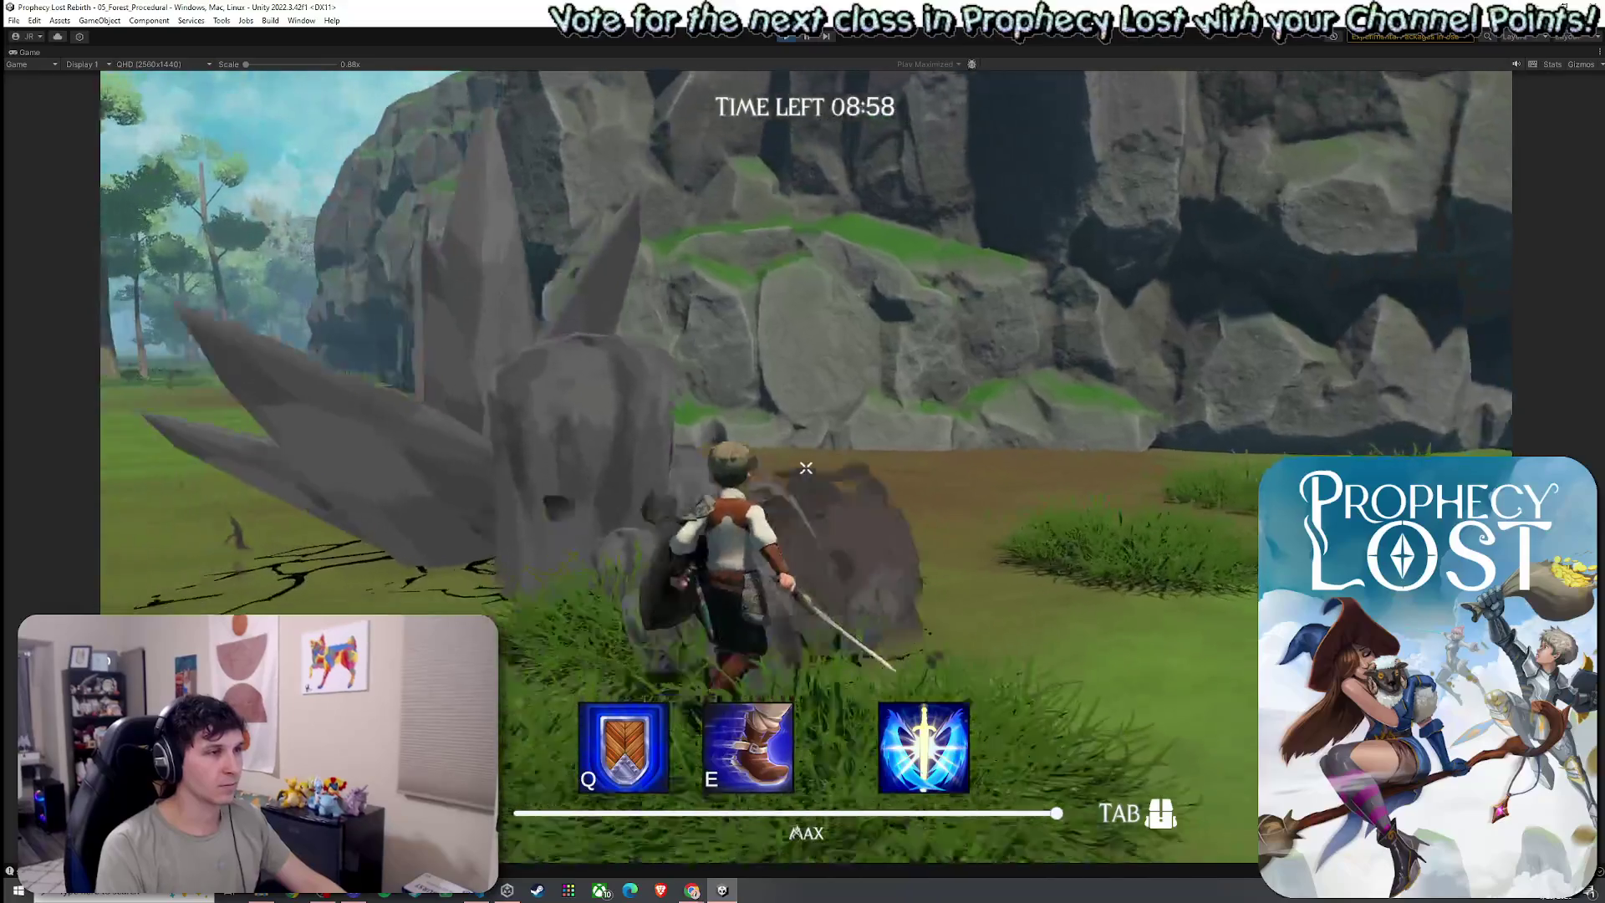
key("w")
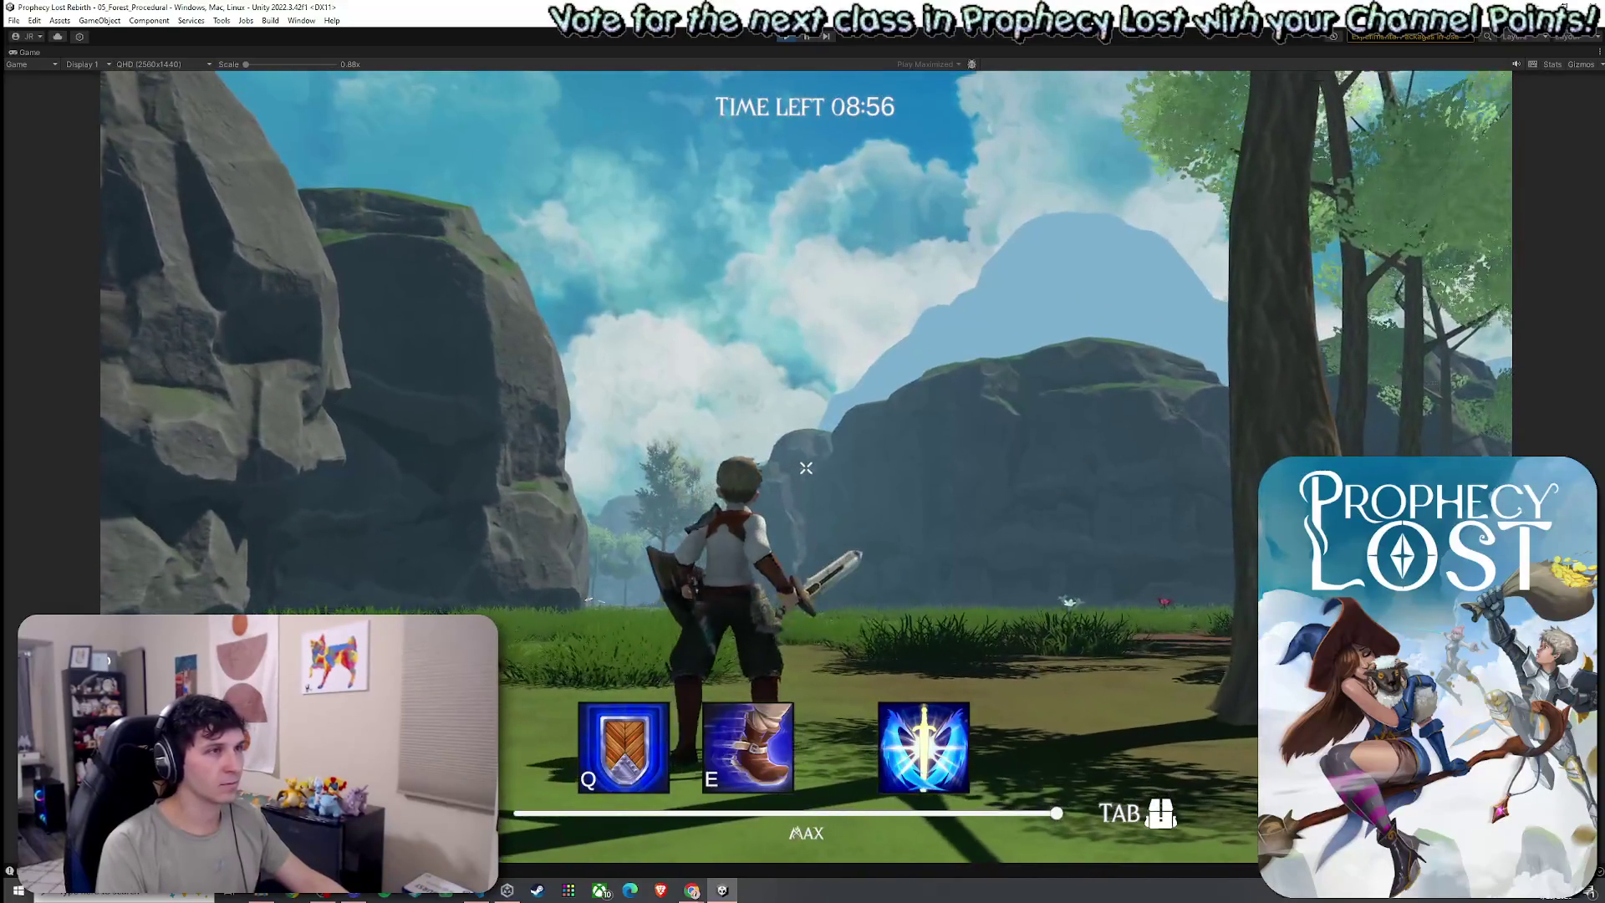
key("ctrl+p")
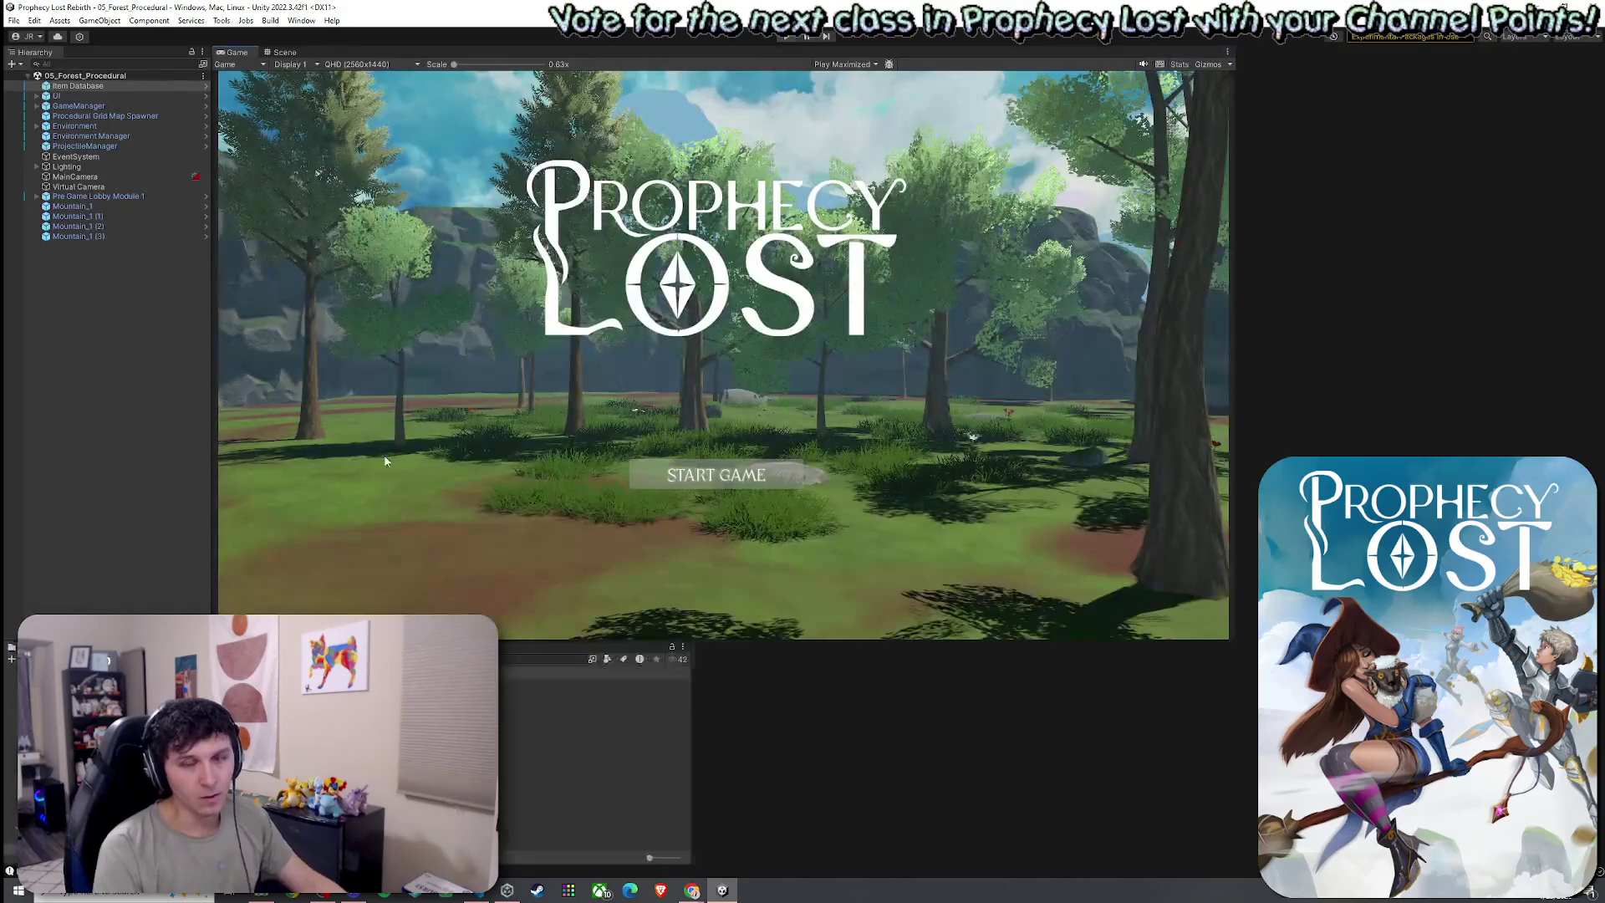
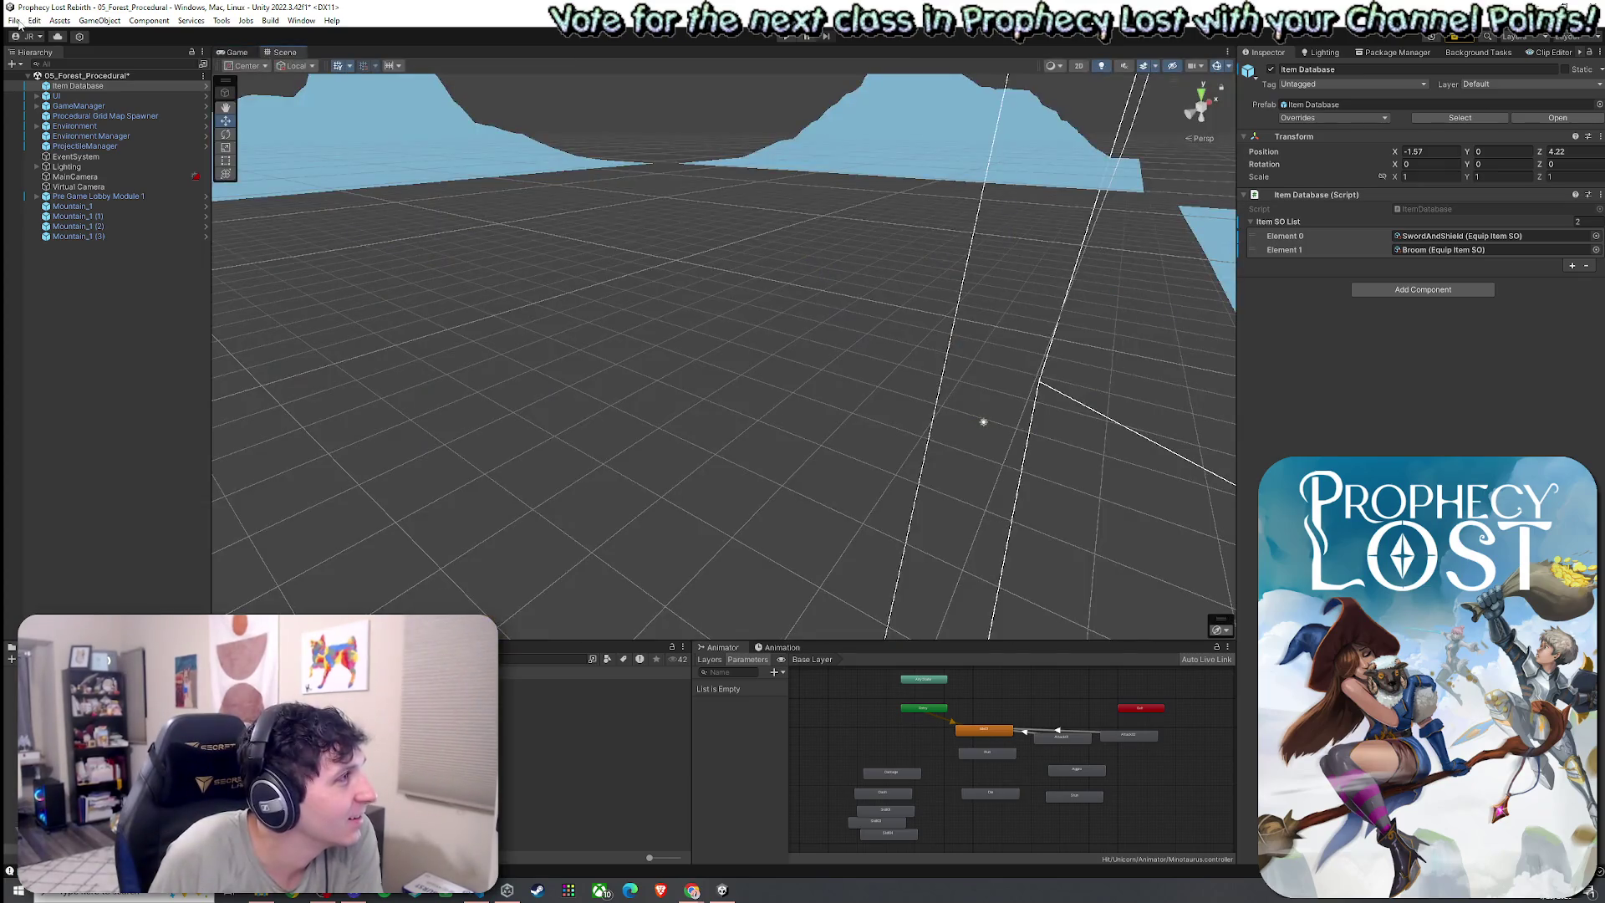
Switch to the Scene view of the terrain layout and save the 05_Forest_Procedural scene
left_click(13, 20)
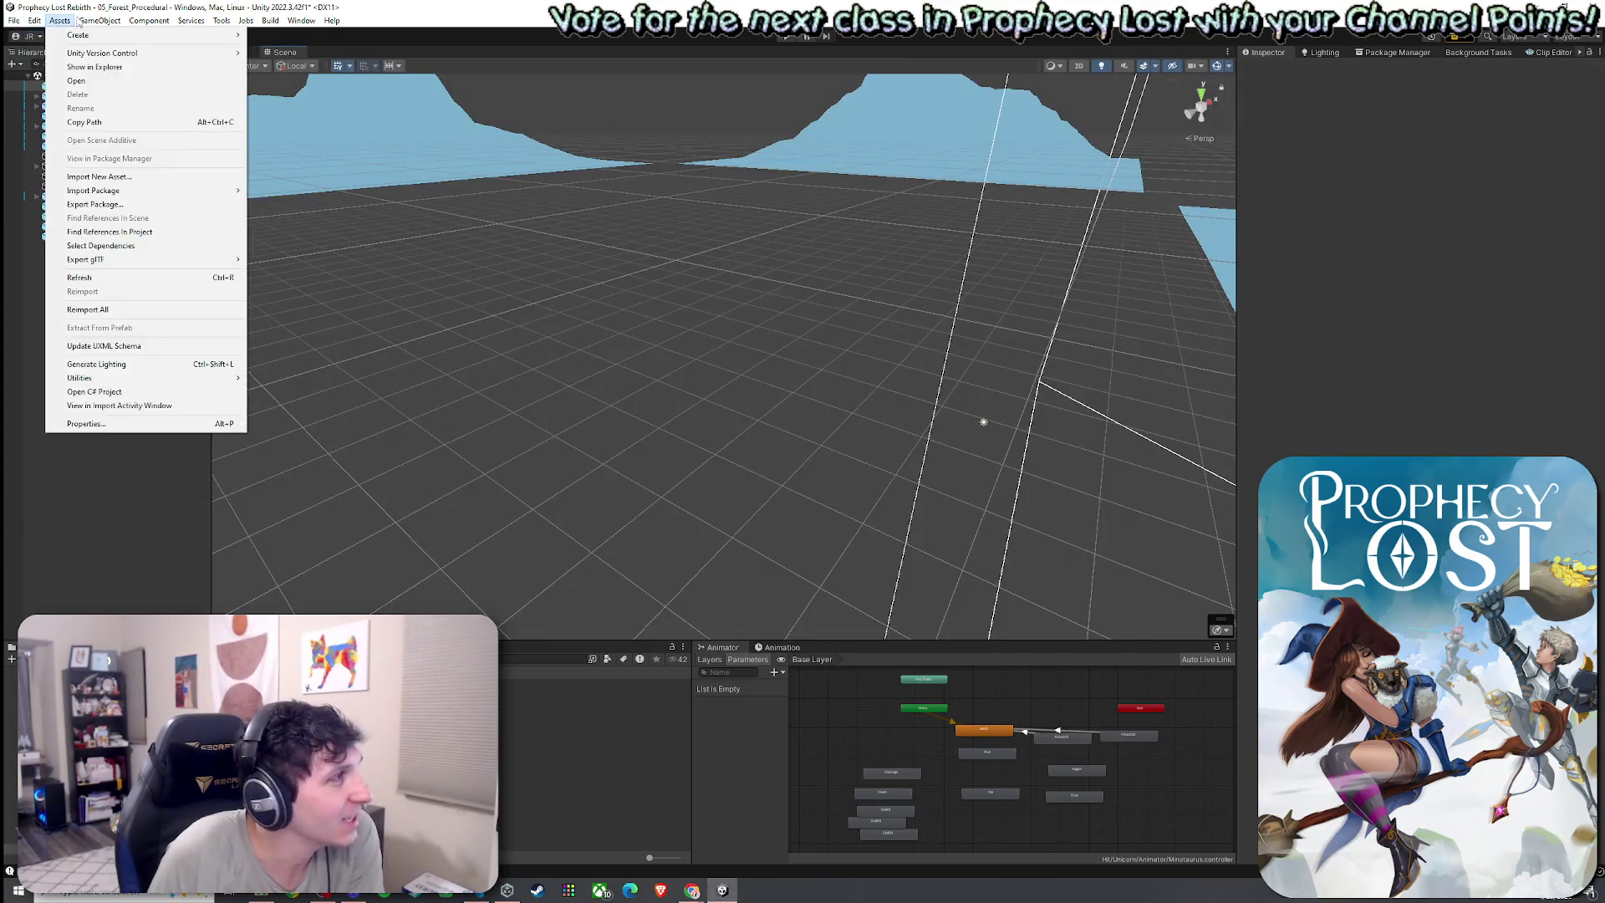
left_click(40, 81)
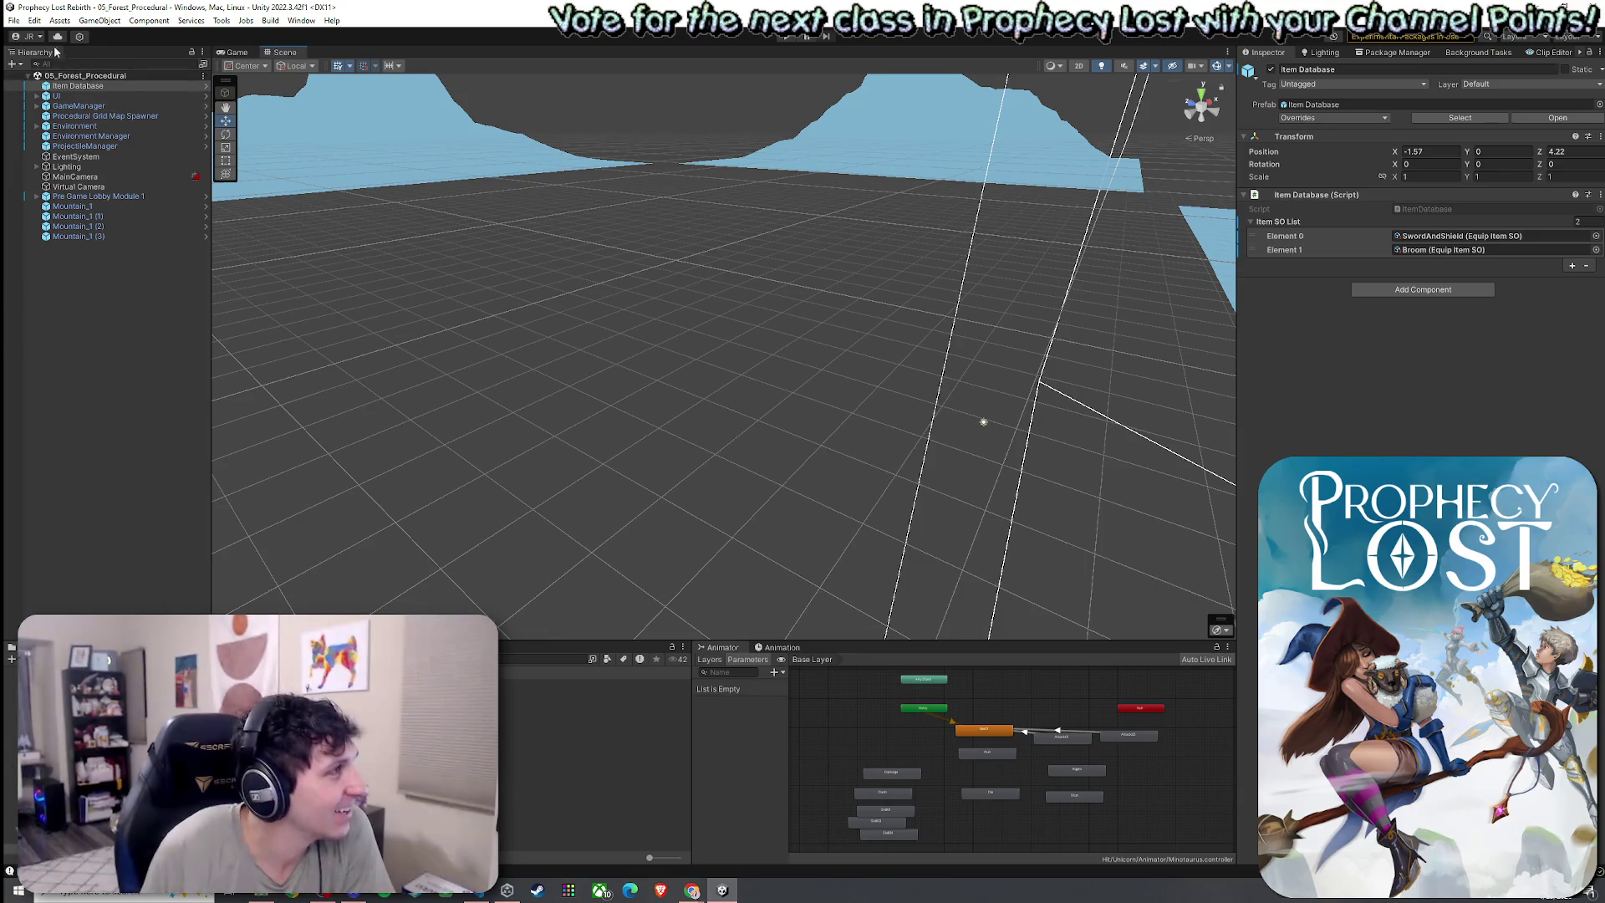
left_click(13, 20)
key("Escape")
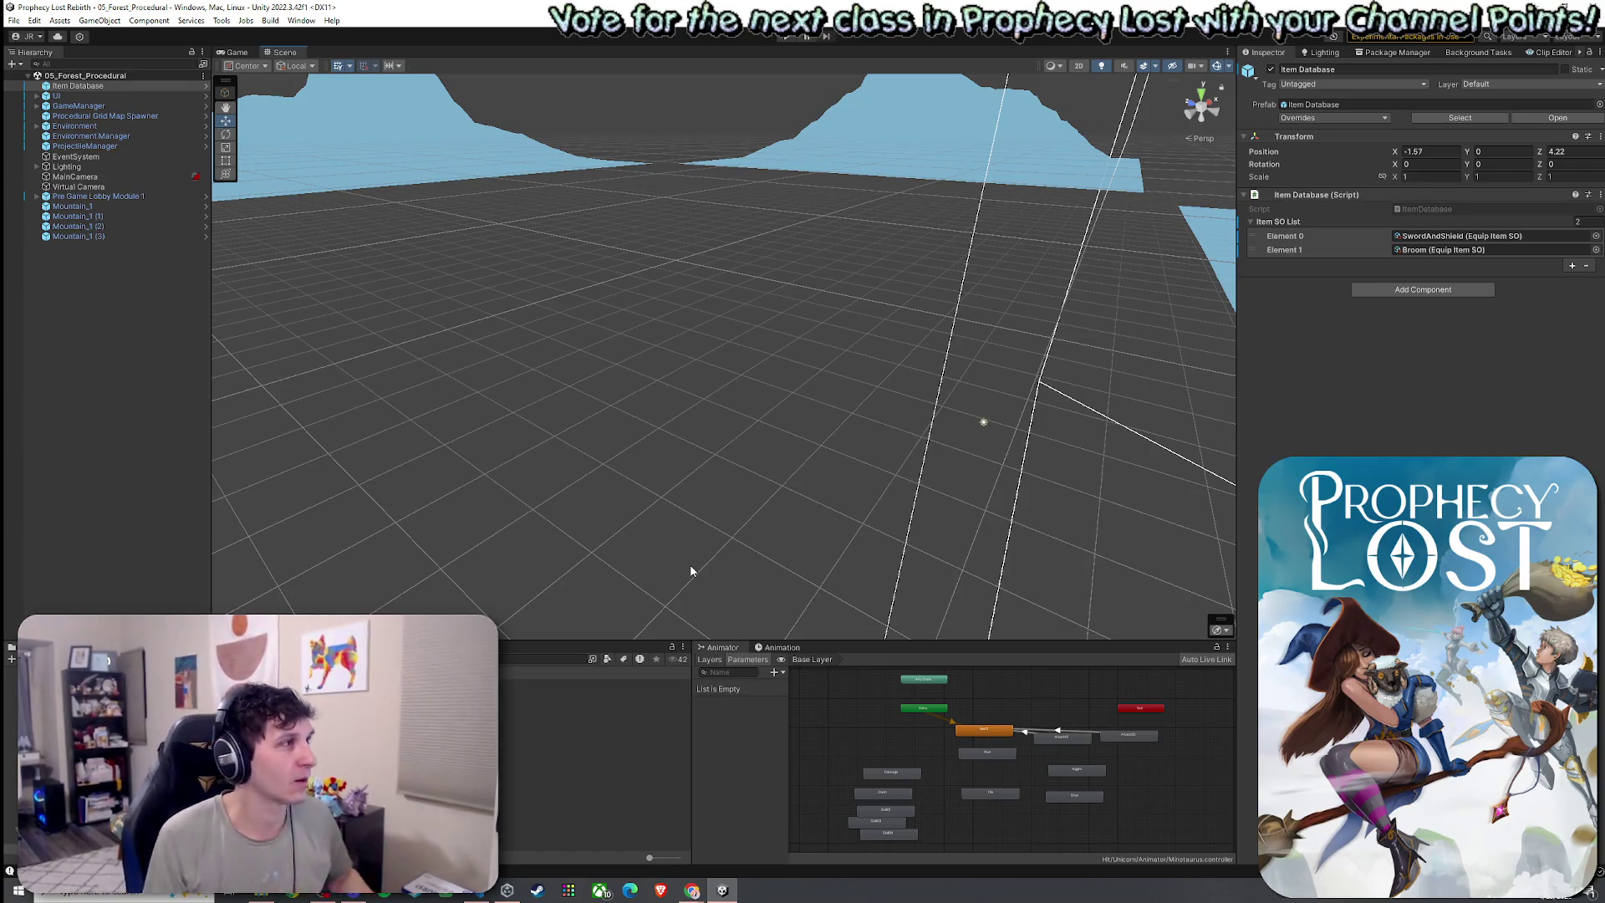
Slide Mountain_1 (1) farther along Z and push Mountain_1 (2) farther back along X
mouse_move(558, 532)
left_mouse_down()
mouse_move(616, 531)
mouse_move(595, 544)
mouse_move(614, 596)
mouse_move(789, 587)
mouse_move(505, 601)
left_mouse_up()
left_click(113, 207)
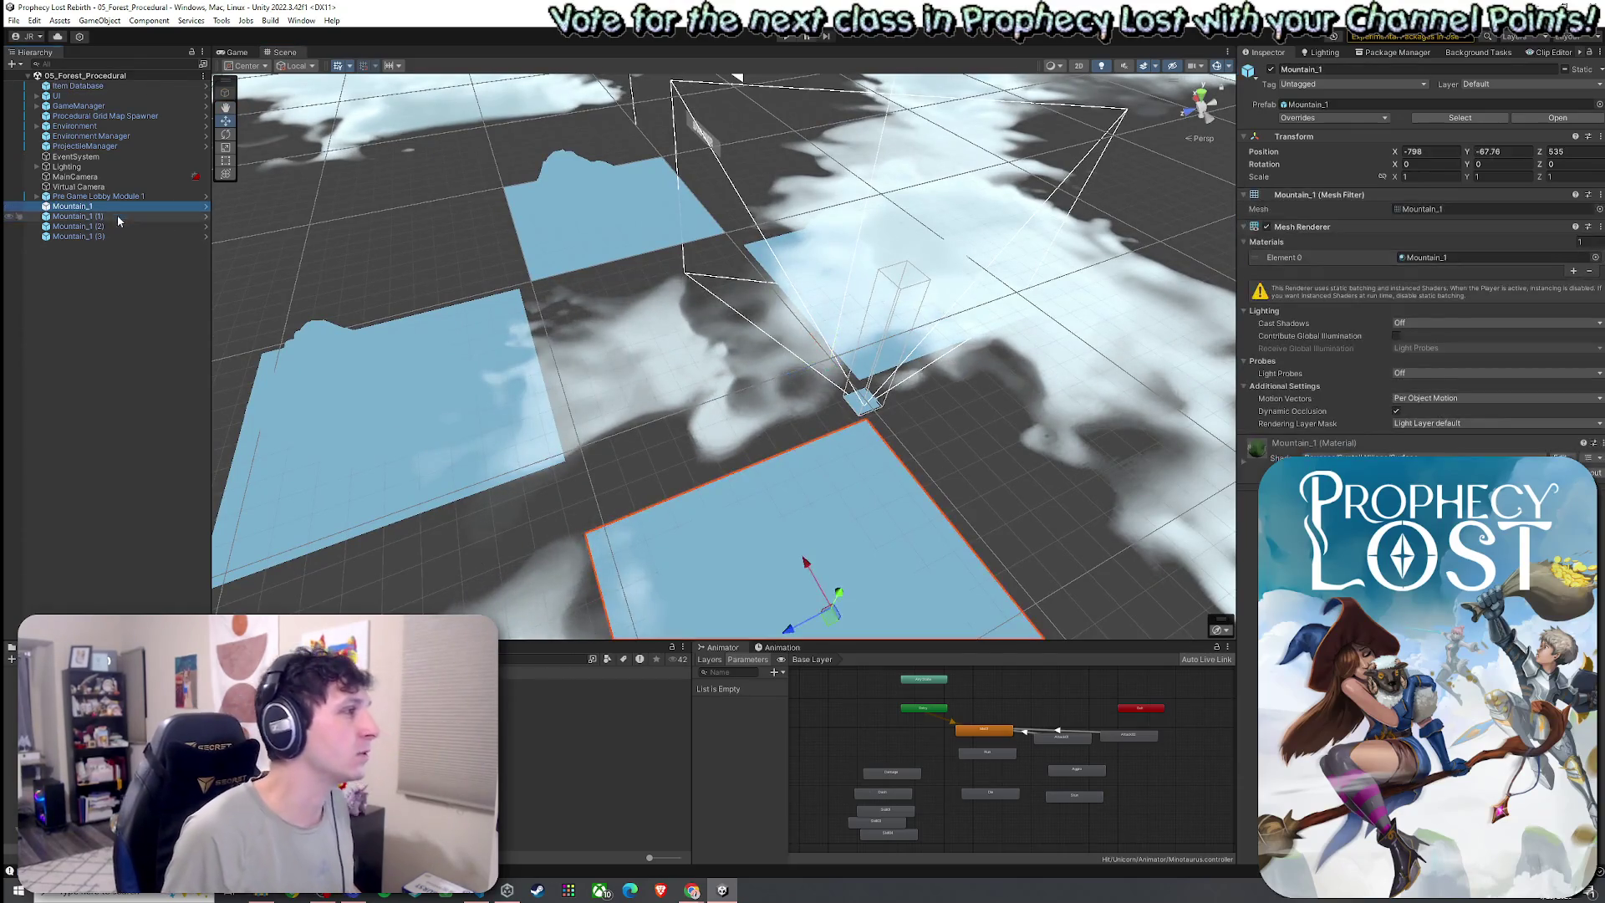
left_click(118, 218)
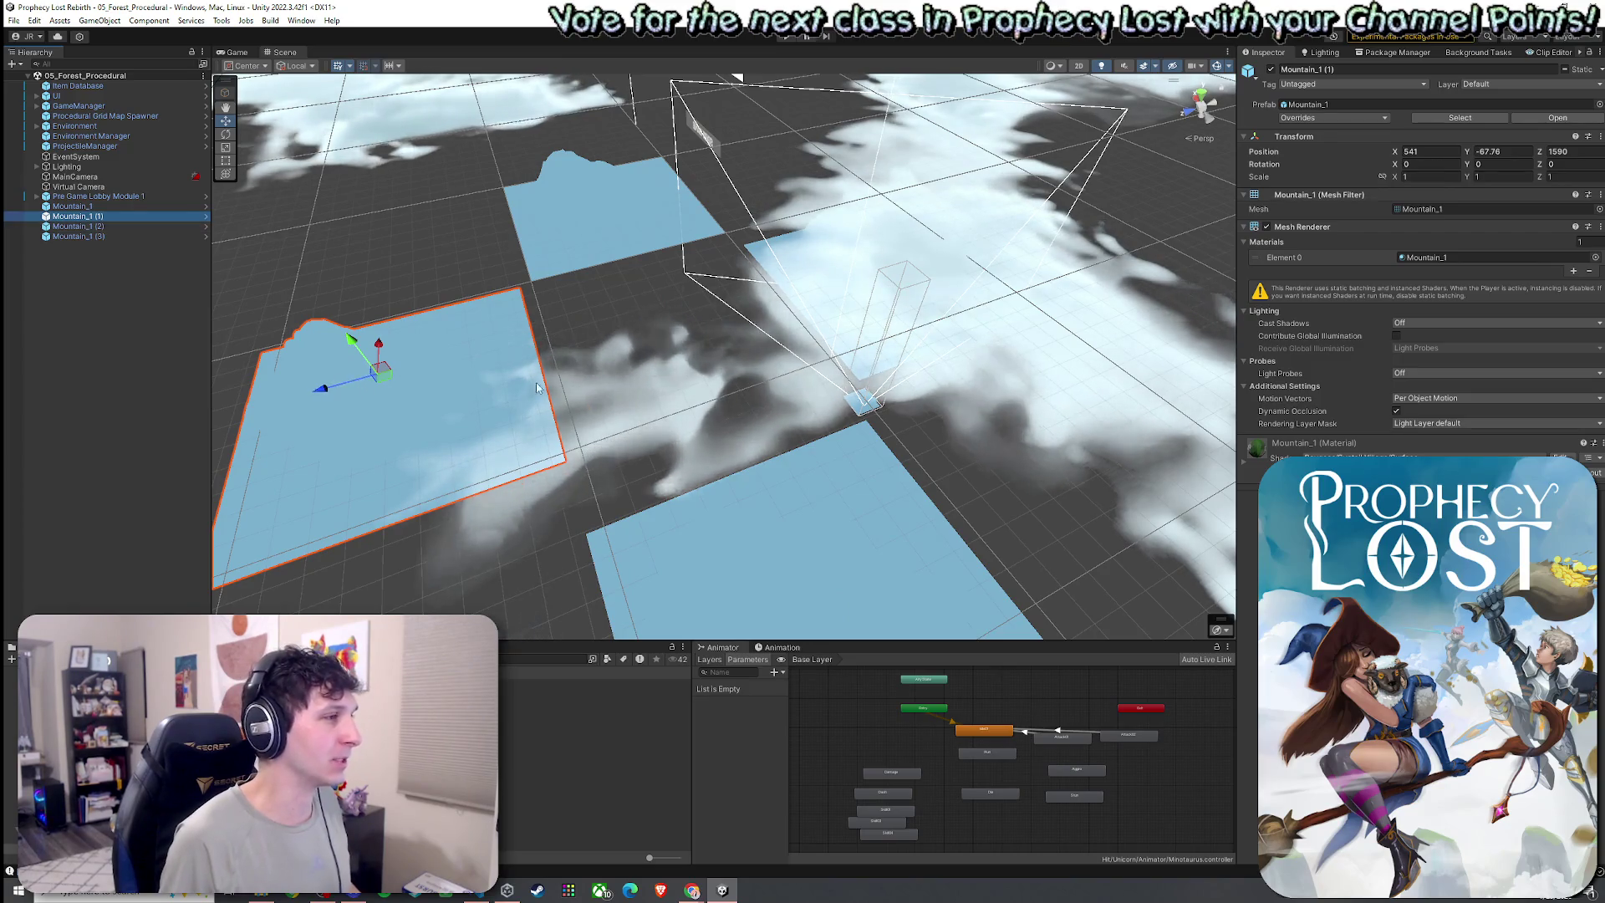
left_click_drag(358, 383, 477, 394)
left_click_drag(535, 298, 294, 312)
left_click(786, 211)
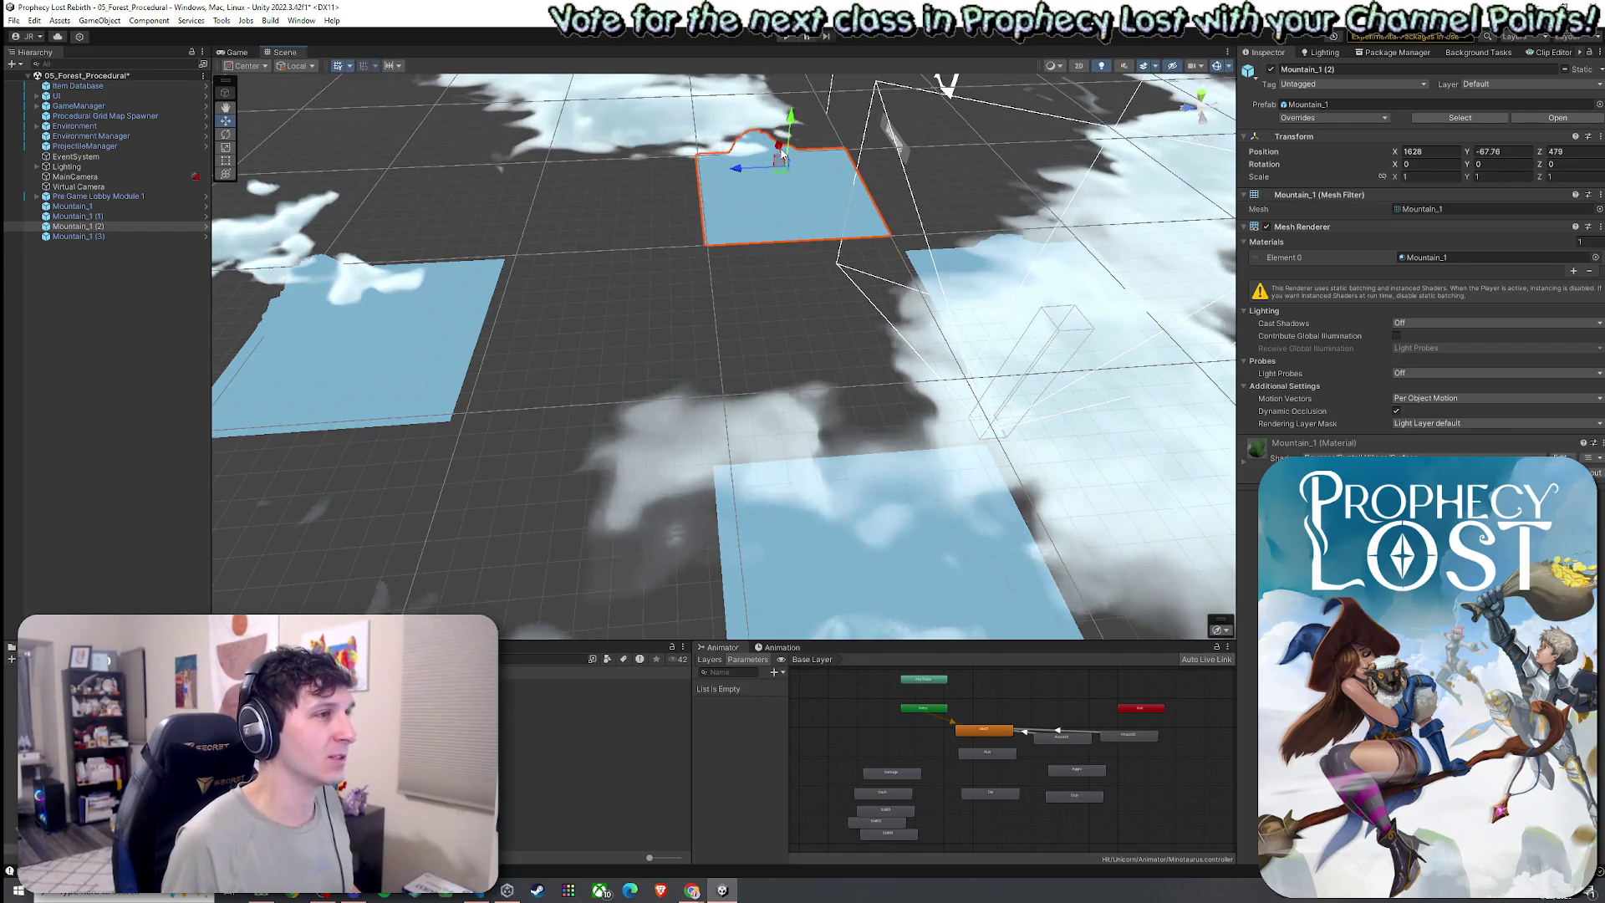
left_click_drag(782, 173, 774, 109)
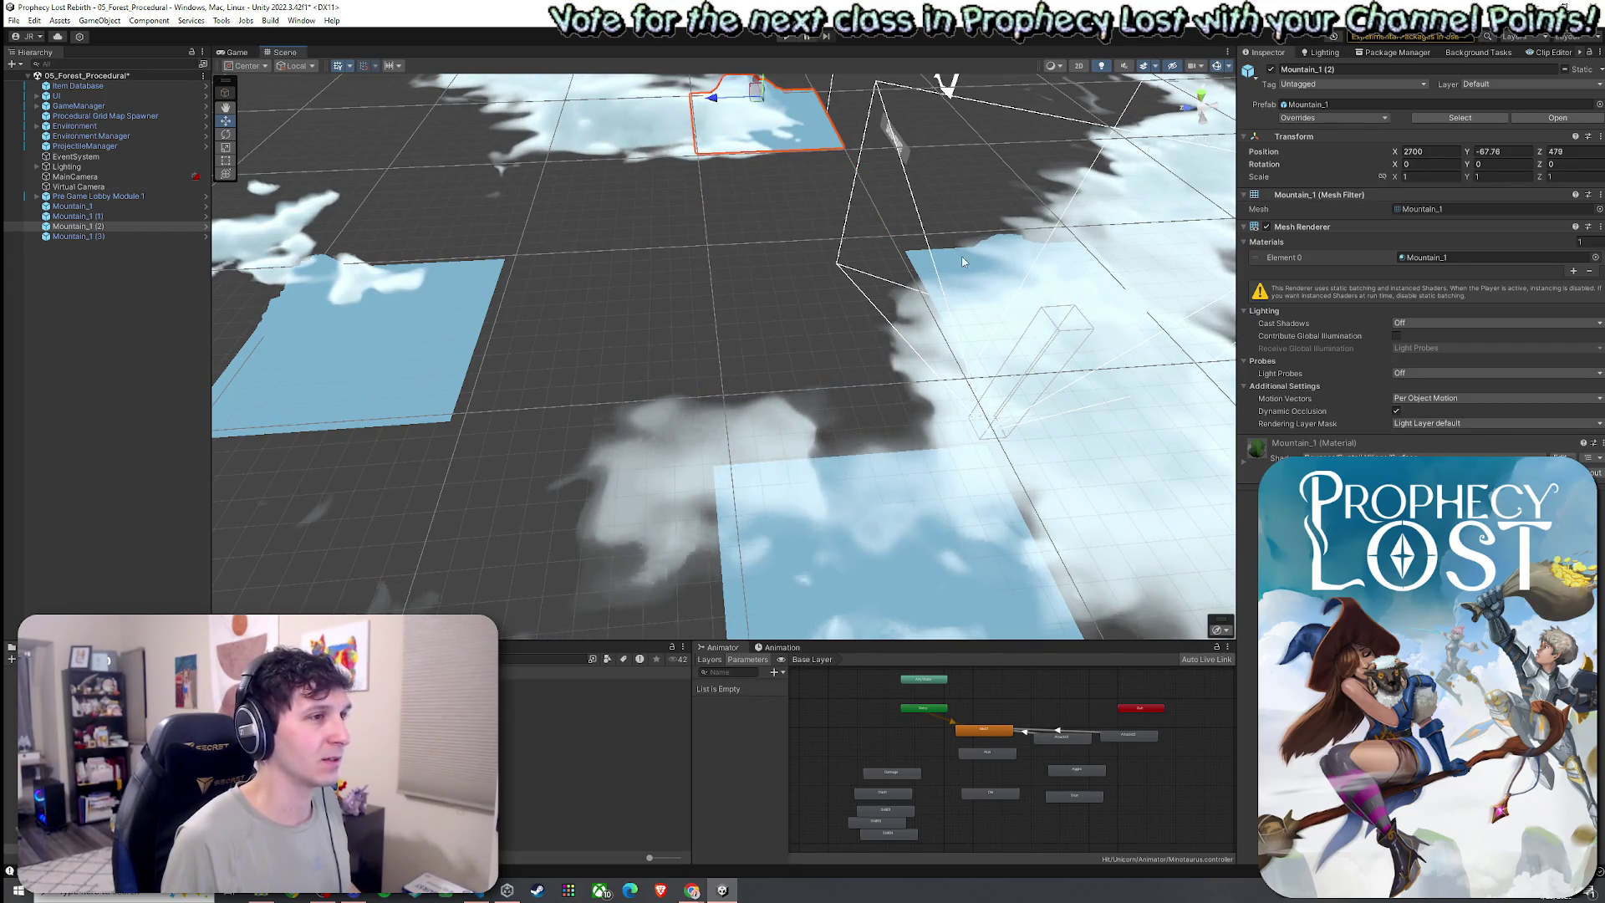
Nudge Mountain_1 (3) along X and move Mountain_1 (1) and Mountain_1 into their grid spots
left_click(975, 265)
left_click_drag(959, 269, 963, 267)
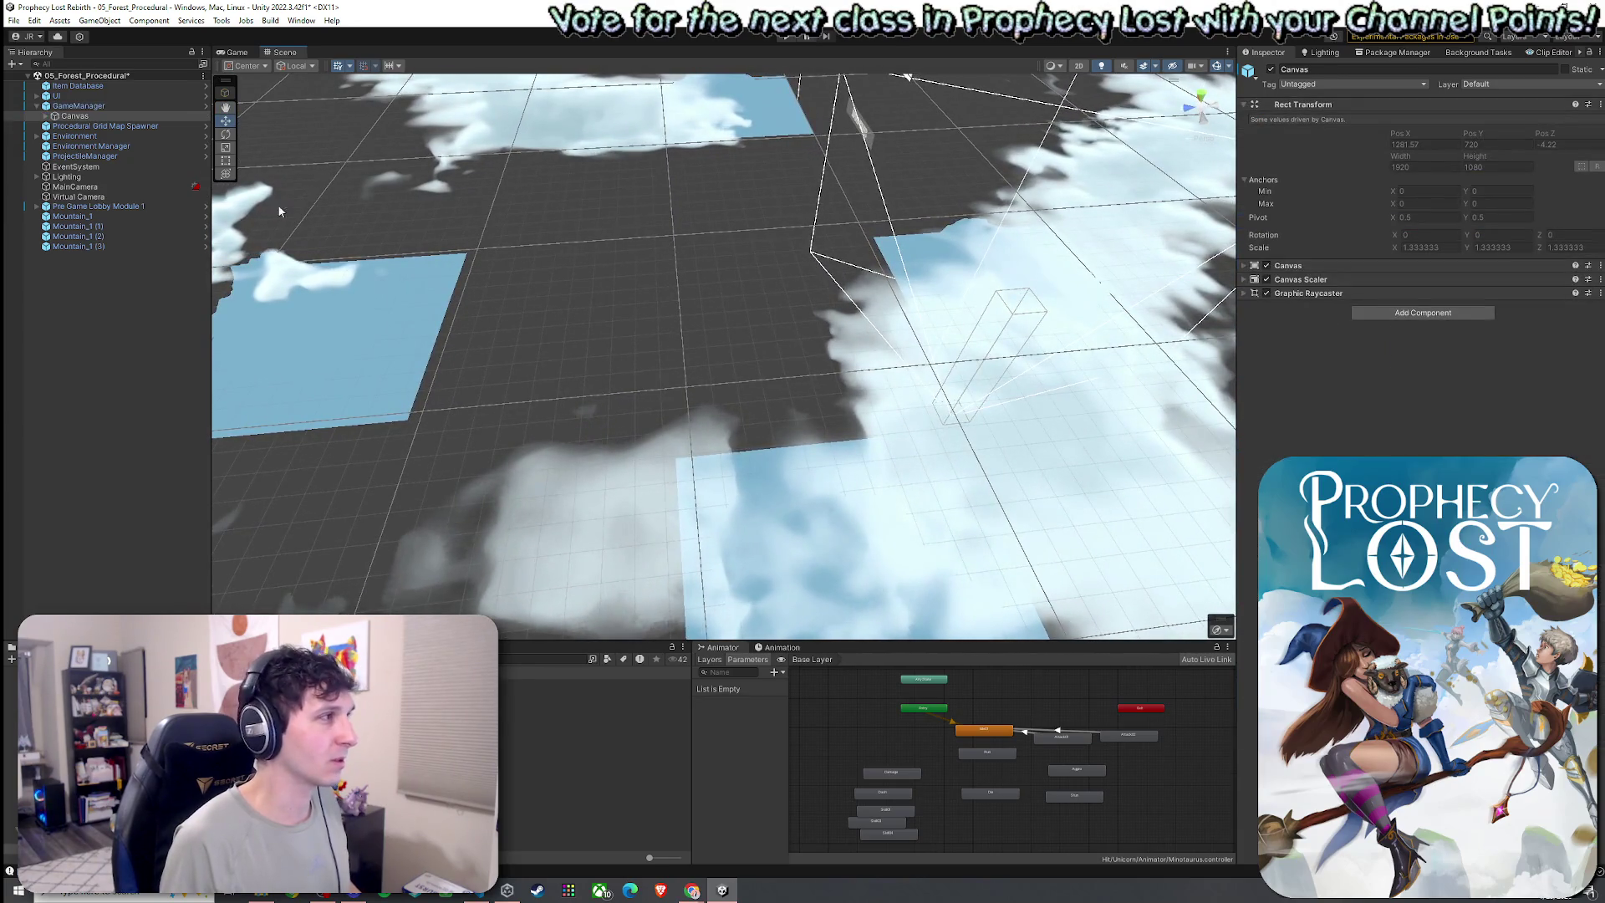
left_click(187, 237)
left_click(187, 246)
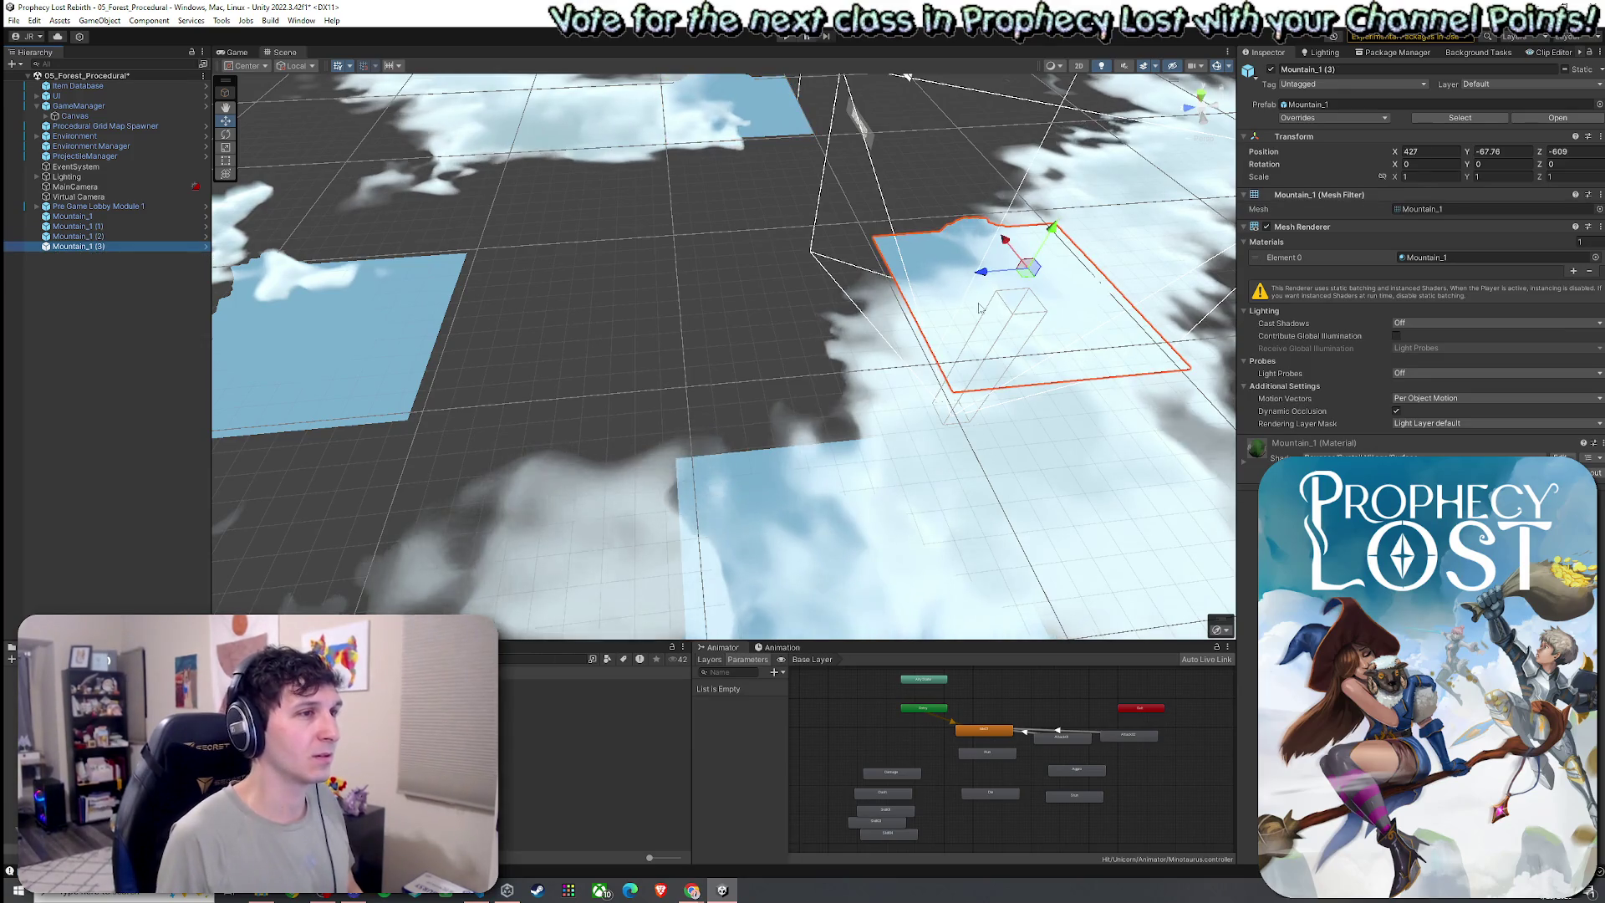
mouse_move(982, 210)
left_mouse_down()
mouse_move(949, 149)
mouse_move(986, 260)
mouse_move(964, 257)
left_mouse_up()
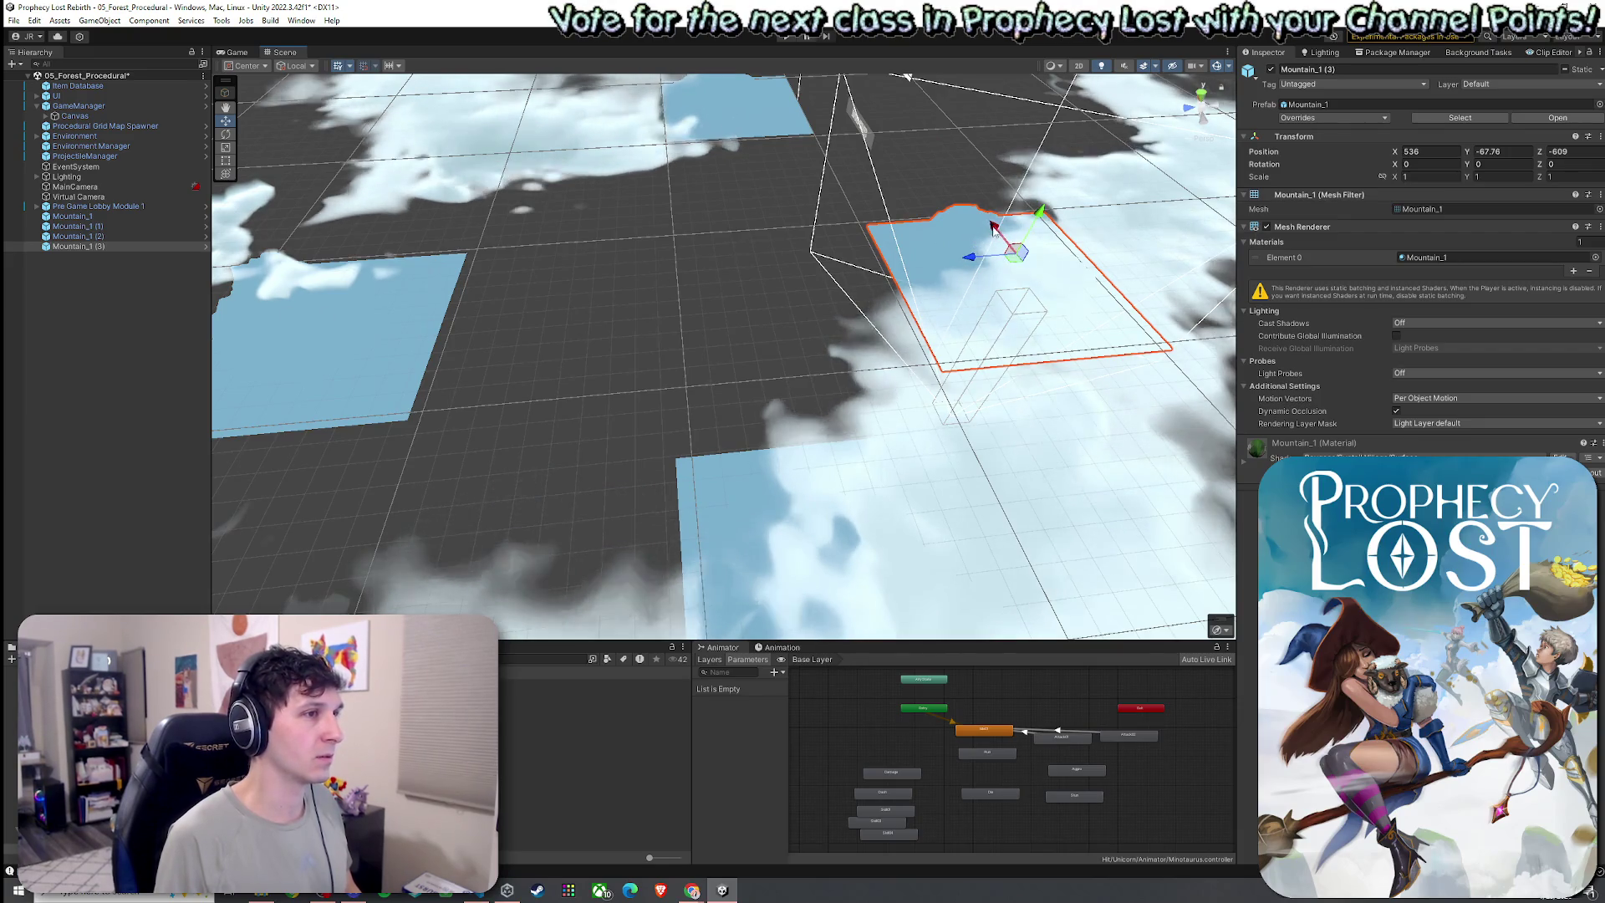
left_click(307, 314)
left_click_drag(307, 315, 585, 314)
left_click(808, 523)
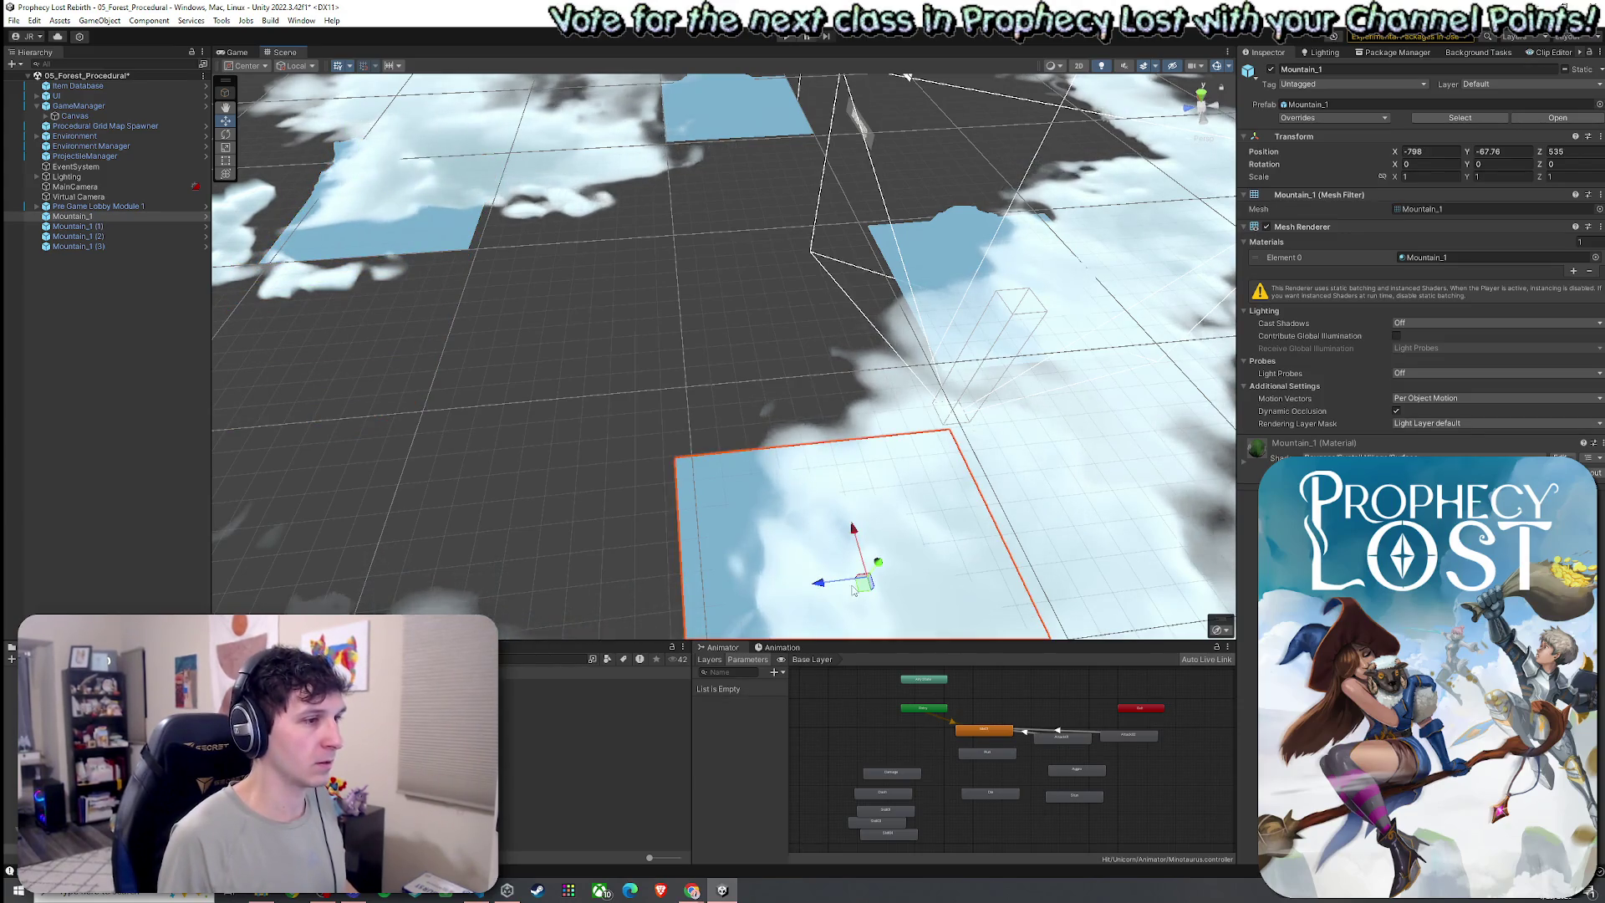
mouse_move(859, 555)
left_mouse_down()
mouse_move(485, 533)
mouse_move(508, 531)
mouse_move(493, 363)
left_mouse_up()
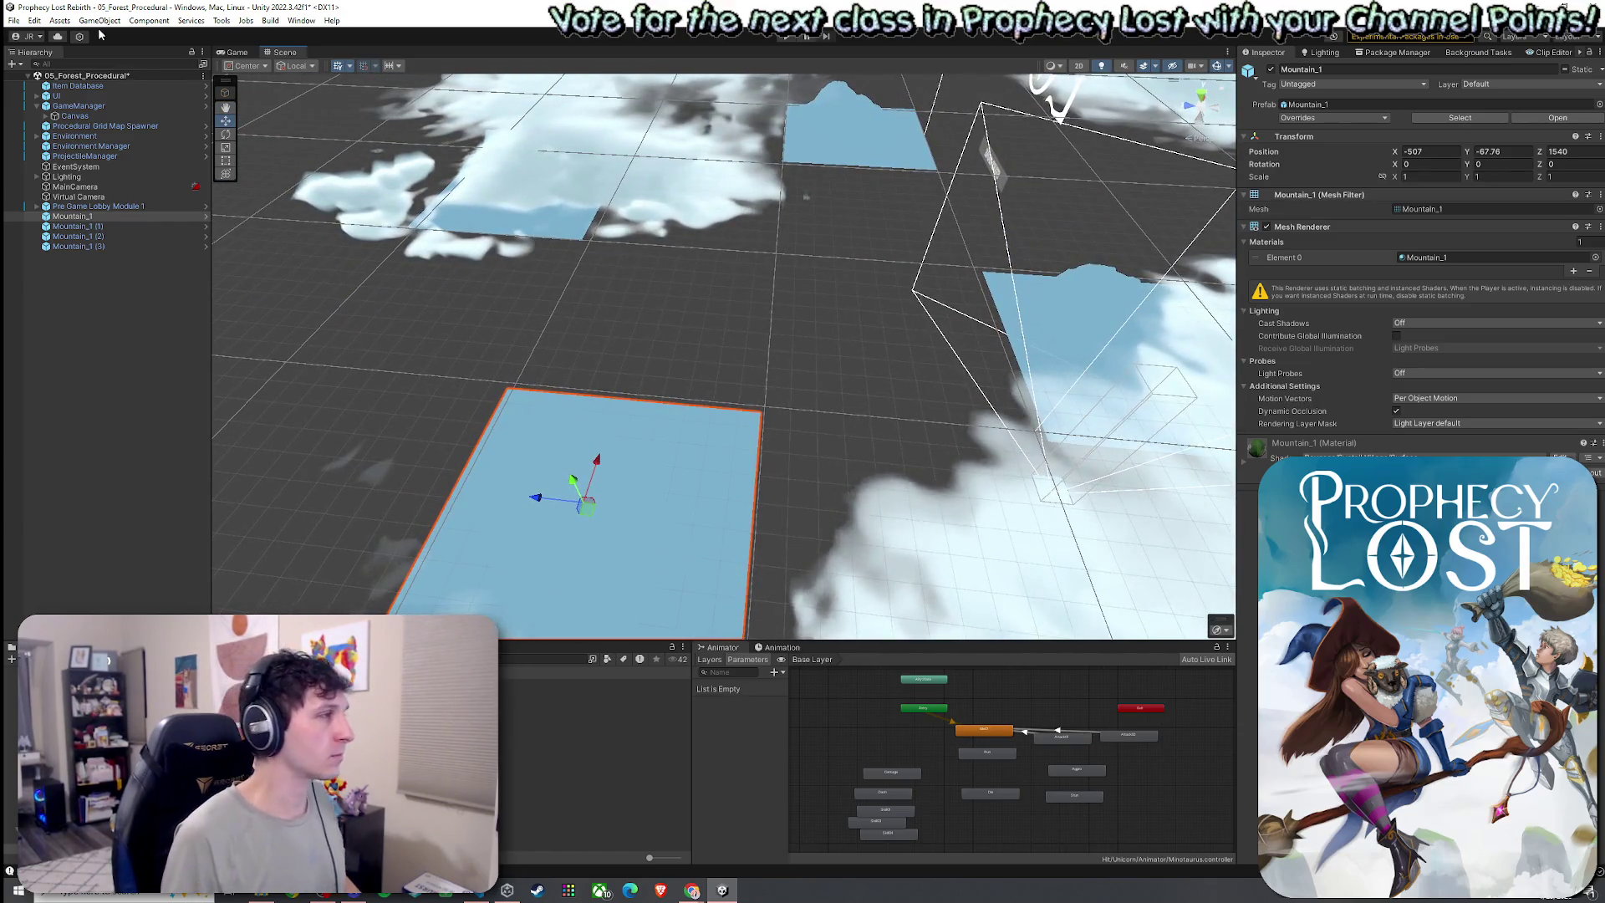
Save the scene with the rearranged tiles and select the Map Modules folder
left_click(13, 20)
left_click(38, 80)
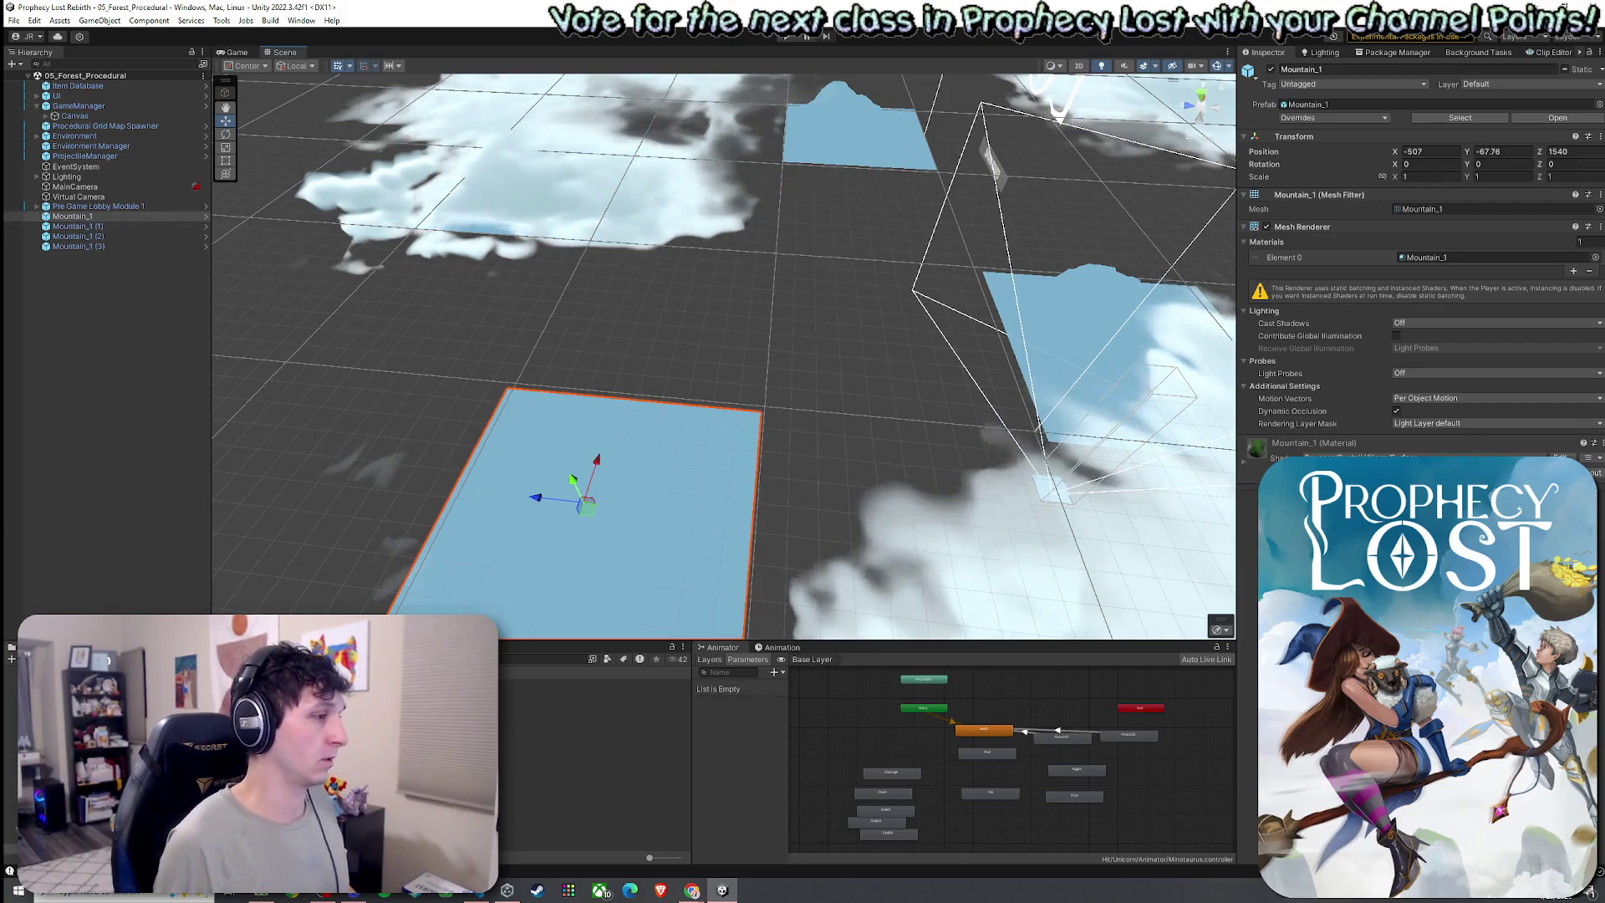
left_click(125, 711)
left_click(552, 704)
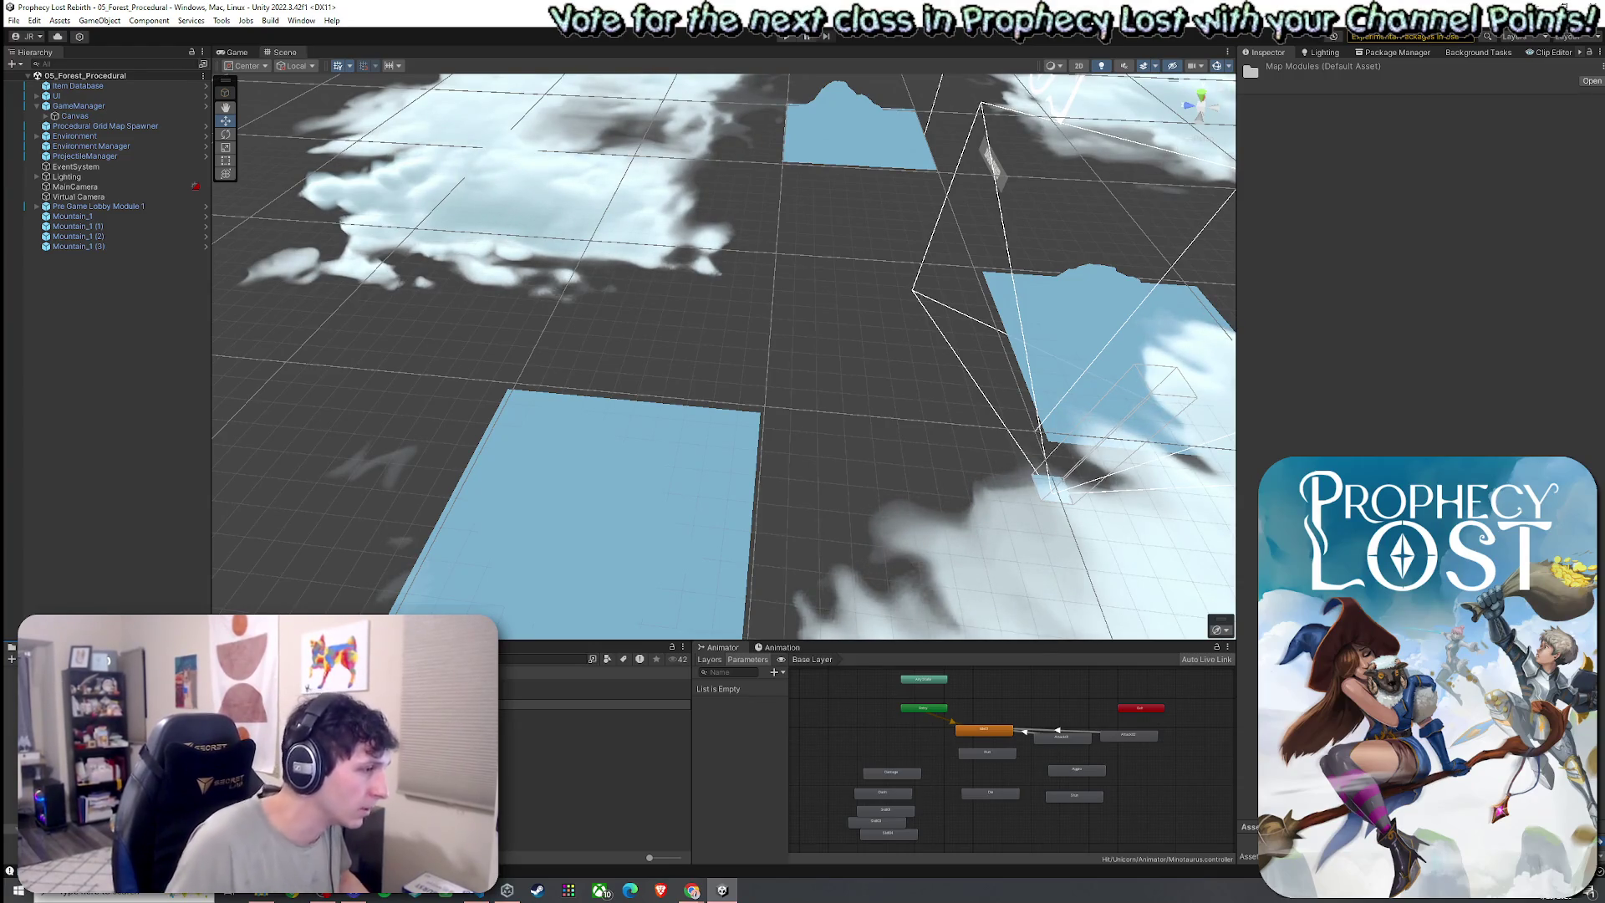
Rename the folder to '1by 1 Map Modules' and create a New Folder beside it
key("Return")
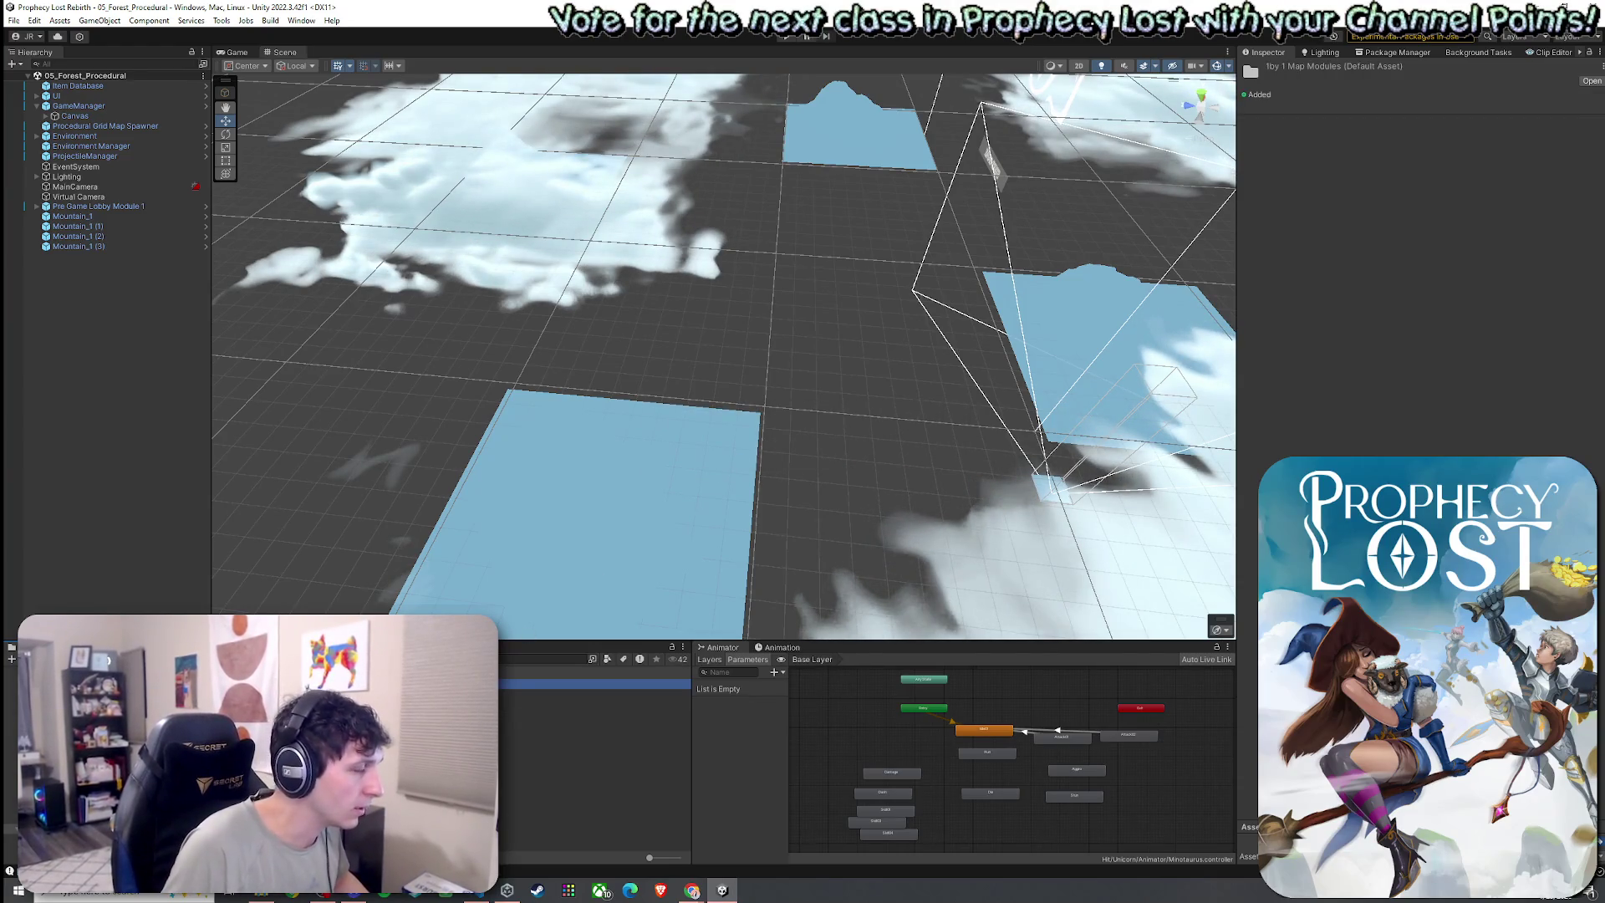
right_click(258, 684)
mouse_move(369, 394)
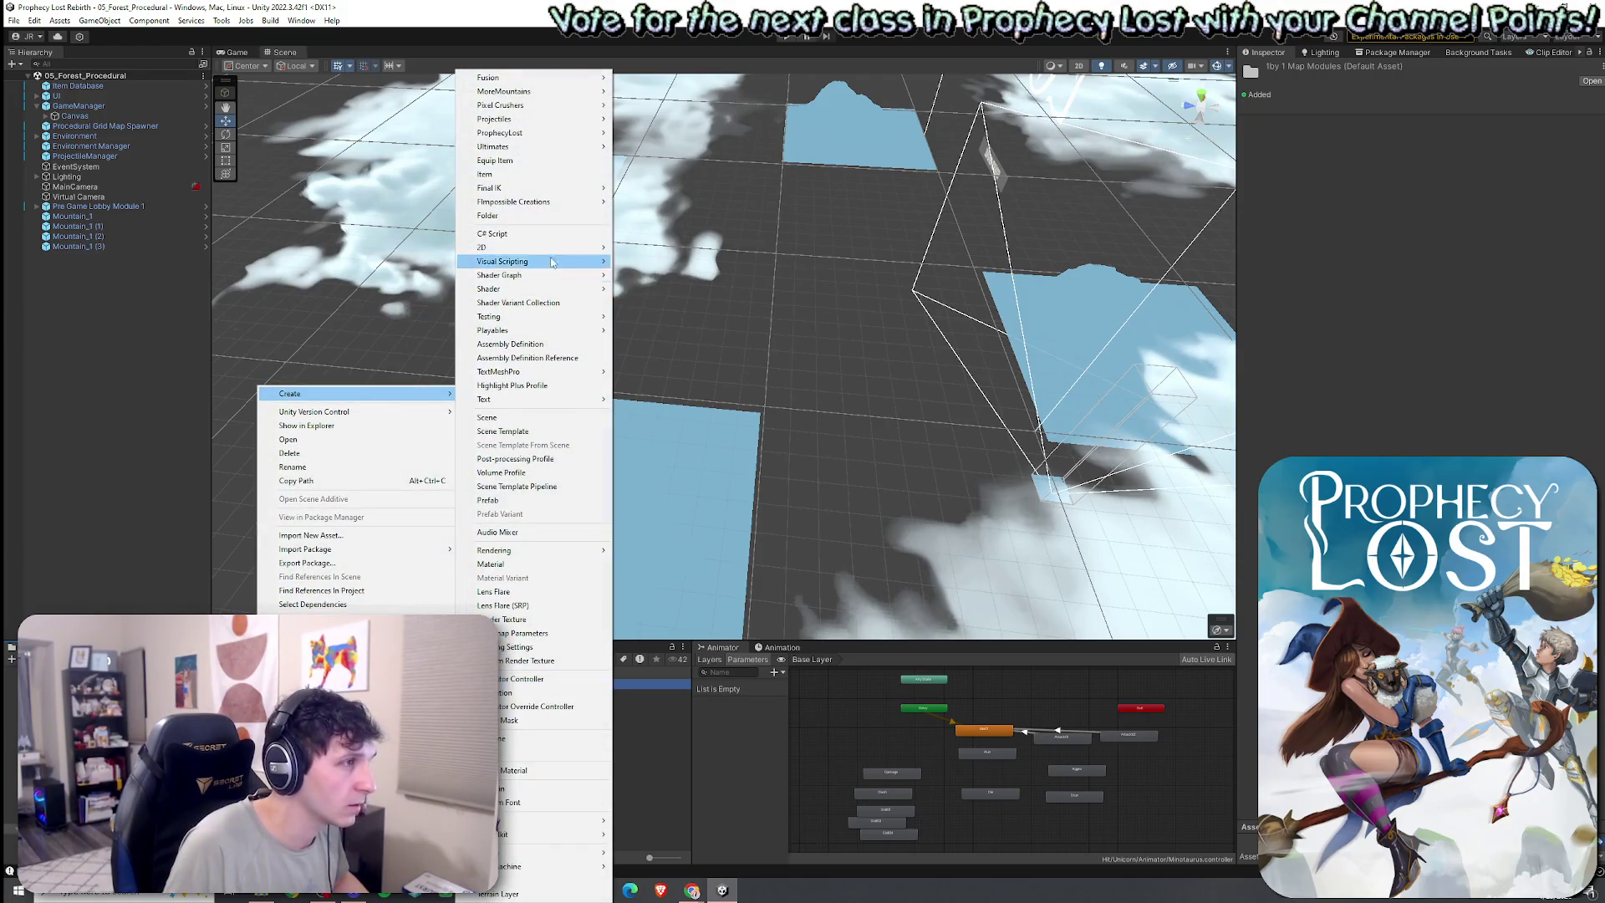
left_click(532, 215)
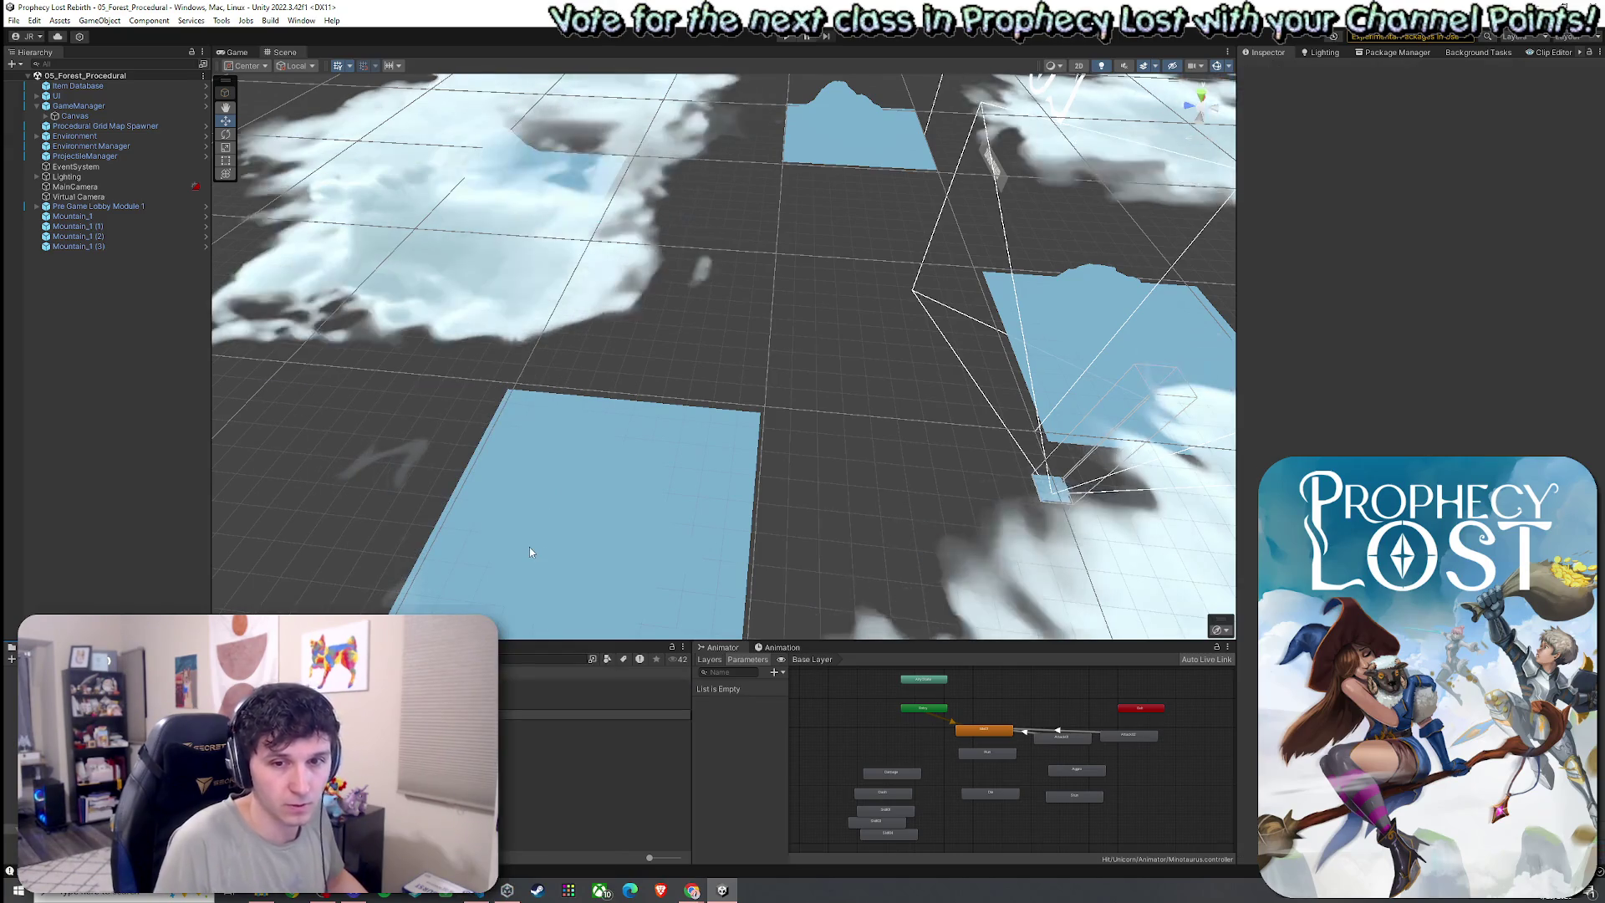
key("Escape")
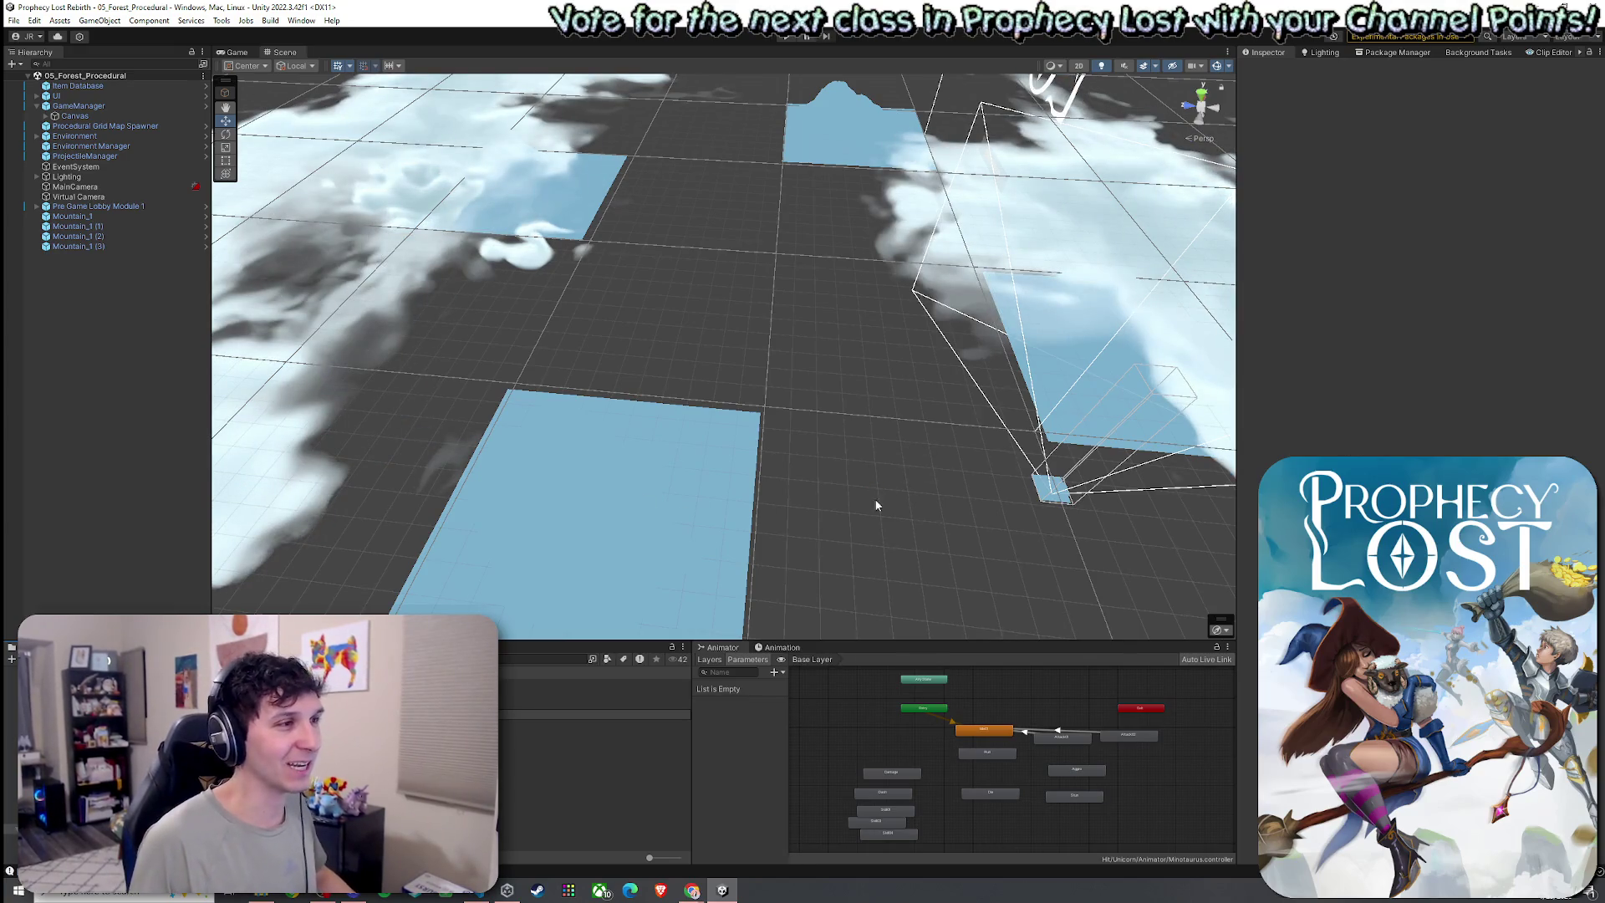
scroll(875, 505, "down", 2)
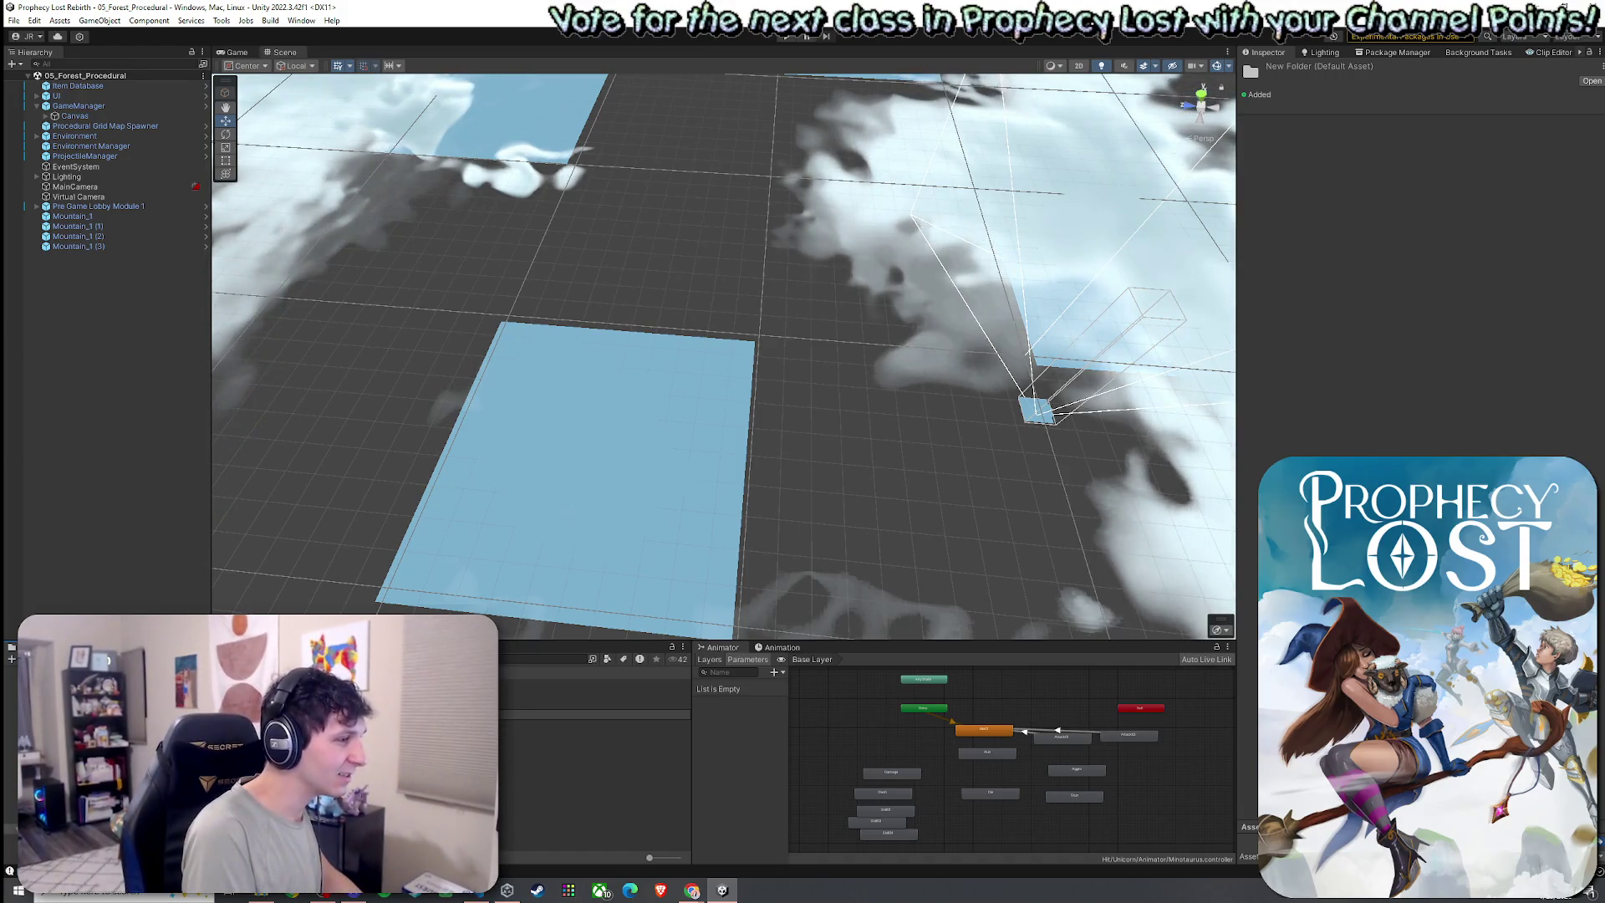
Name the new folder '2by 2 Map Modules' and inspect the Module 7 prefab
key("Return")
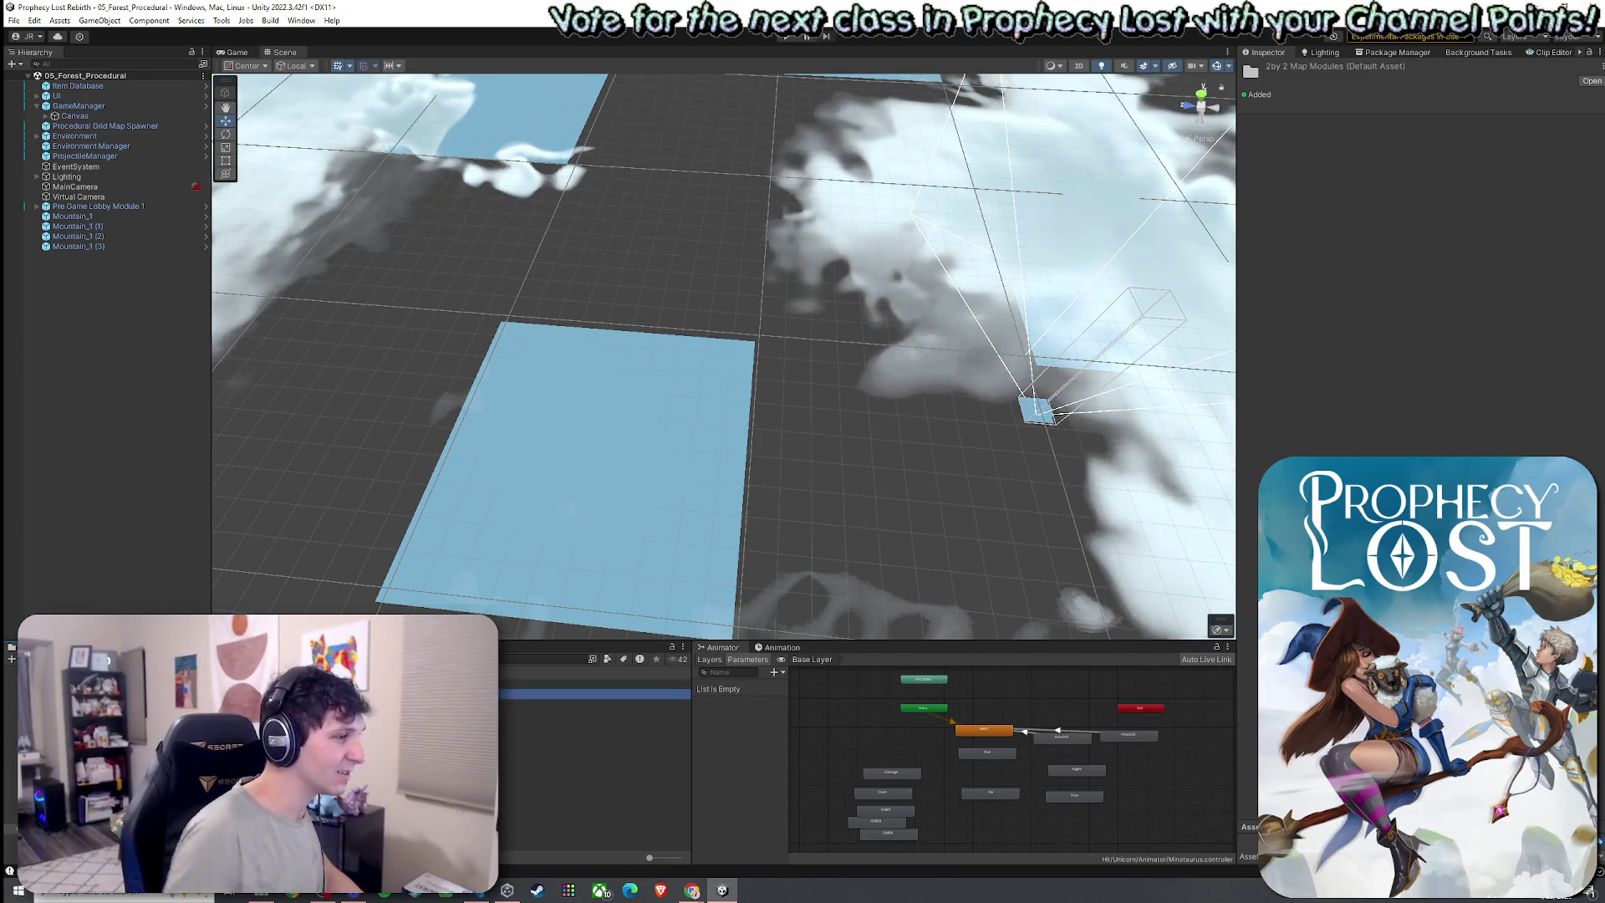
left_click(585, 794)
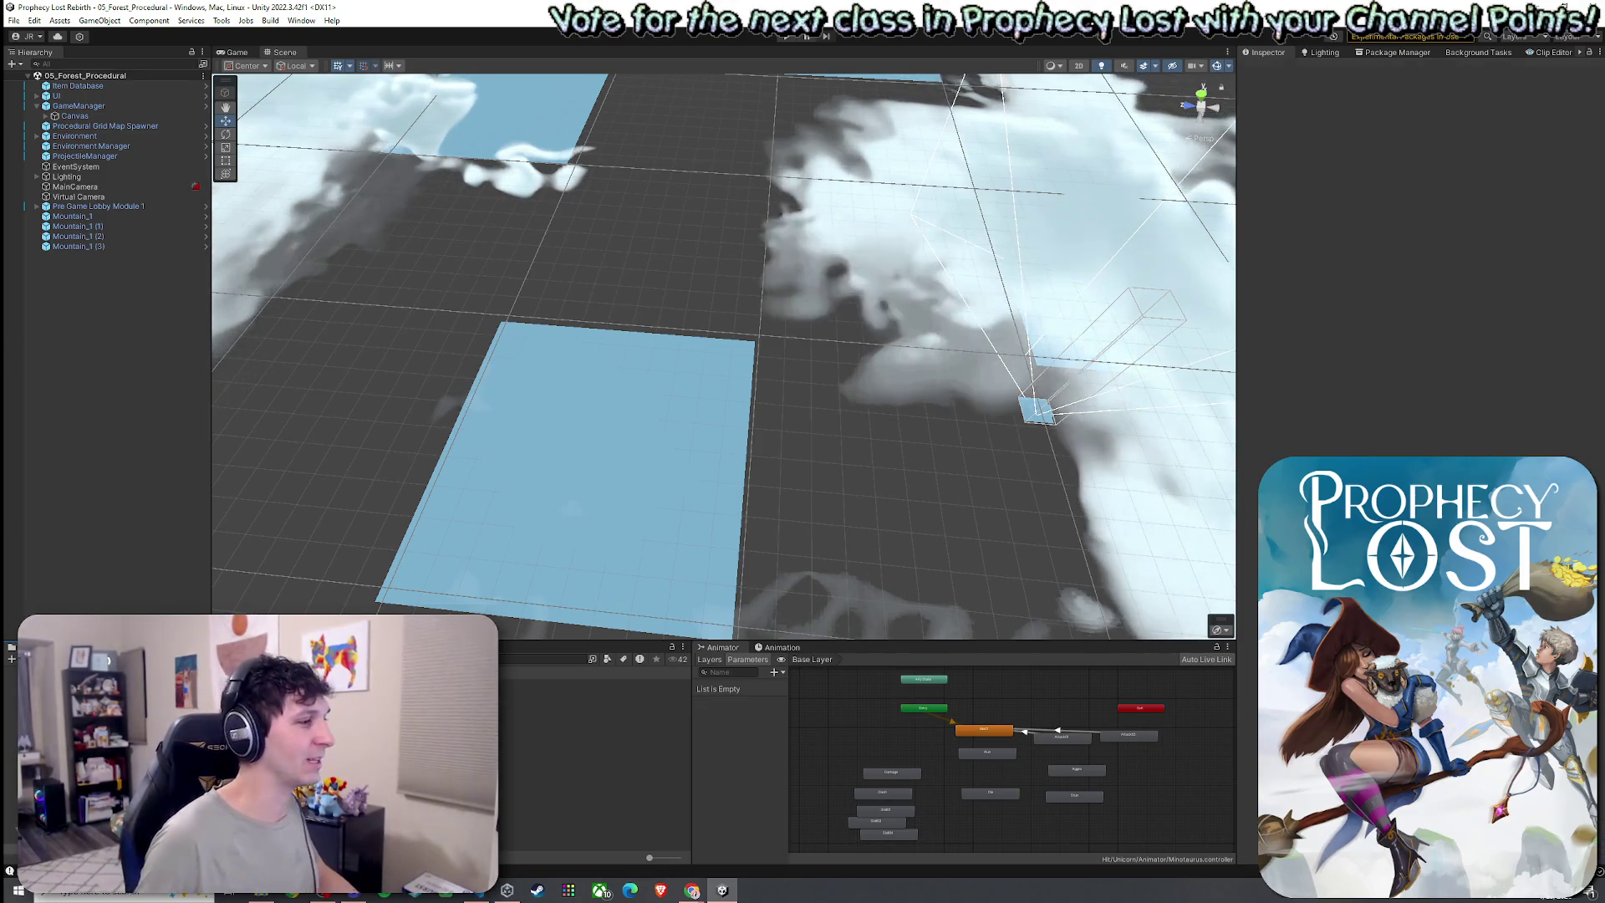
left_click(593, 743)
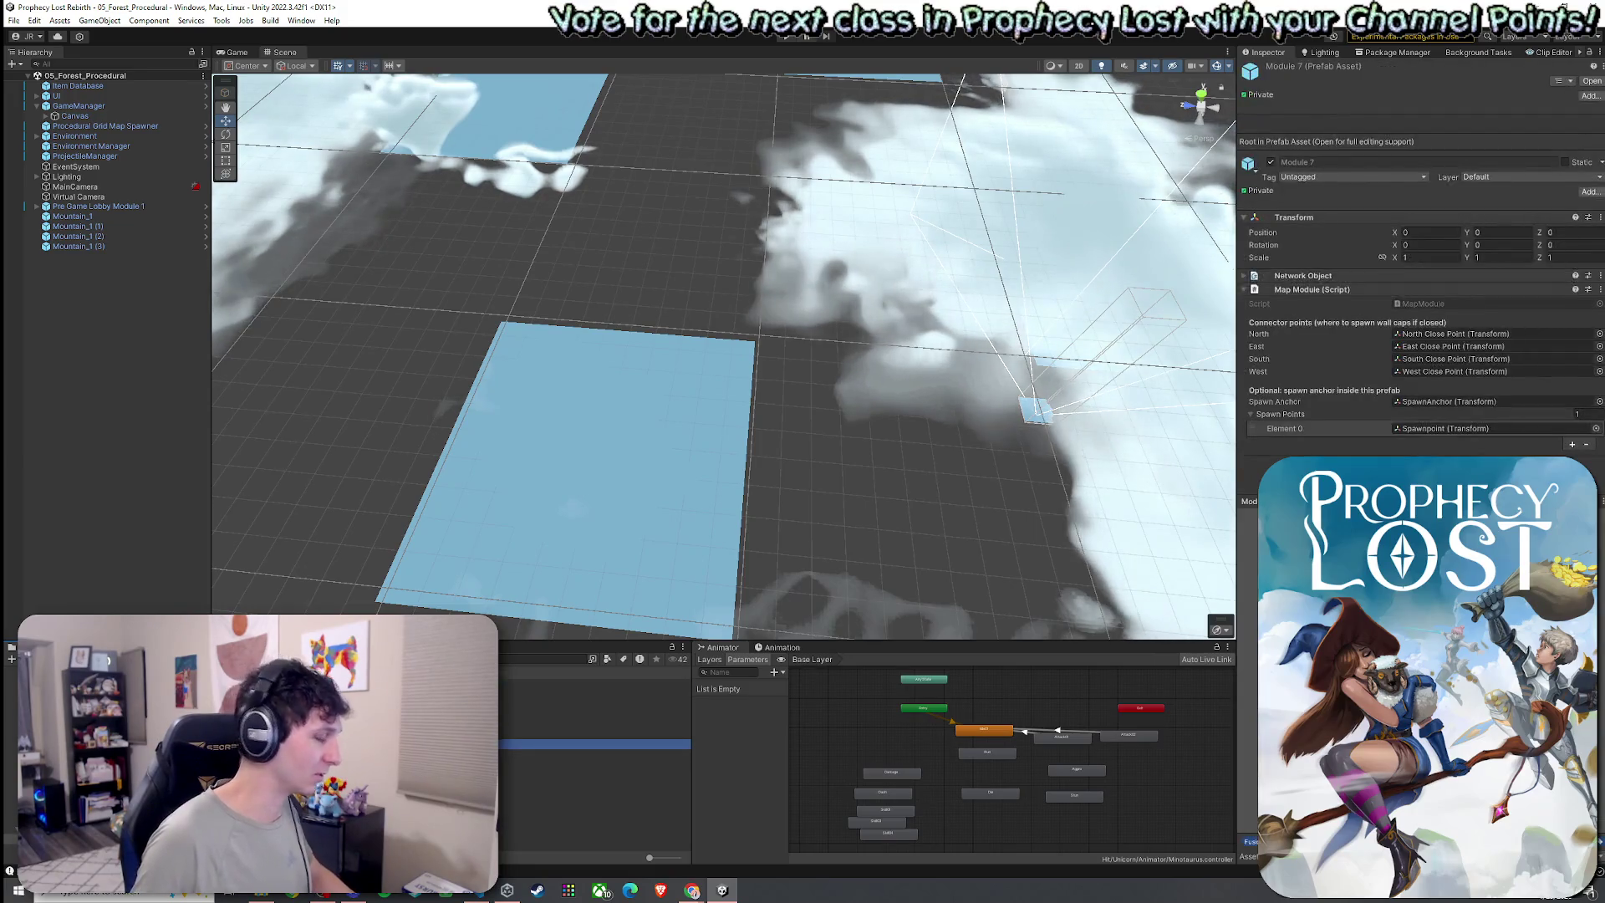
left_click(585, 794)
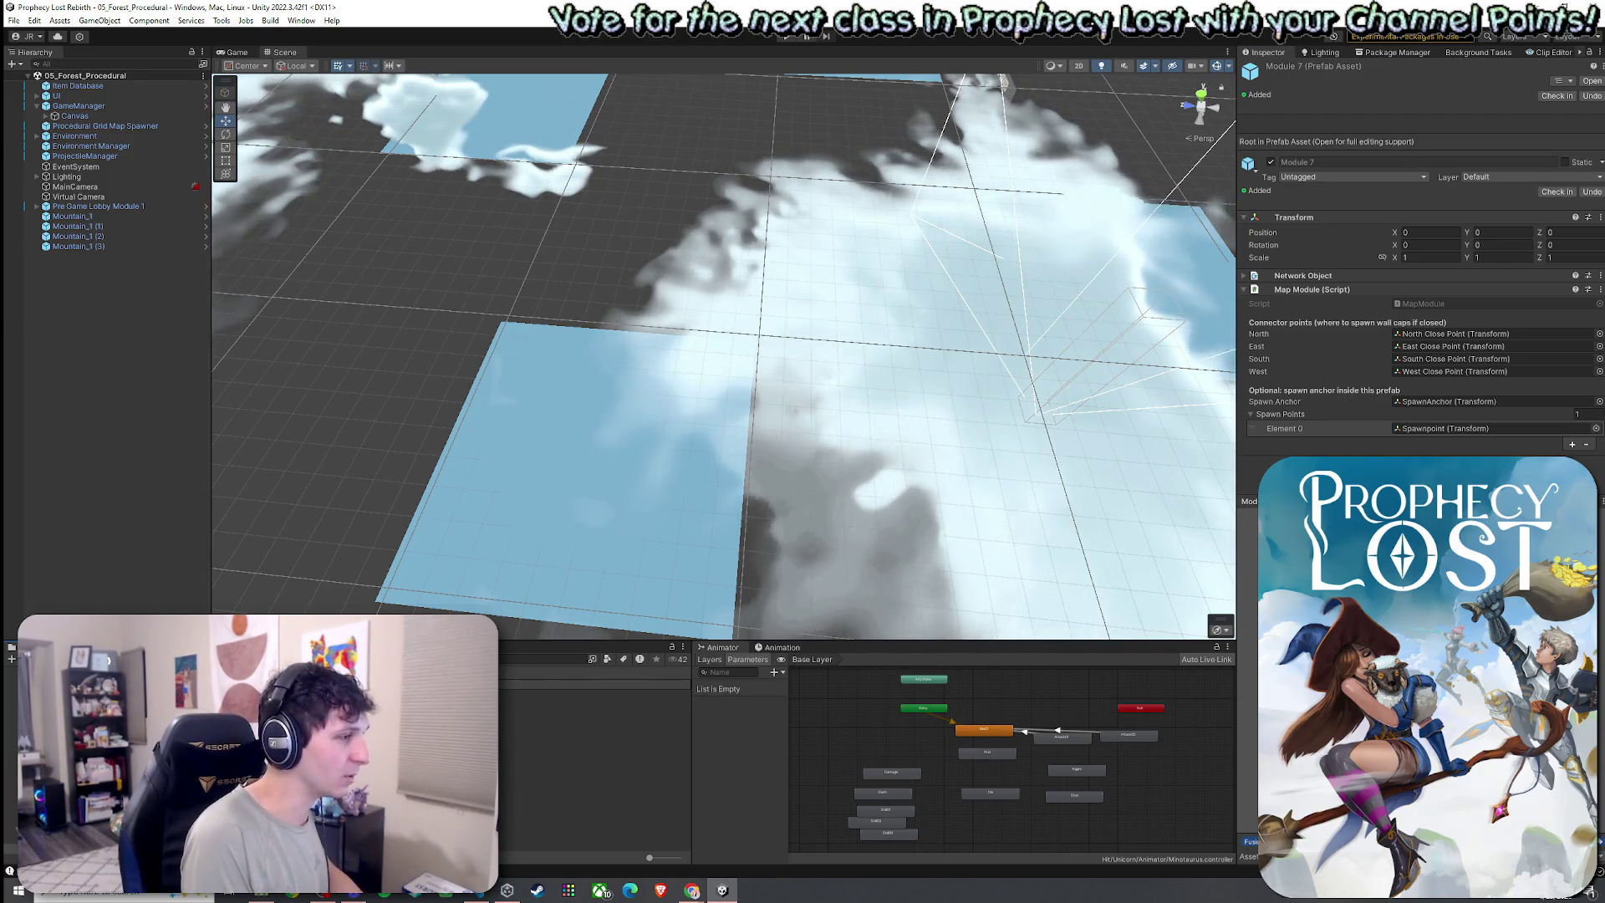
Open Big Module 1 in Prefab Mode and collapse its Cliffs, Grass, Trees and Rocks groups
left_click(595, 683)
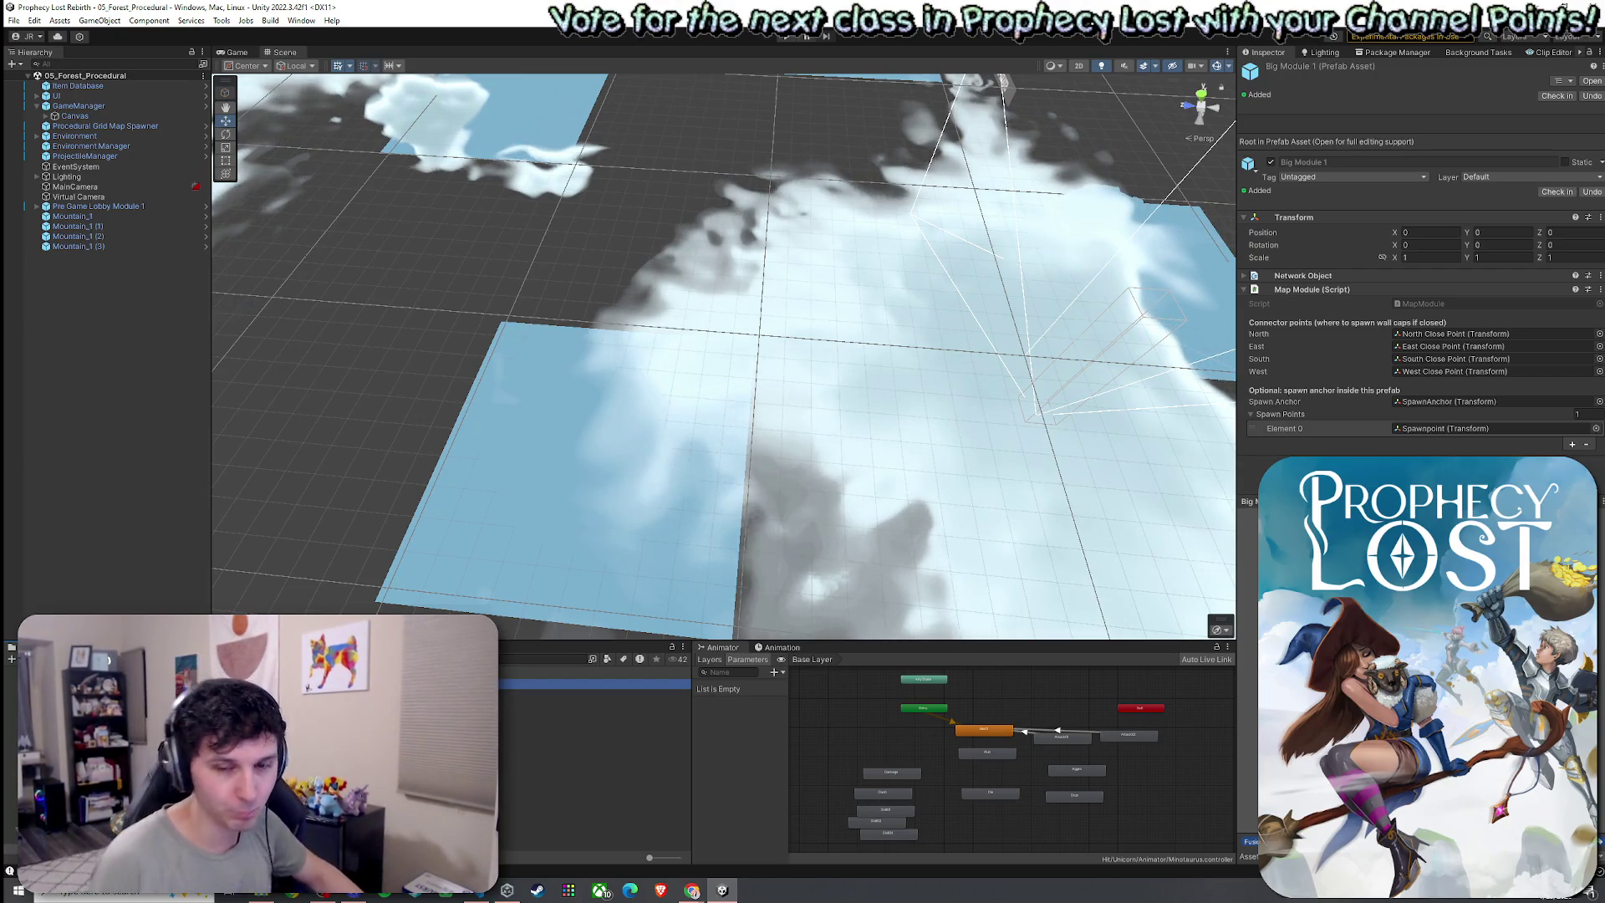
double_click(595, 683)
scroll(739, 454, "up", 5)
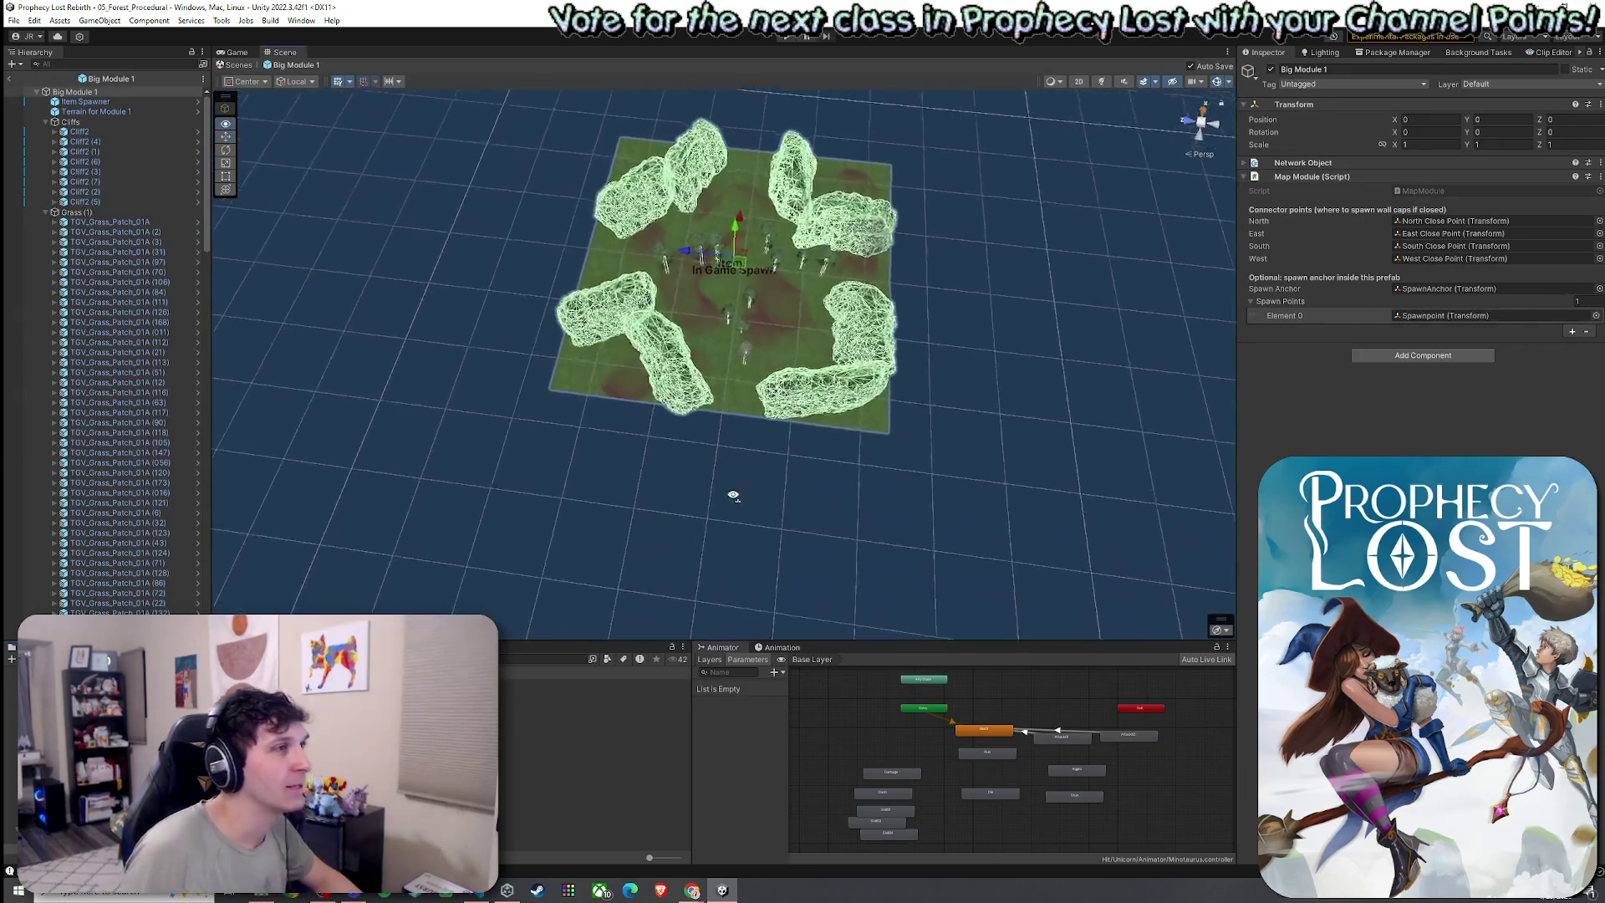
left_click(45, 122)
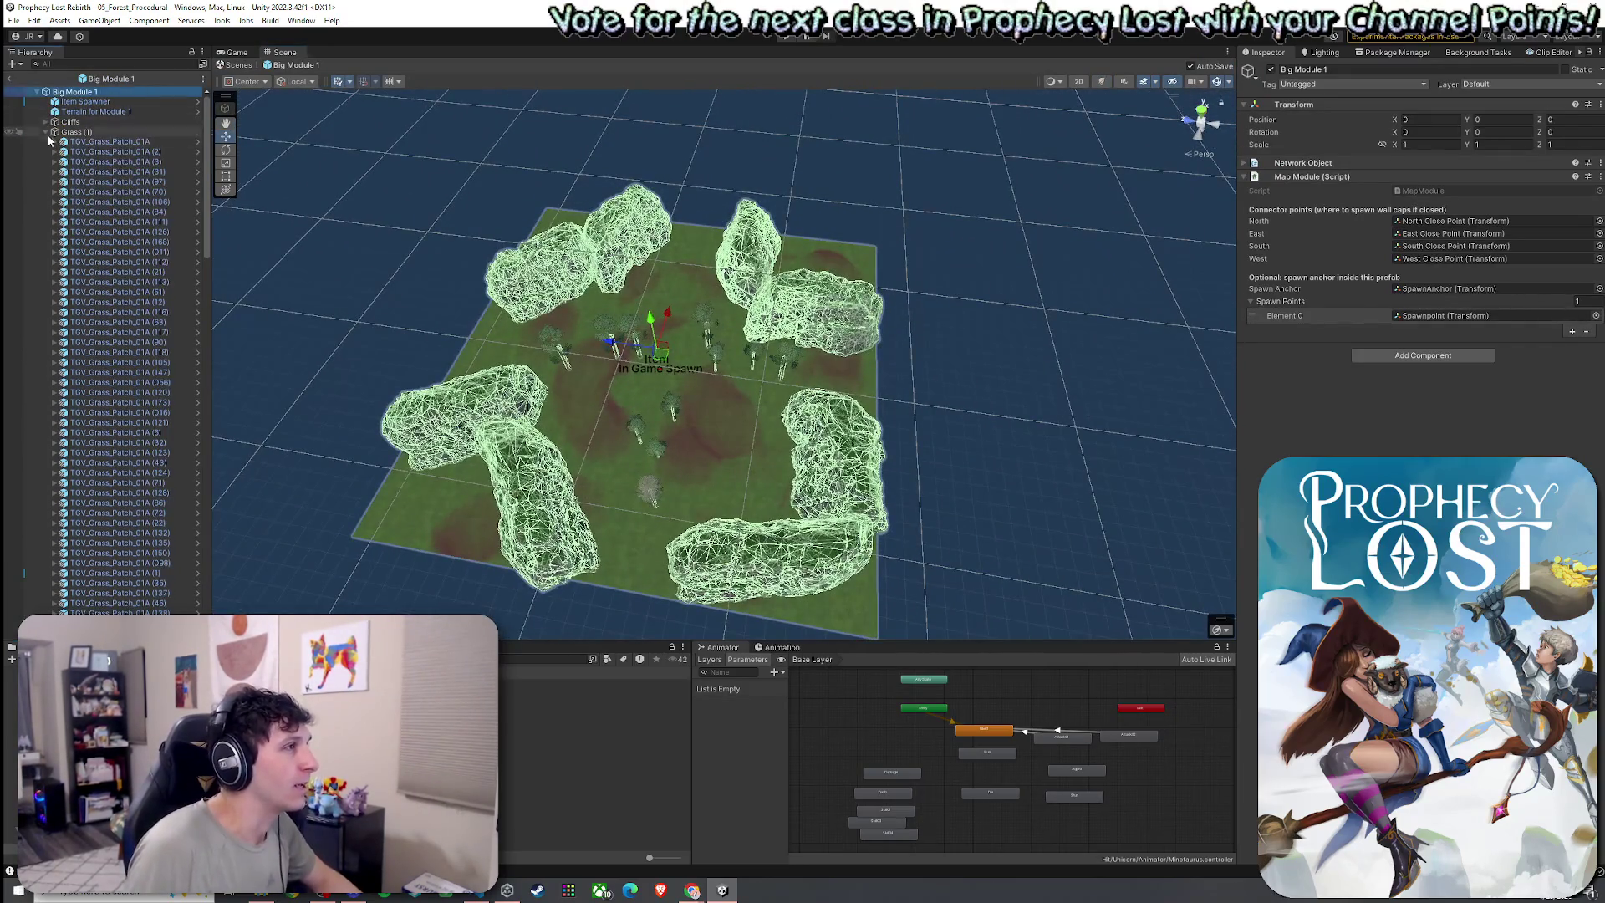
left_click(55, 132)
left_click(46, 132)
left_click(46, 142)
left_click(46, 152)
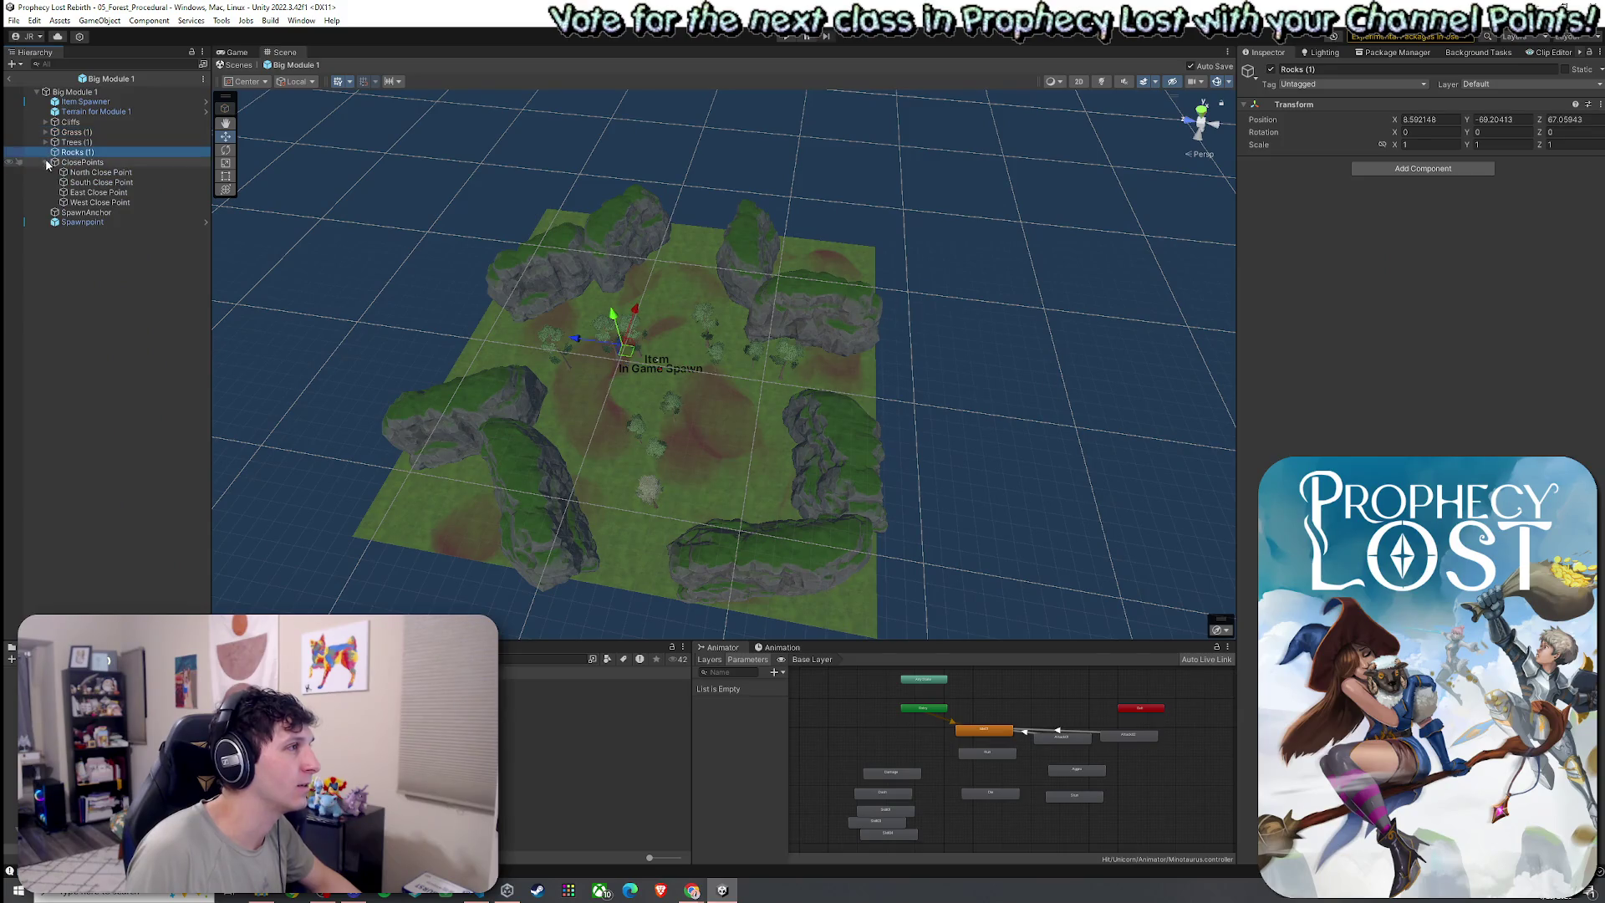
Set Terrain for Module 1's Terrain Width and Terrain Length to 200 each
left_click(46, 162)
left_click(134, 92)
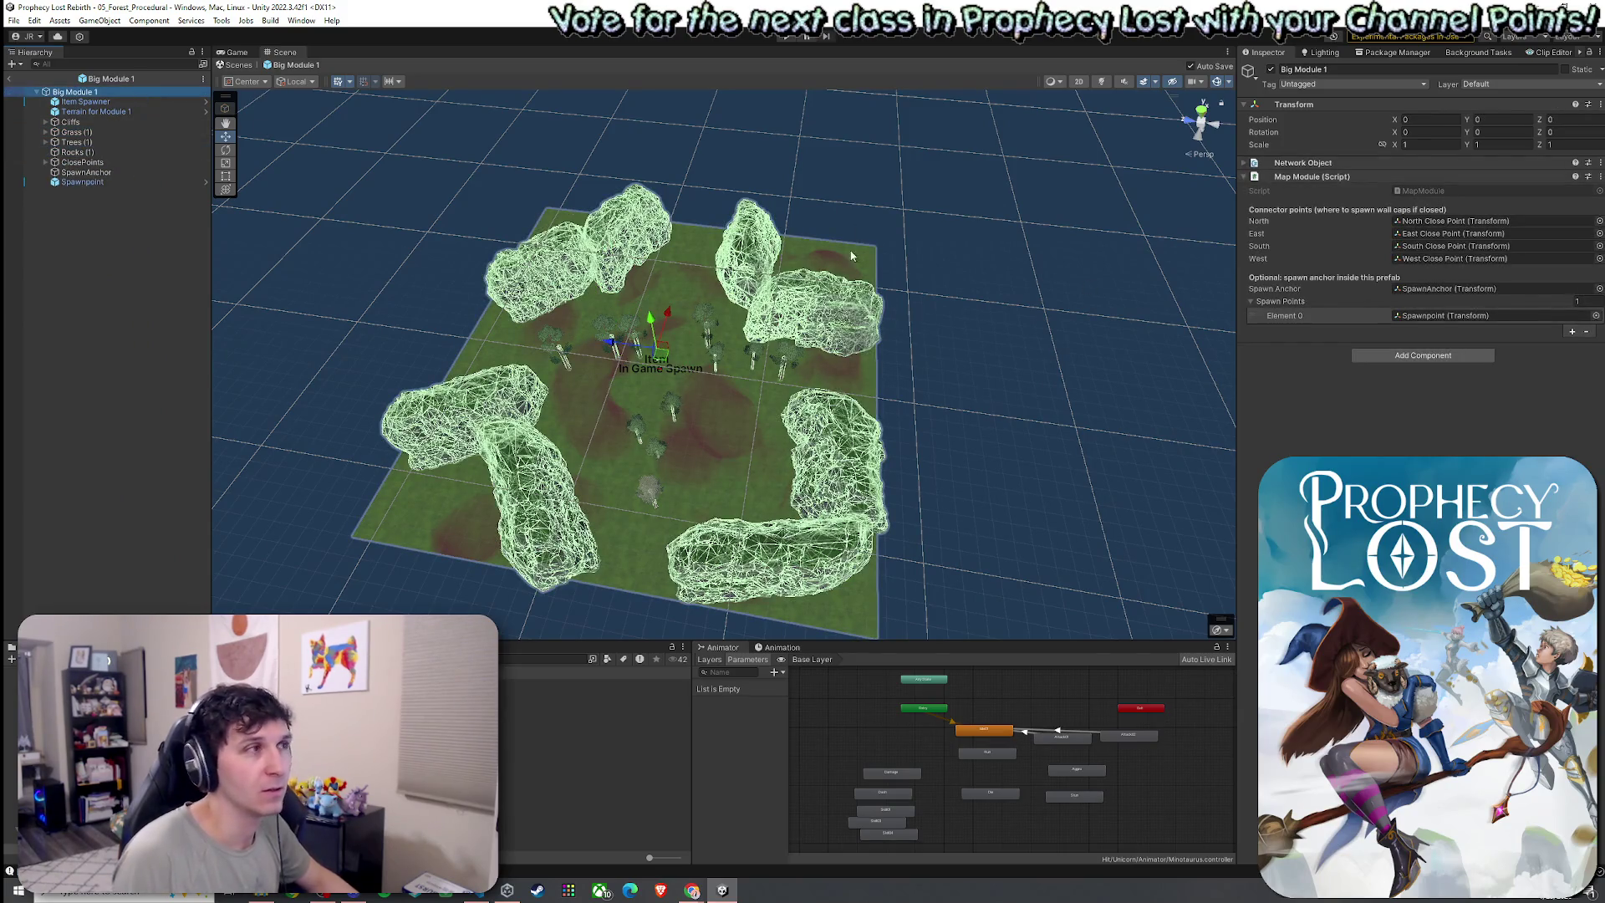
left_click(98, 113)
left_click(1465, 210)
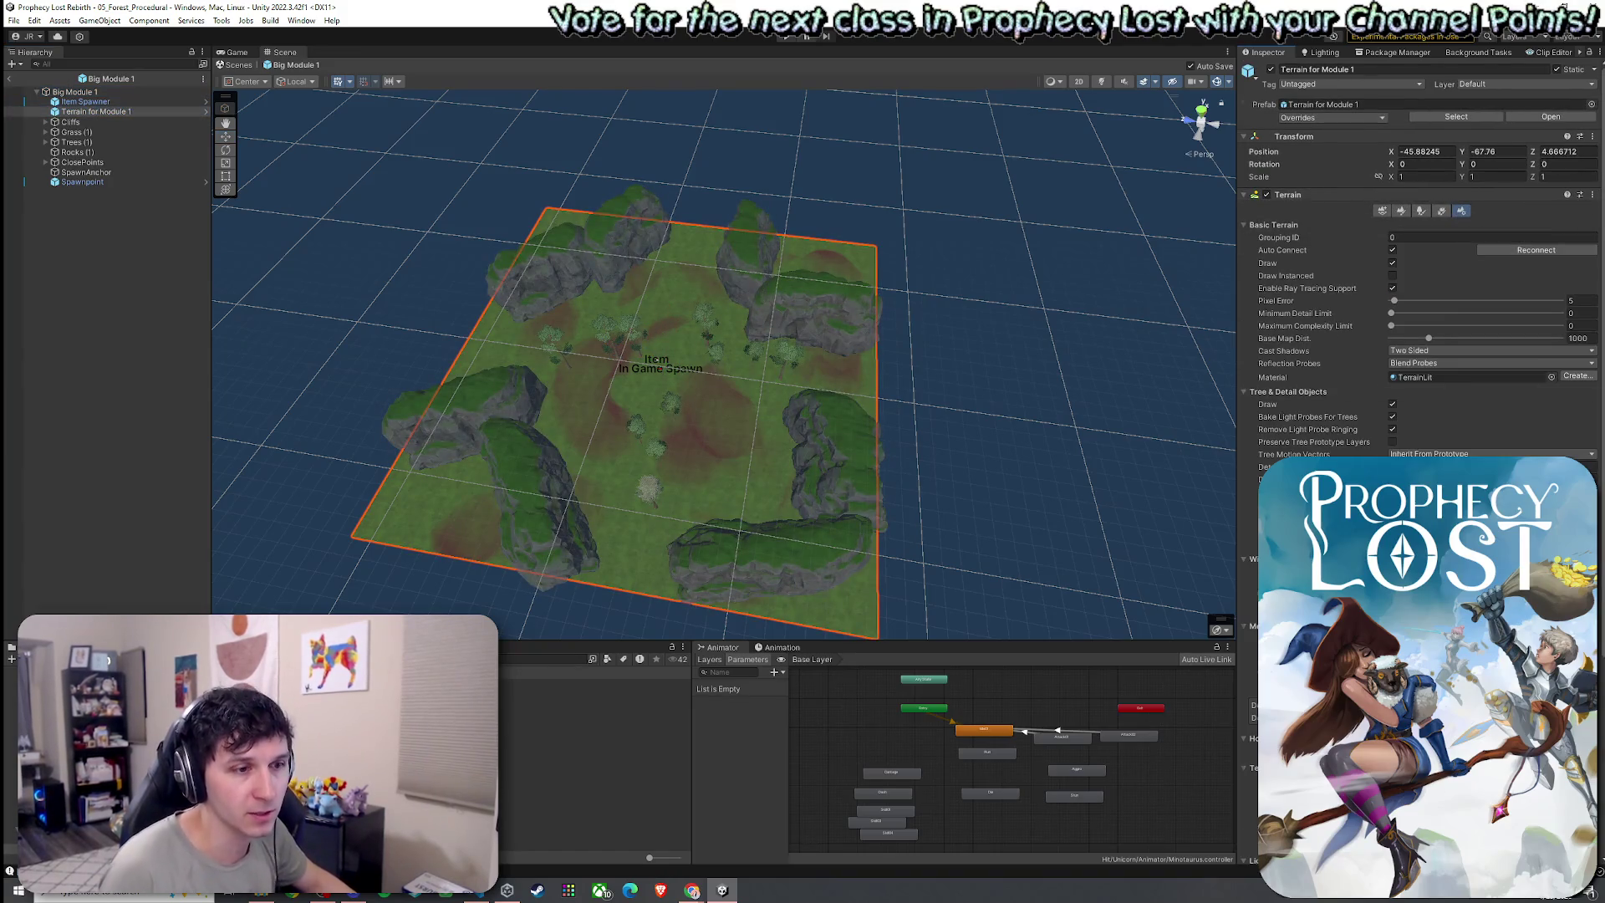
scroll(1420, 250, "down", 5)
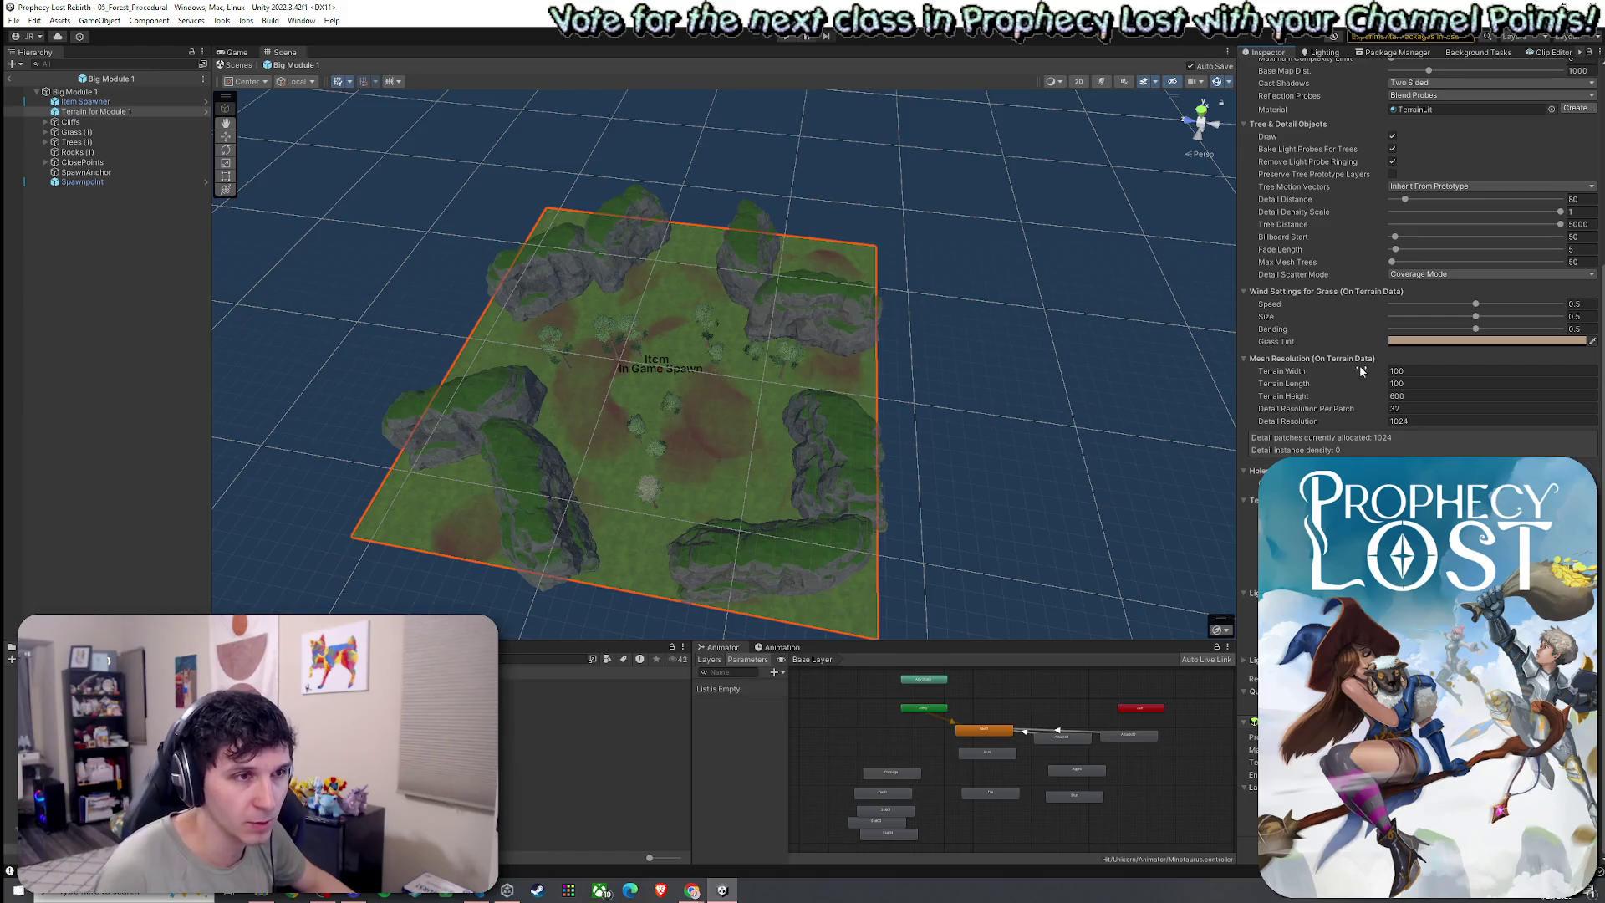
type("200")
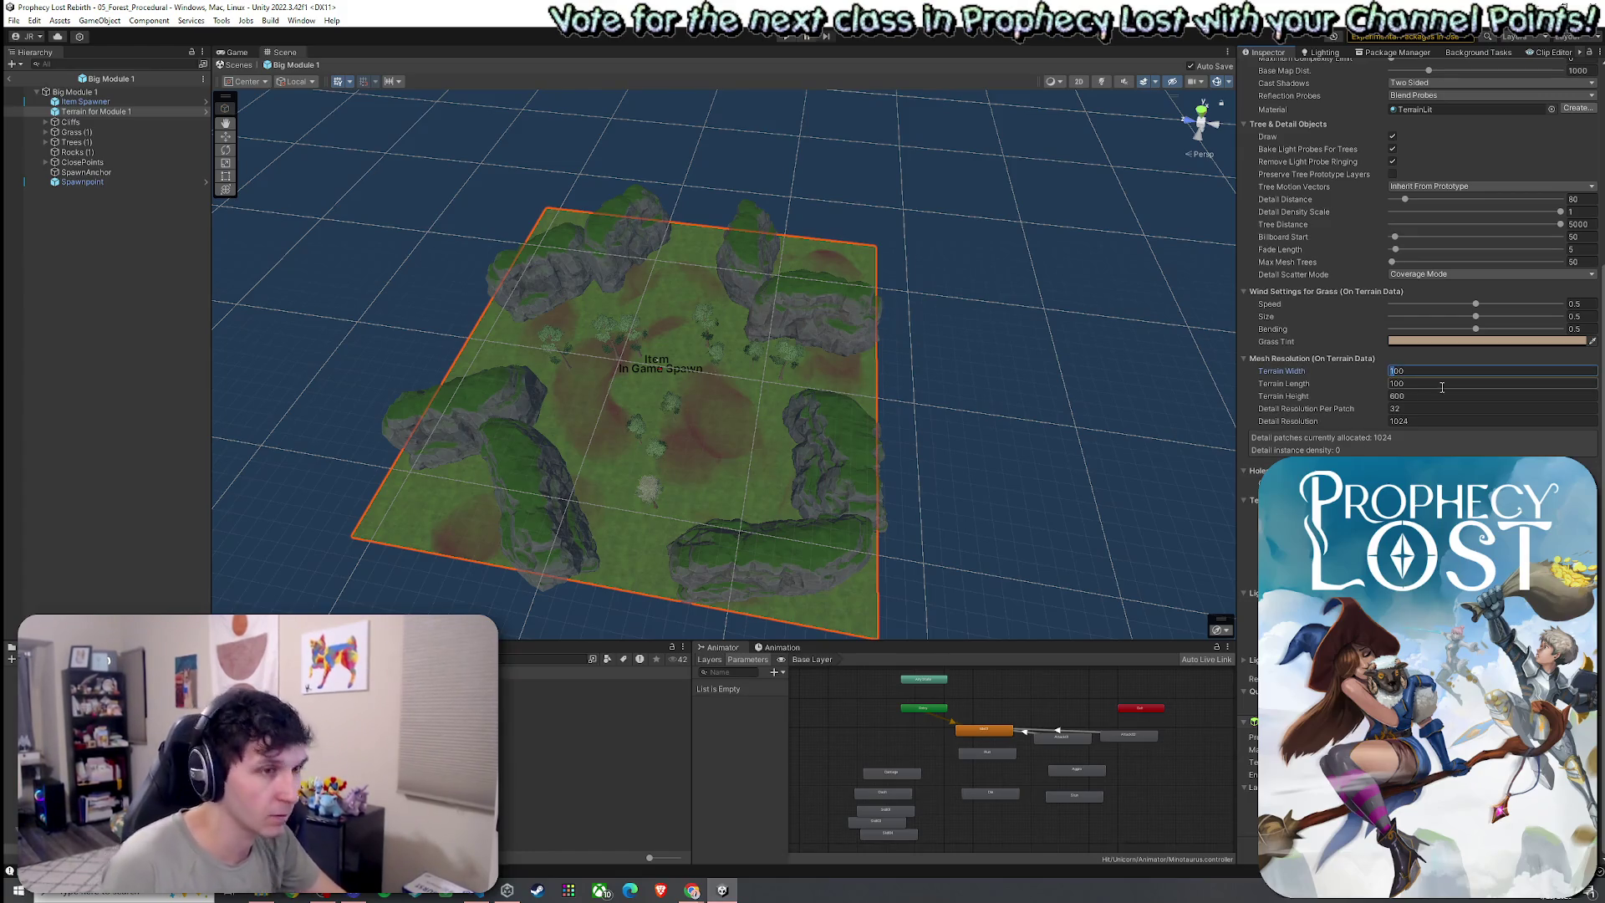
left_click(1387, 383)
type("200")
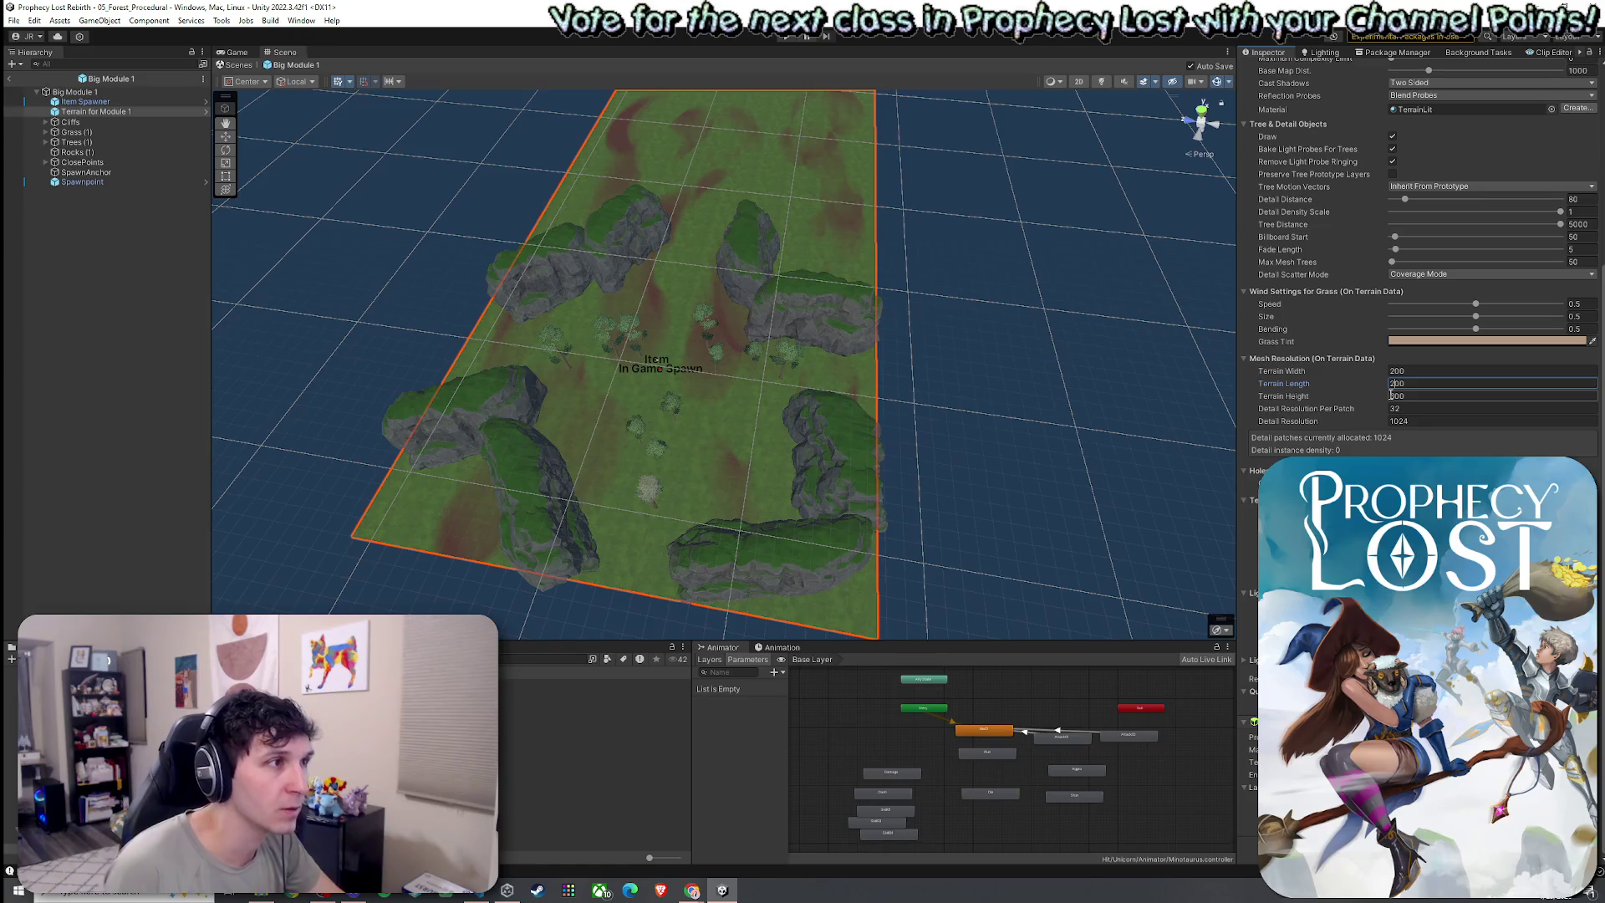
key("Return")
mouse_move(1015, 456)
left_mouse_down()
mouse_move(1003, 401)
mouse_move(1021, 431)
mouse_move(1014, 469)
mouse_move(1173, 484)
mouse_move(1263, 447)
left_mouse_up()
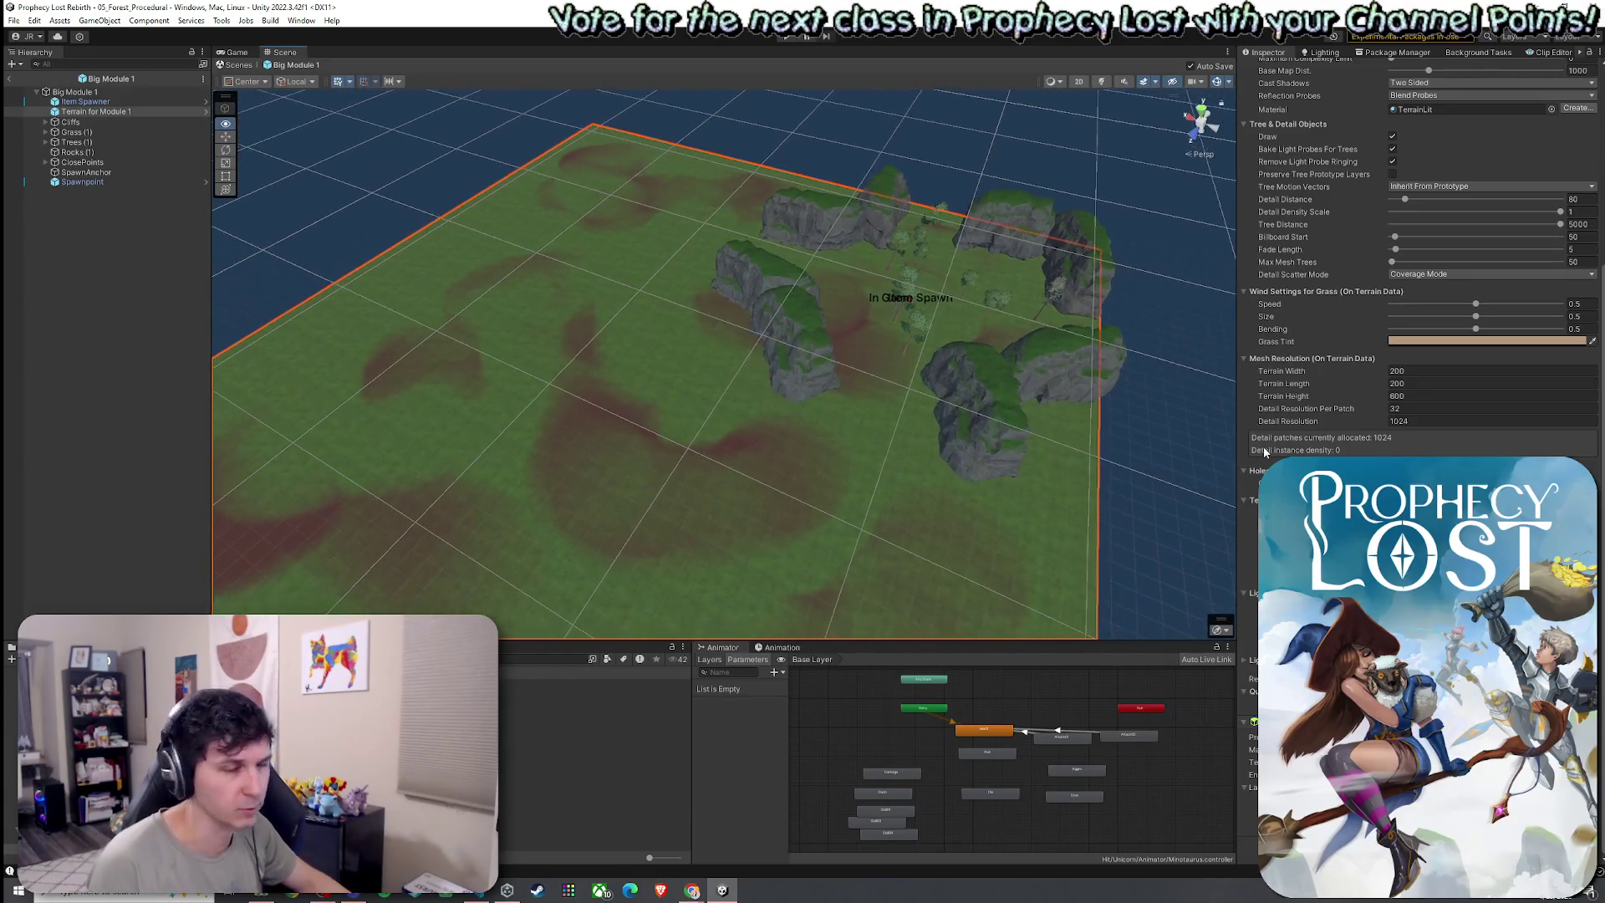
key("Down")
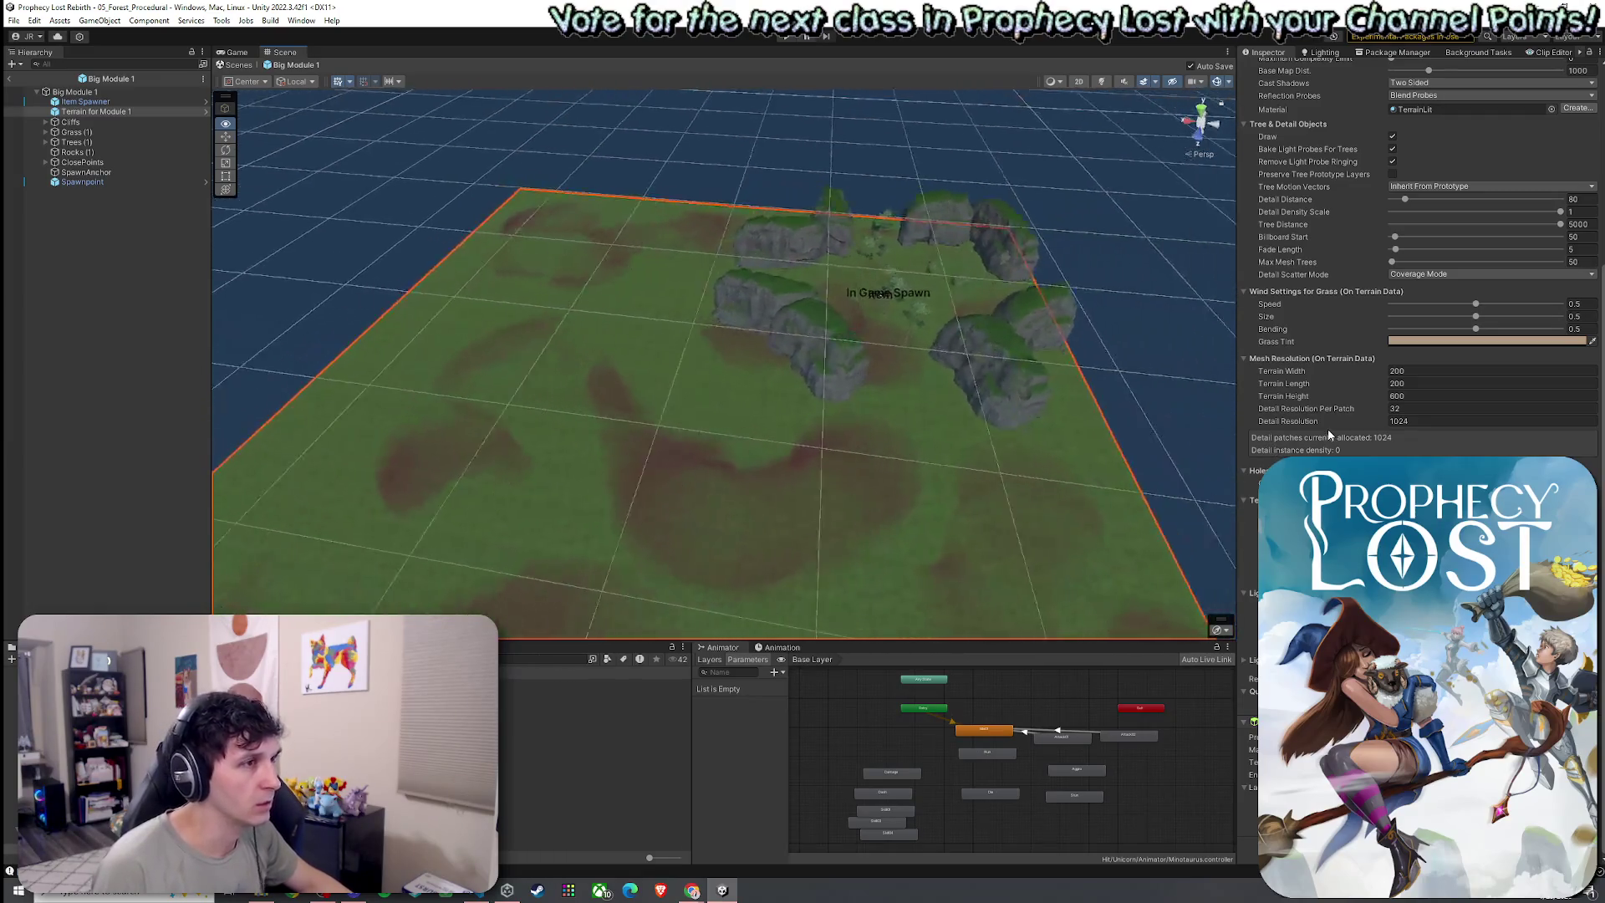
Shift one cliff rock slightly left and select the two central cliffs
mouse_move(1328, 434)
left_mouse_down()
mouse_move(1320, 338)
mouse_move(795, 393)
mouse_move(805, 358)
mouse_move(1020, 404)
mouse_move(830, 372)
left_mouse_up()
left_click(830, 372)
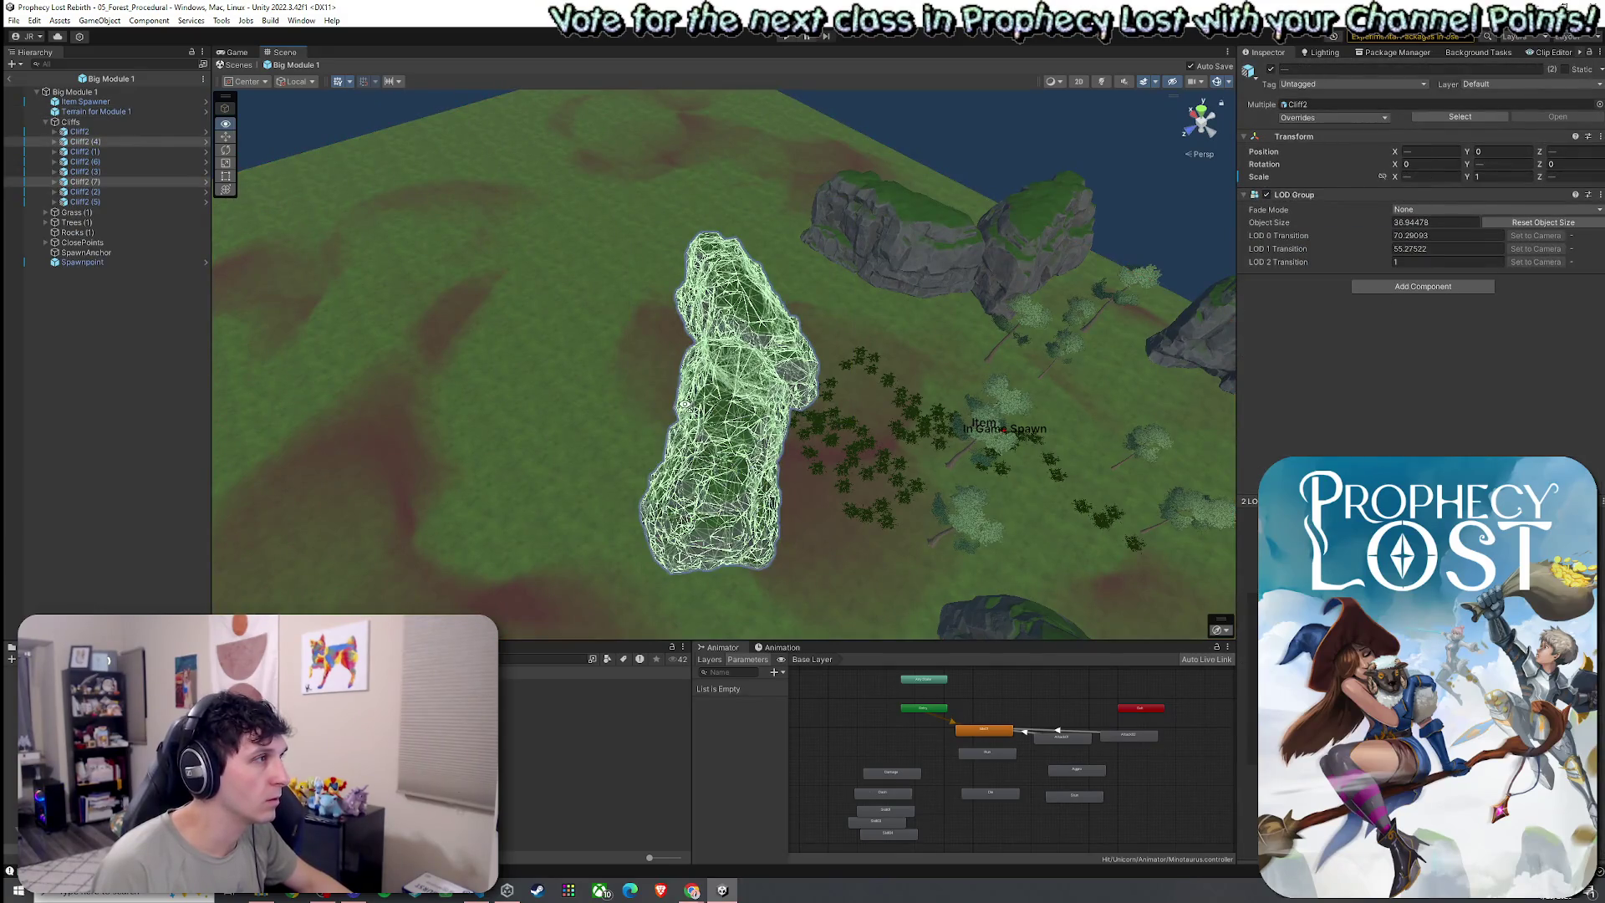
mouse_move(683, 403)
left_mouse_down()
mouse_move(745, 413)
mouse_move(519, 273)
left_mouse_up()
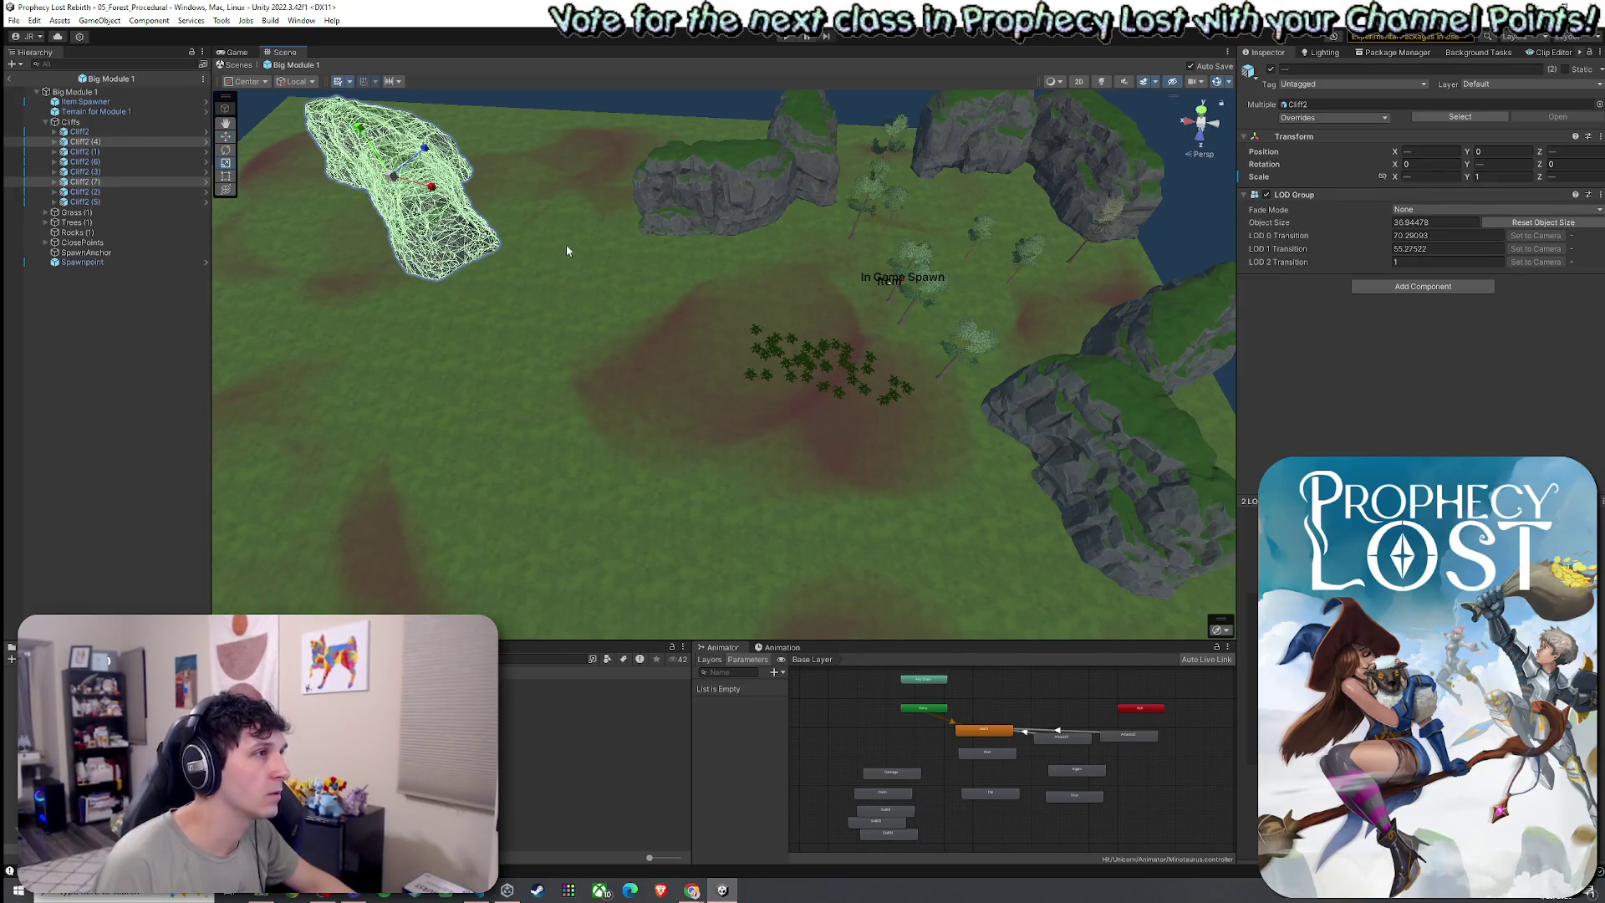
mouse_move(427, 201)
left_mouse_down()
mouse_move(648, 258)
mouse_move(752, 308)
left_mouse_up()
left_click_drag(621, 368, 599, 358)
mouse_move(685, 323)
left_mouse_down()
mouse_move(666, 323)
mouse_move(836, 242)
left_mouse_up()
left_click(836, 242)
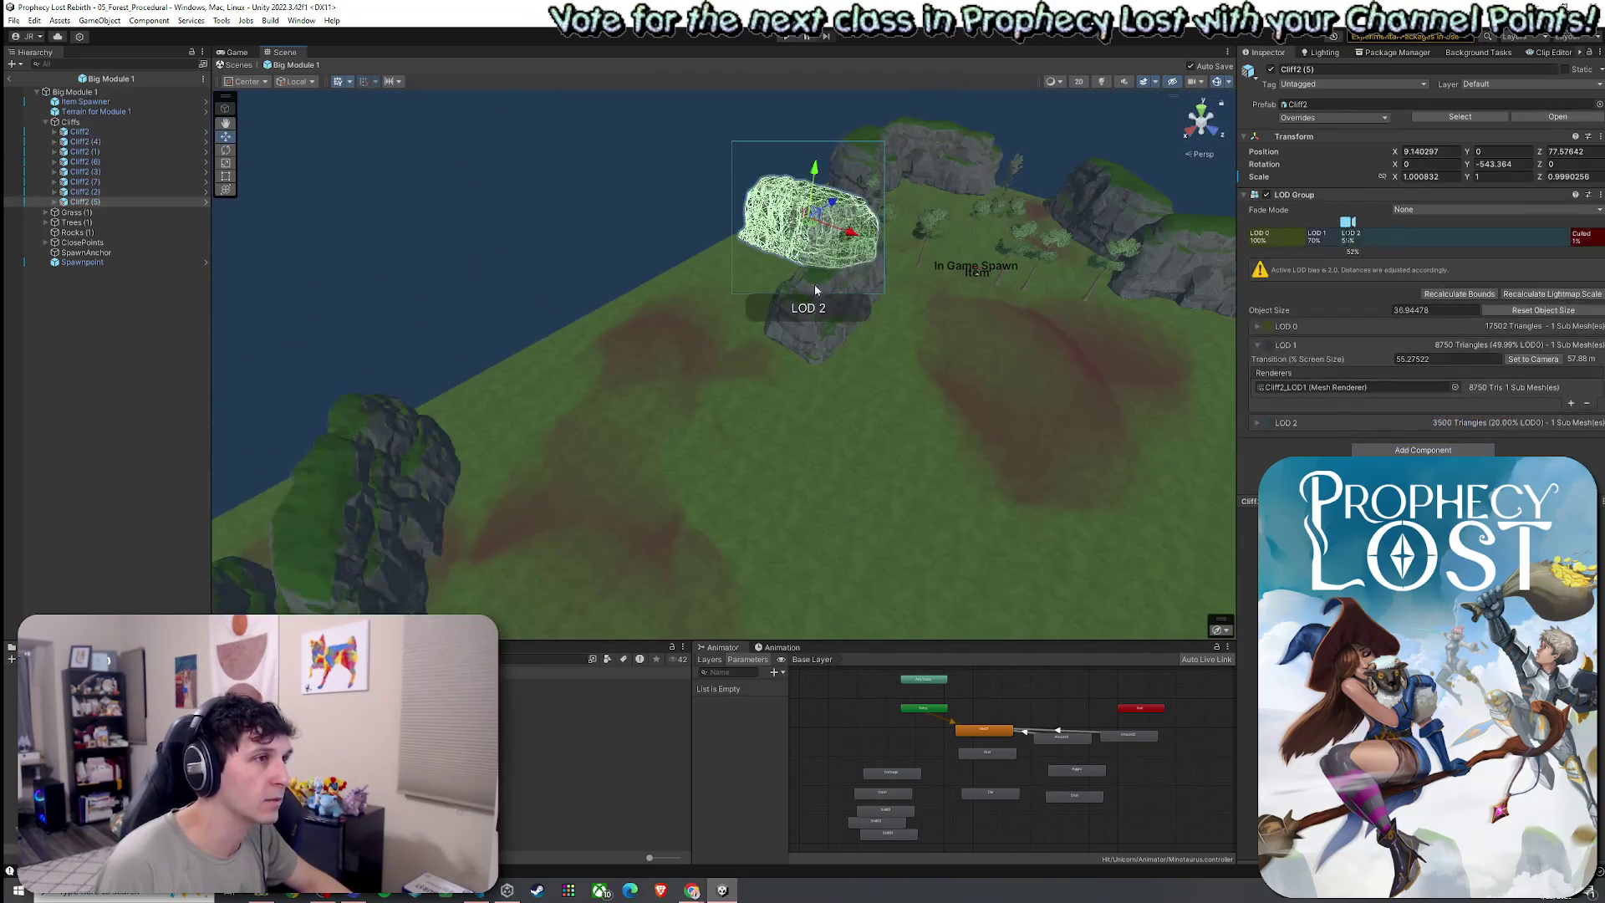
left_click(812, 297, "ctrl")
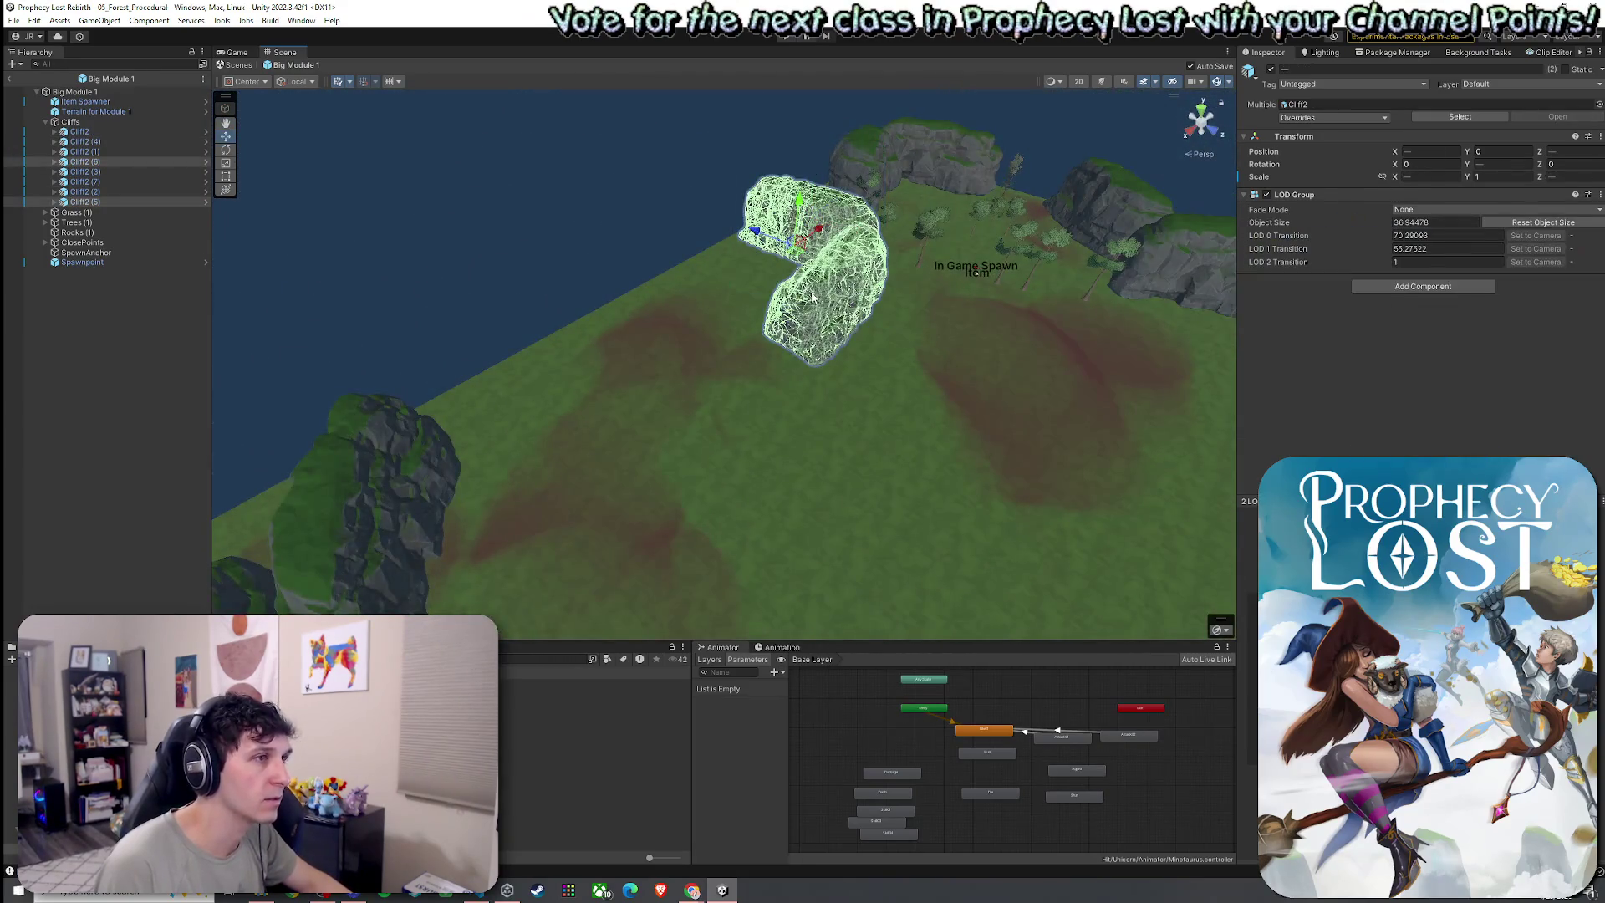
Duplicate the lower-left cliff, move and rotate the copy toward the centre, then box-select the cliffs and trees
left_click(448, 460)
key("ctrl+d")
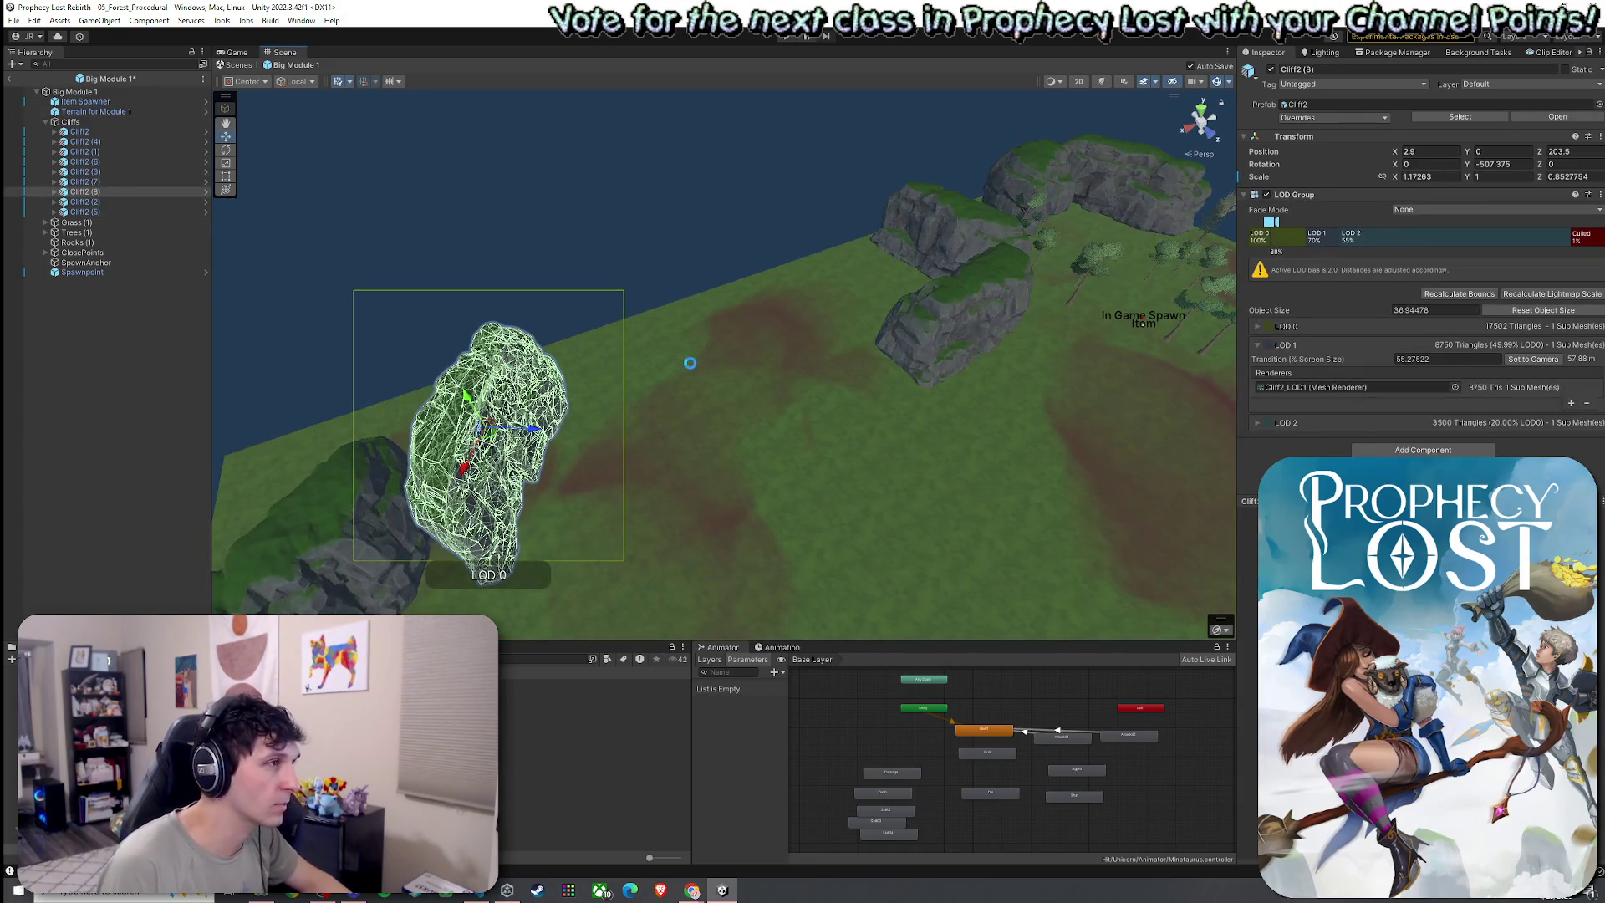
mouse_move(502, 450)
left_mouse_down()
mouse_move(765, 351)
mouse_move(827, 376)
mouse_move(812, 341)
left_mouse_up()
key("e")
mouse_move(752, 398)
left_mouse_down()
mouse_move(813, 393)
mouse_move(725, 361)
mouse_move(566, 412)
mouse_move(964, 457)
mouse_move(1061, 357)
left_mouse_up()
left_click(755, 376)
key("w")
scroll(964, 457, "down", 10)
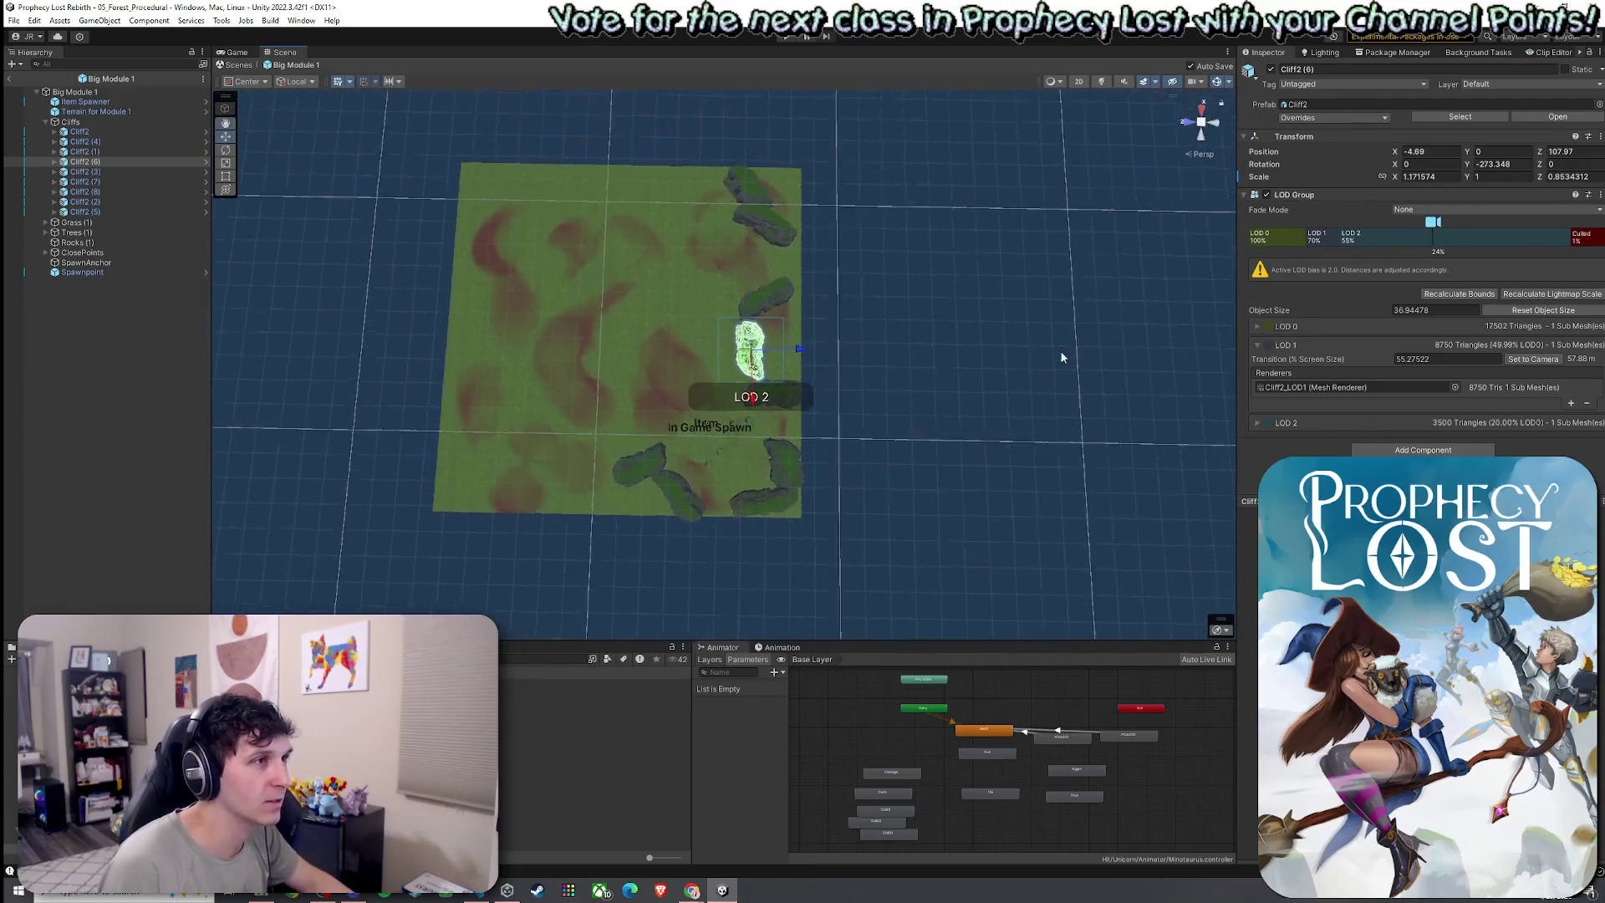
mouse_move(929, 132)
left_mouse_down()
mouse_move(533, 620)
mouse_move(591, 569)
left_mouse_up()
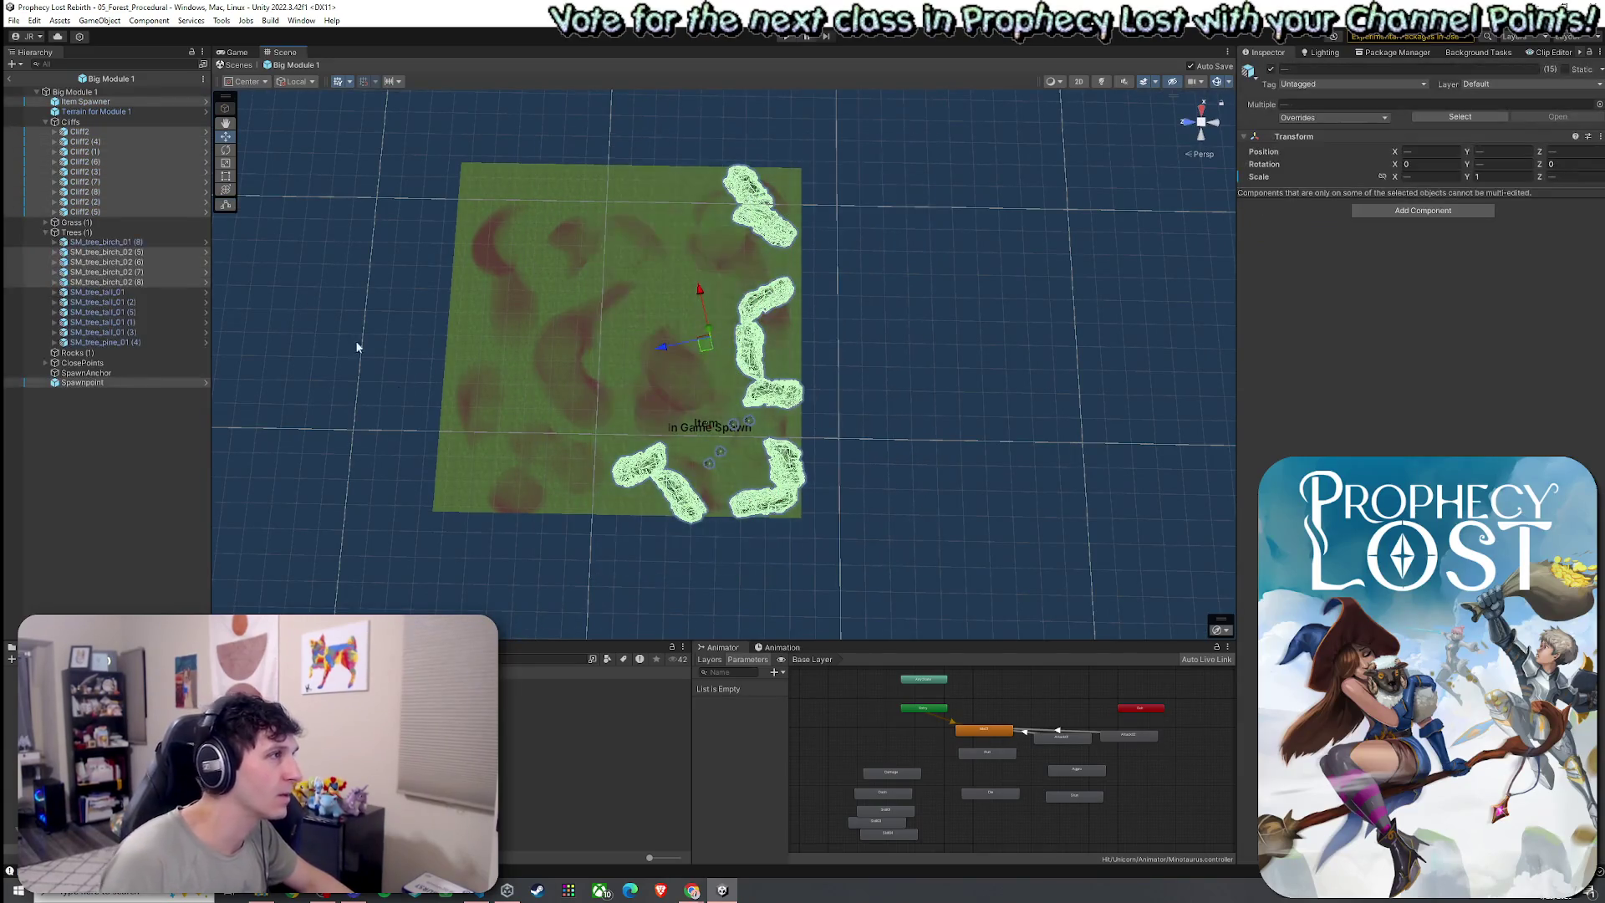
Remove the birch trees, remaining trees and spawn point from the selection, leaving only cliffs
left_click(74, 241, "ctrl")
left_click(74, 252, "ctrl")
left_click(73, 262, "ctrl")
left_click(73, 271, "ctrl")
left_click(74, 282, "ctrl")
left_click(79, 382, "ctrl")
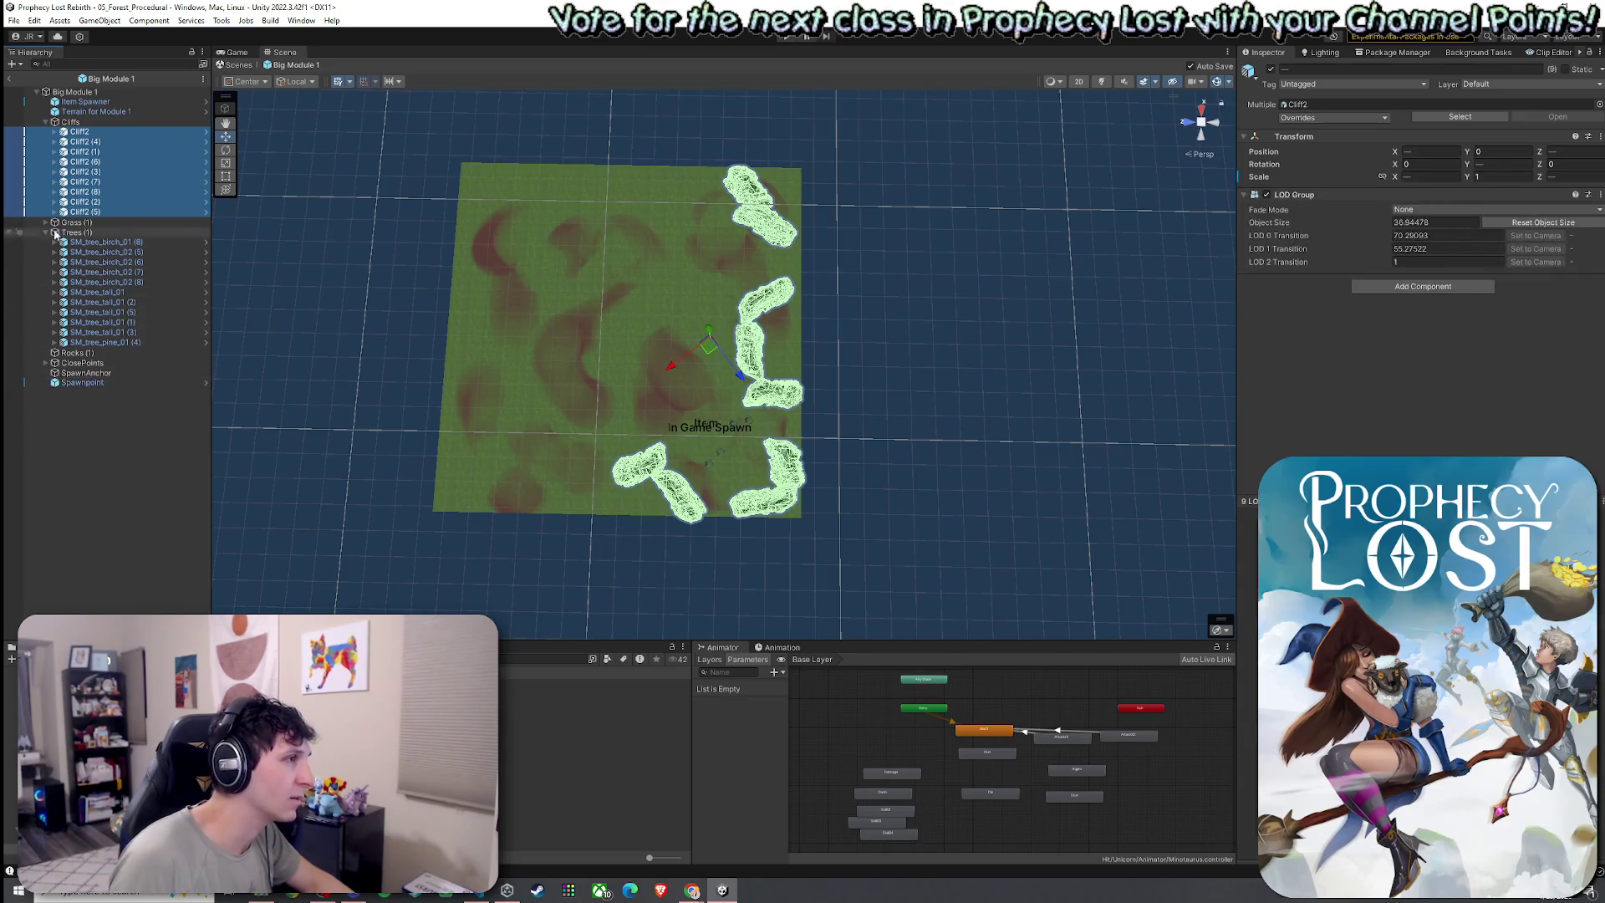
left_click(45, 232)
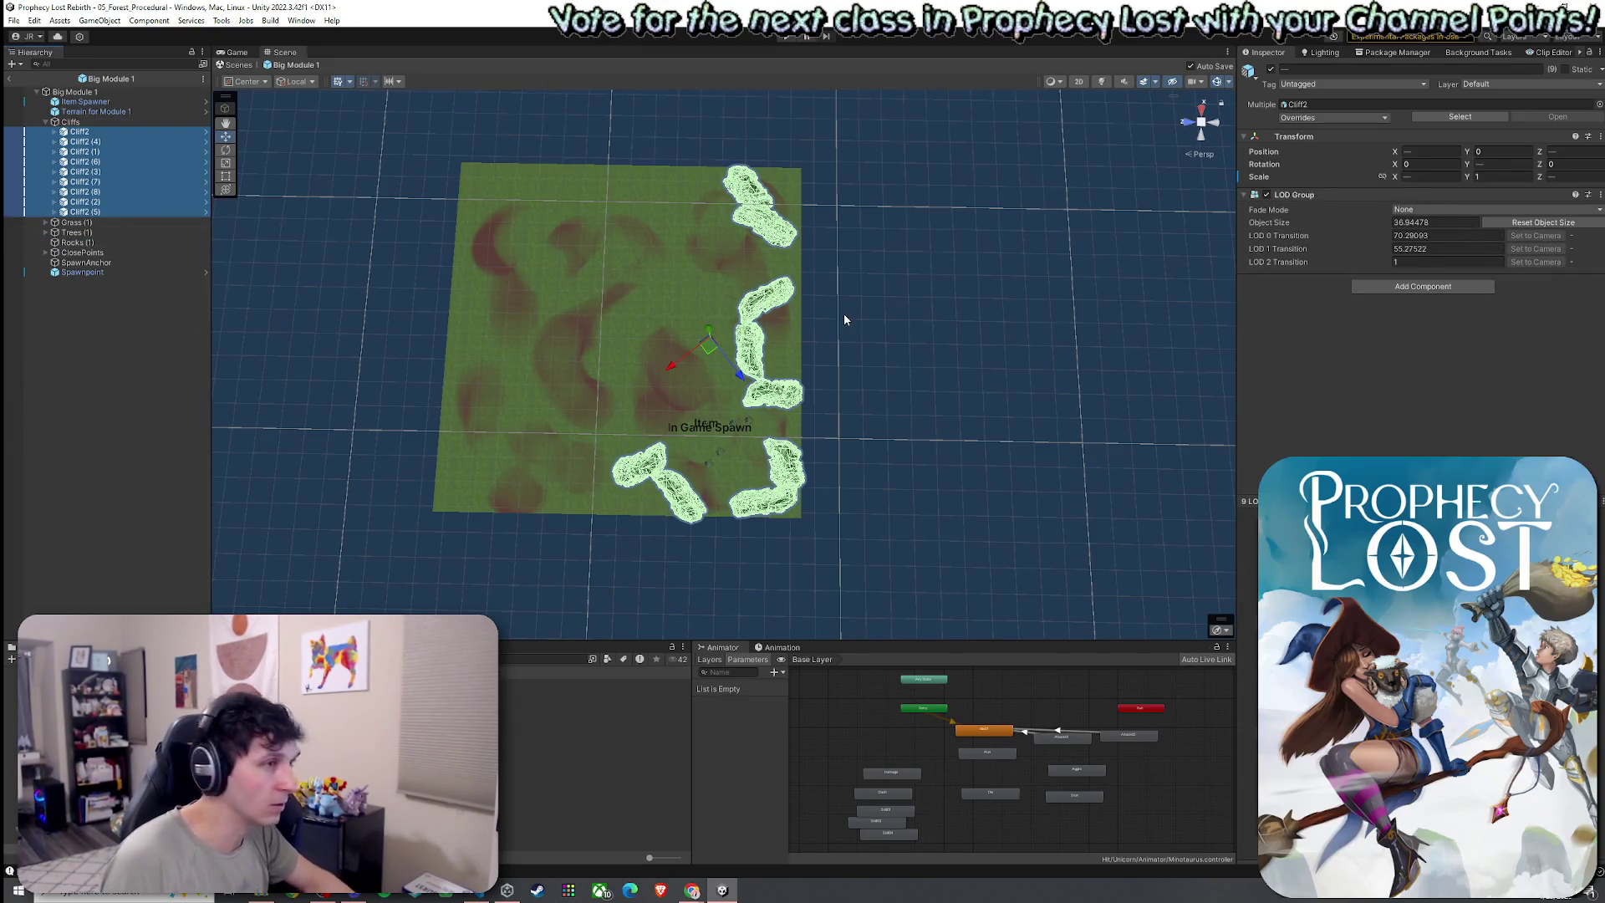
Duplicate the nine selected cliffs and shift them slightly inward over the left edge
key("ctrl+d")
mouse_move(709, 349)
left_mouse_down()
mouse_move(465, 329)
mouse_move(694, 351)
mouse_move(851, 338)
mouse_move(830, 351)
left_mouse_up()
key("e")
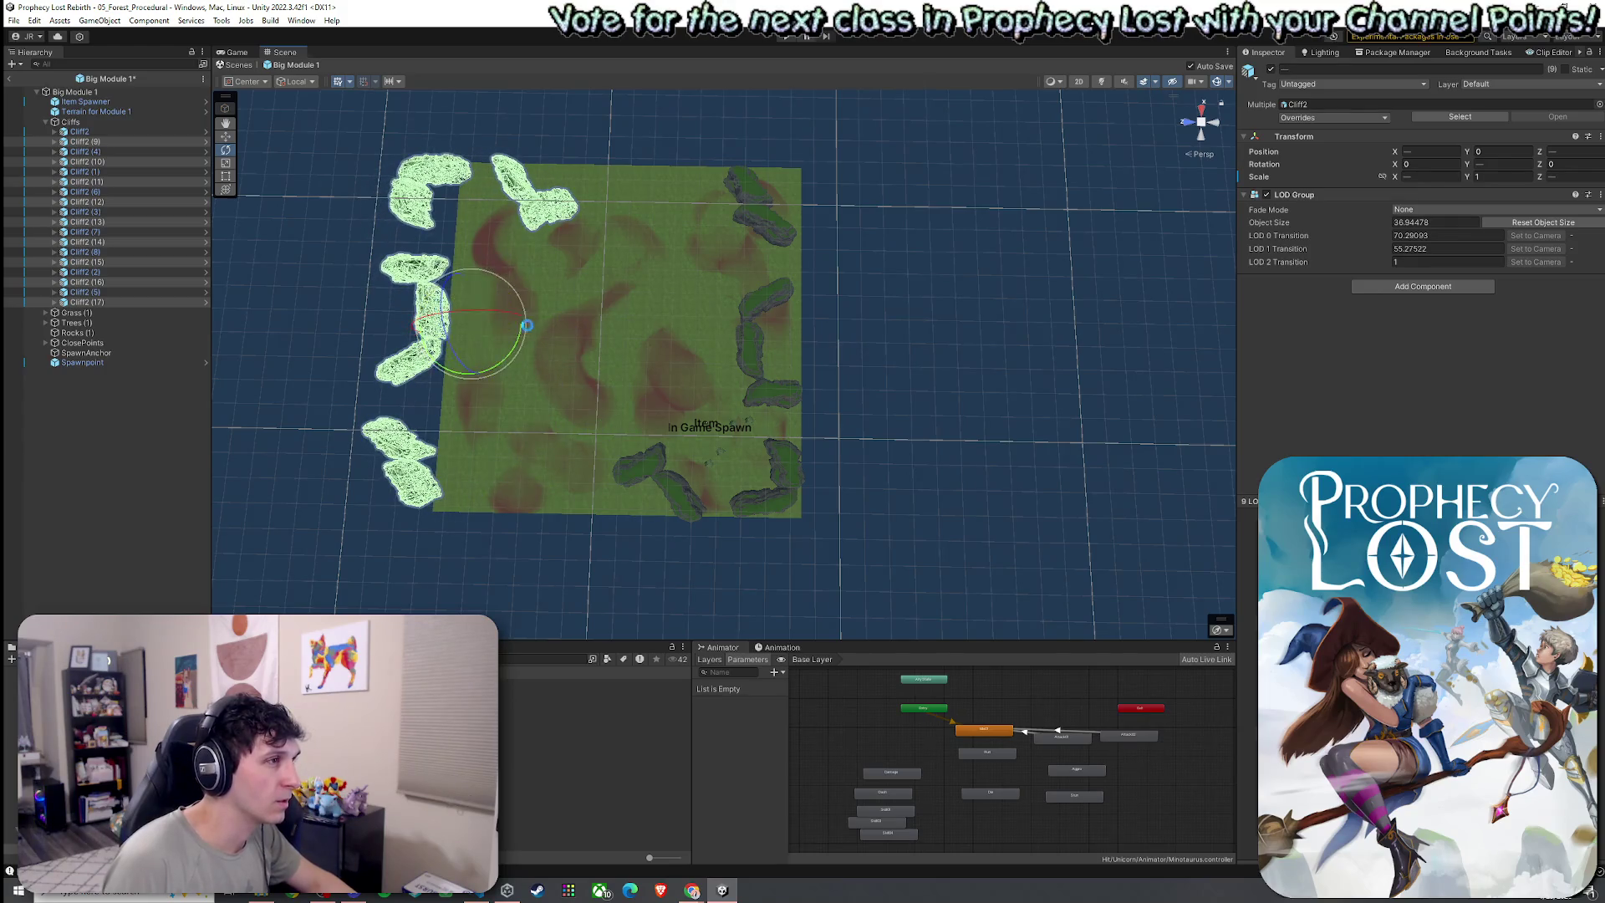
key("w")
left_click_drag(475, 334, 535, 336)
Duplicate cliff Cliff2 (17) as Cliff2 (18)
scroll(576, 397, "up", 5)
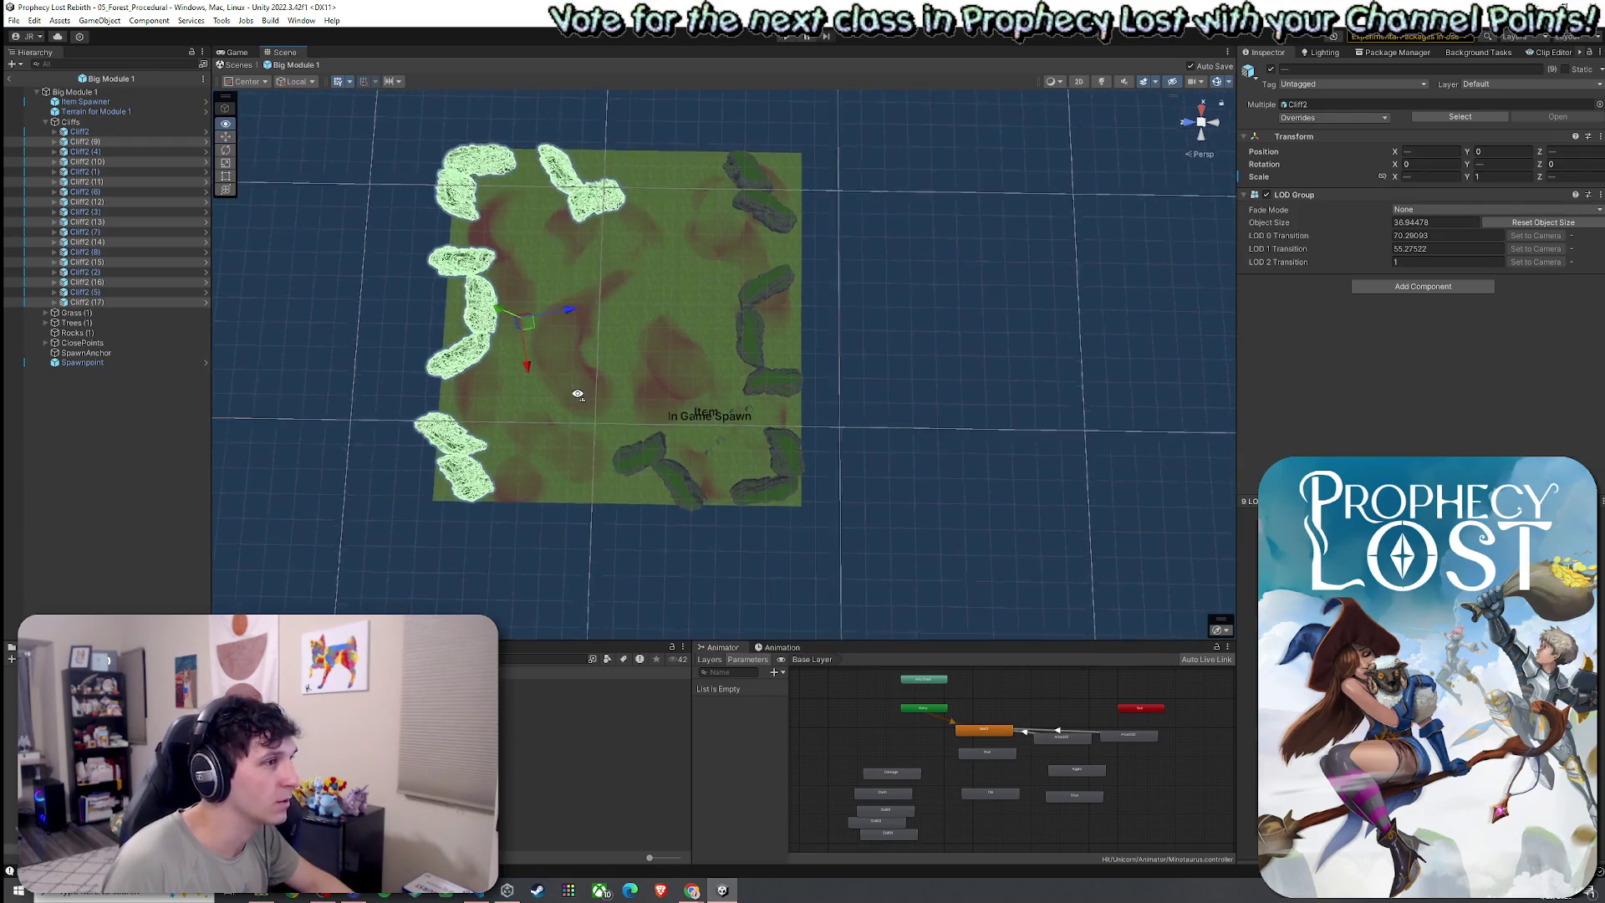
left_click_drag(573, 385, 691, 179)
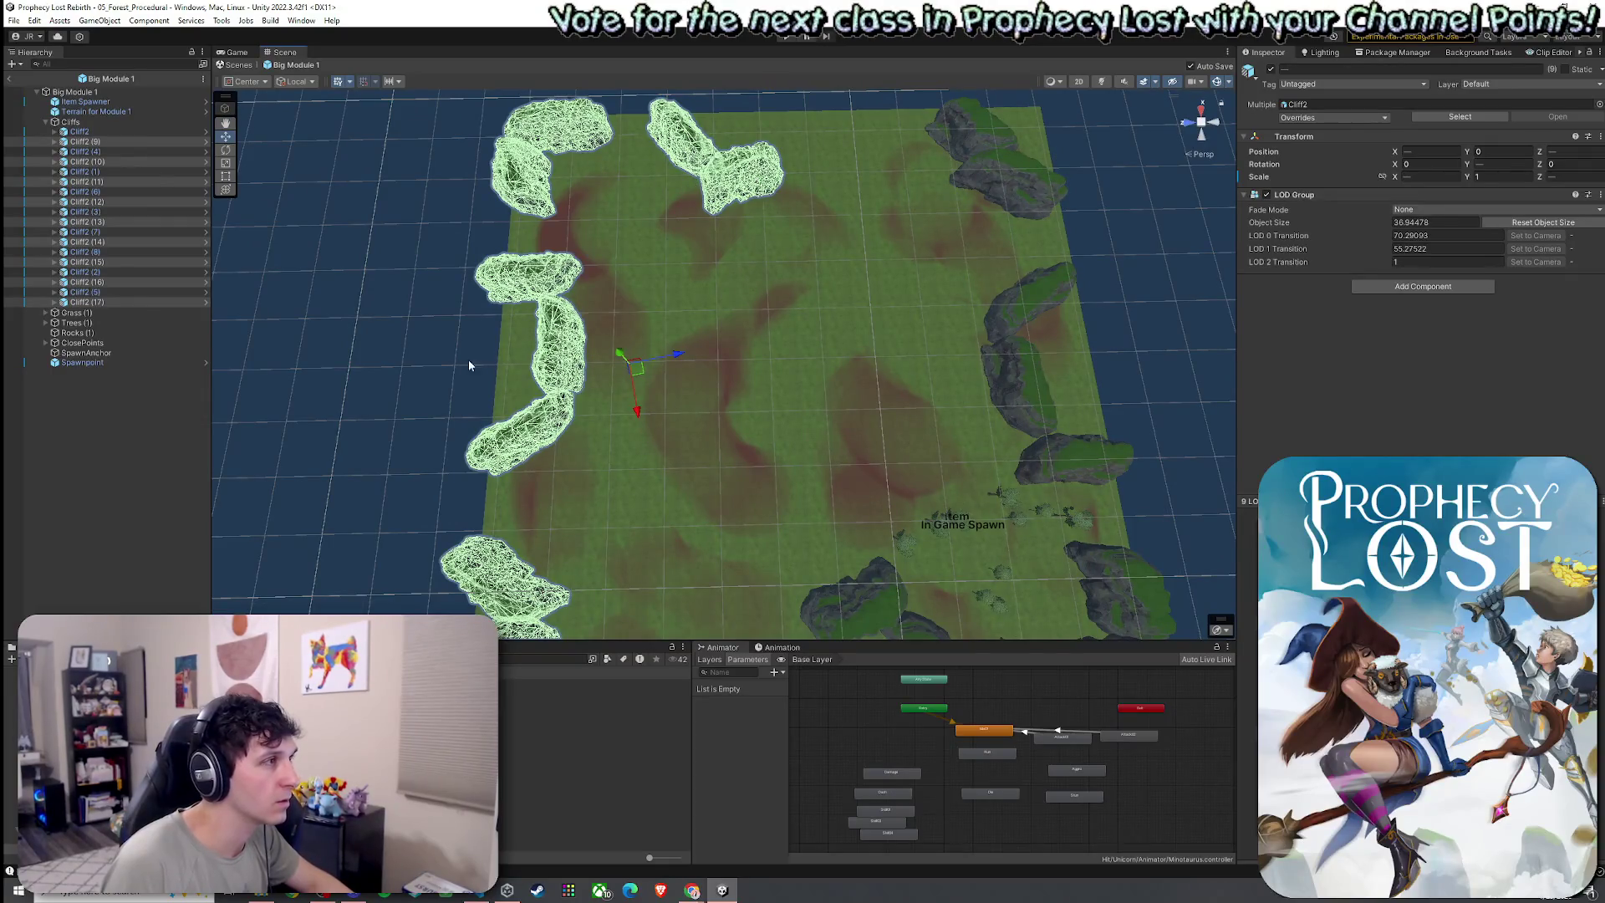
left_click(575, 292)
key("ctrl+d")
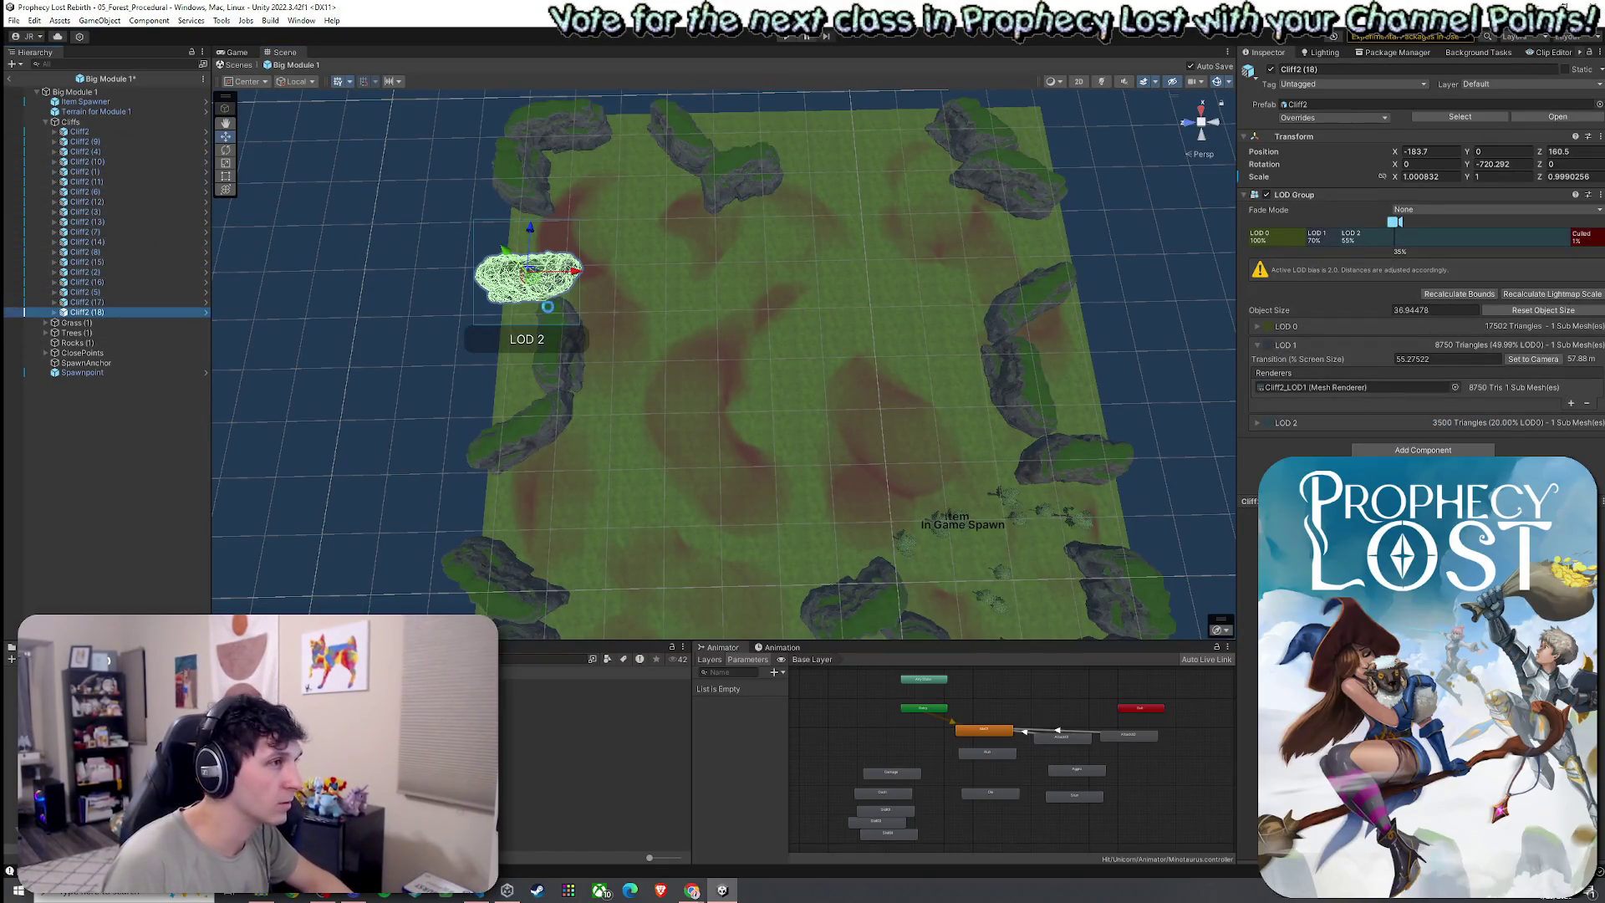
Move and rotate Cliff2 (18) onto the top edge, then duplicate it as Cliff2 (19) and reposition it
mouse_move(531, 273)
left_mouse_down()
mouse_move(836, 167)
mouse_move(822, 145)
mouse_move(857, 188)
mouse_move(812, 137)
mouse_move(752, 527)
mouse_move(698, 423)
mouse_move(980, 313)
mouse_move(1069, 361)
left_mouse_up()
key("e")
key("w")
key("ctrl+d")
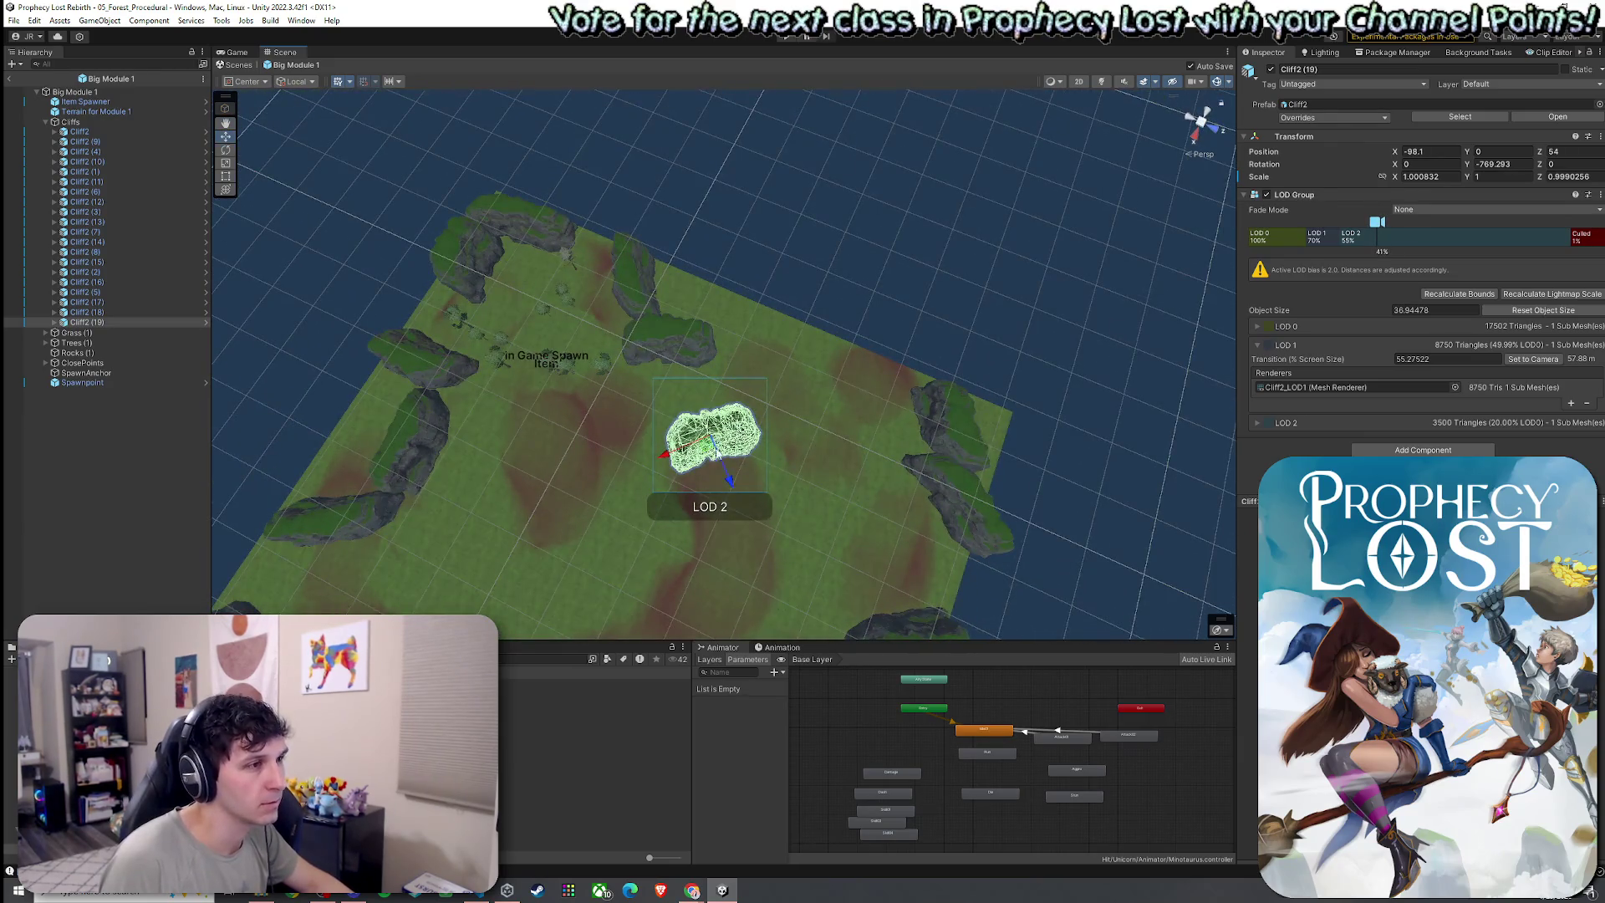
mouse_move(713, 444)
left_mouse_down()
mouse_move(759, 344)
mouse_move(785, 359)
left_mouse_up()
Move Cliff2 (2) to X -77.2, Z 14.9 with Y rotation -388.857, save, and box-select the trees and grass
left_click(668, 355)
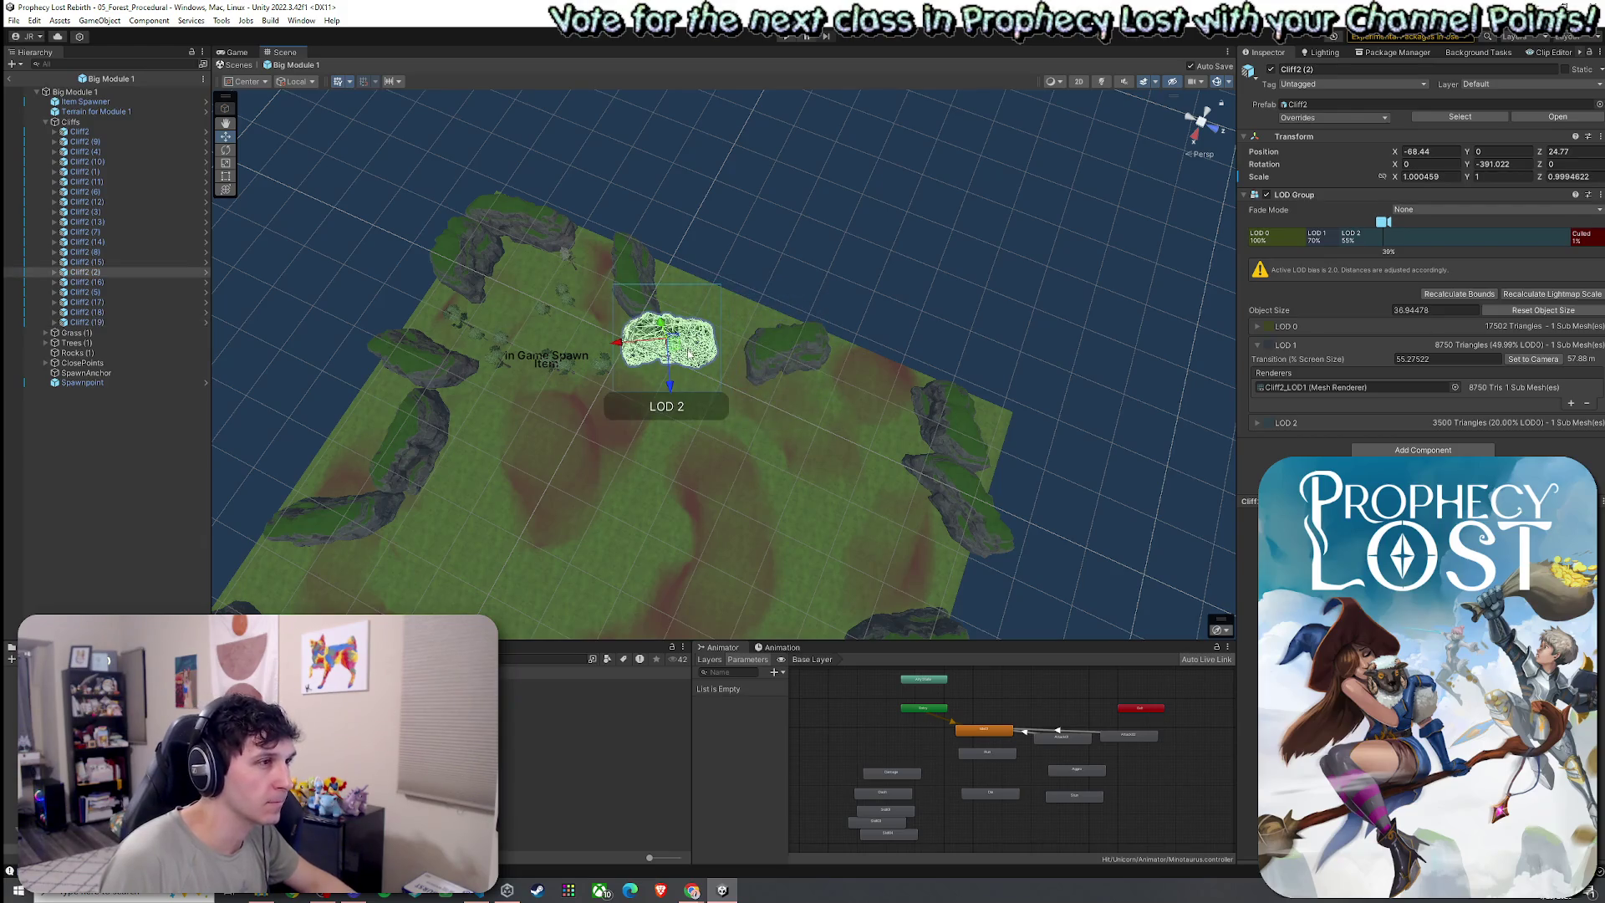
mouse_move(667, 342)
left_mouse_down()
mouse_move(709, 336)
mouse_move(689, 382)
left_mouse_up()
key("e")
key("ctrl+s")
key("w")
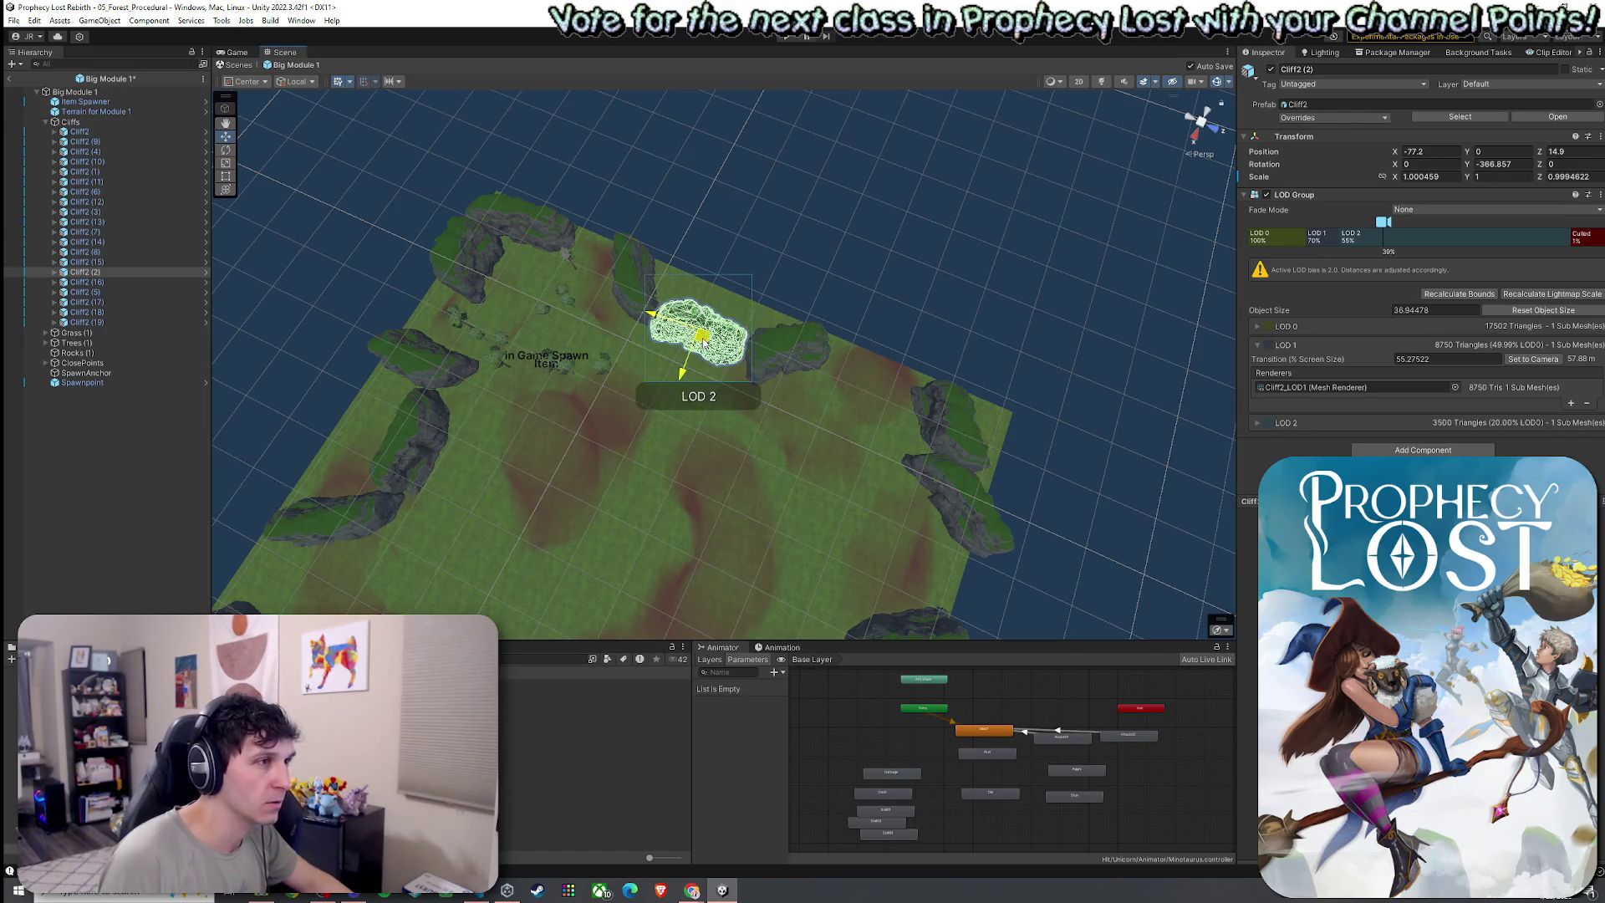
mouse_move(860, 459)
left_mouse_down()
mouse_move(844, 484)
mouse_move(705, 418)
mouse_move(490, 353)
mouse_move(333, 455)
mouse_move(340, 376)
mouse_move(310, 375)
mouse_move(562, 448)
mouse_move(638, 494)
mouse_move(626, 509)
mouse_move(1076, 241)
left_mouse_up()
left_click_drag(1139, 152, 502, 635)
Drop Item Spawner and Spawnpoint from the selection, move the selected trees up-left, and save
scroll(181, 319, "up", 15)
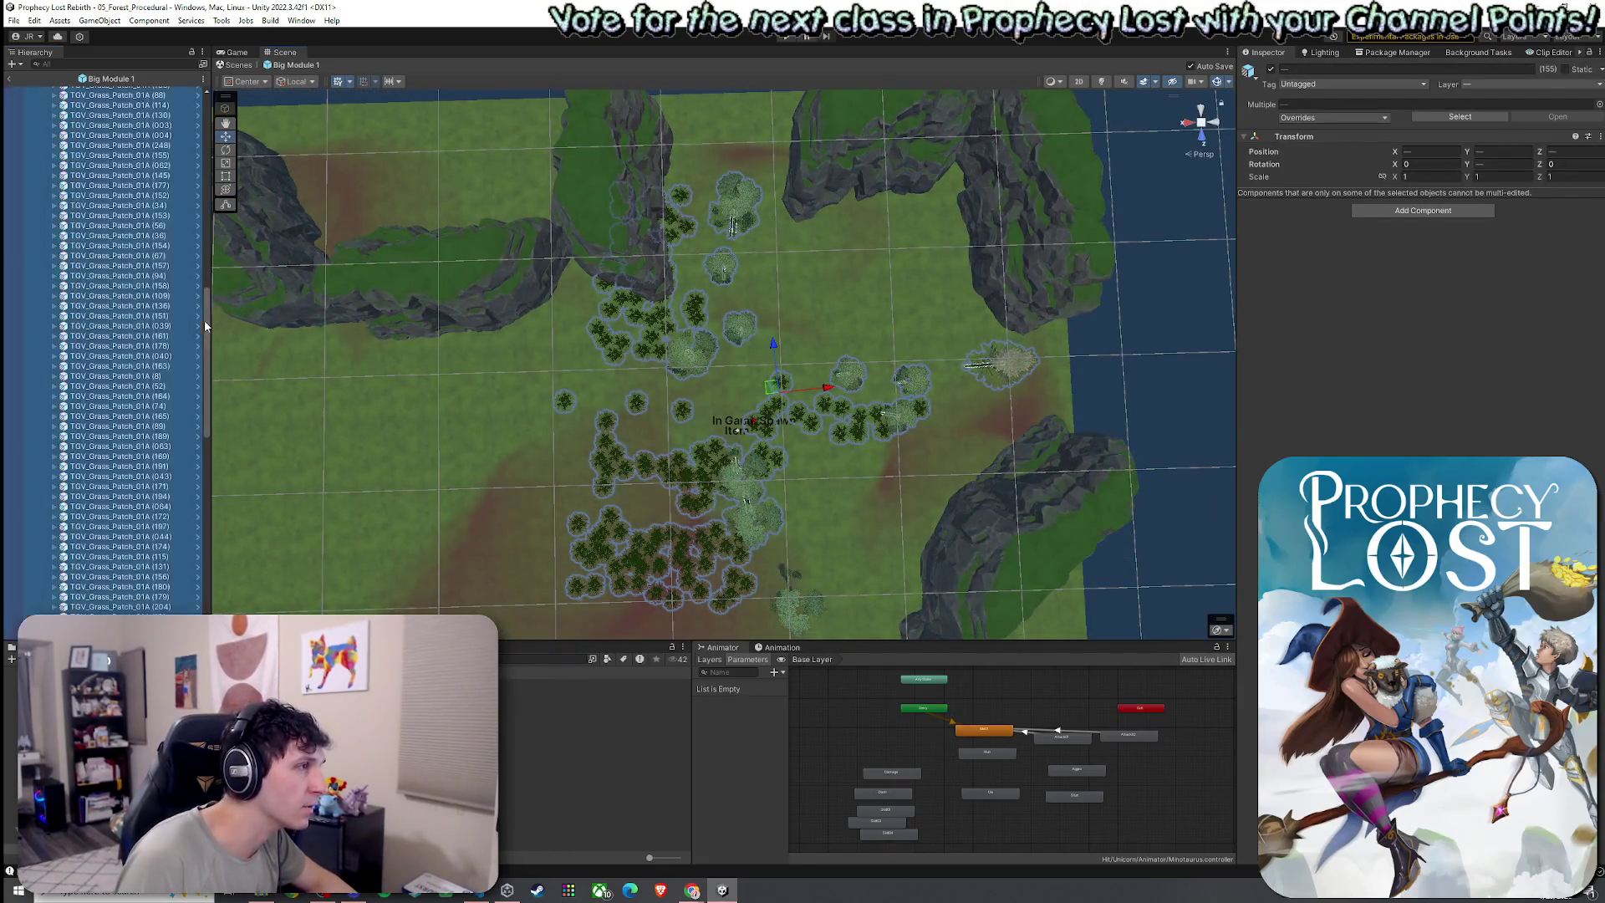
left_click(84, 101, "ctrl")
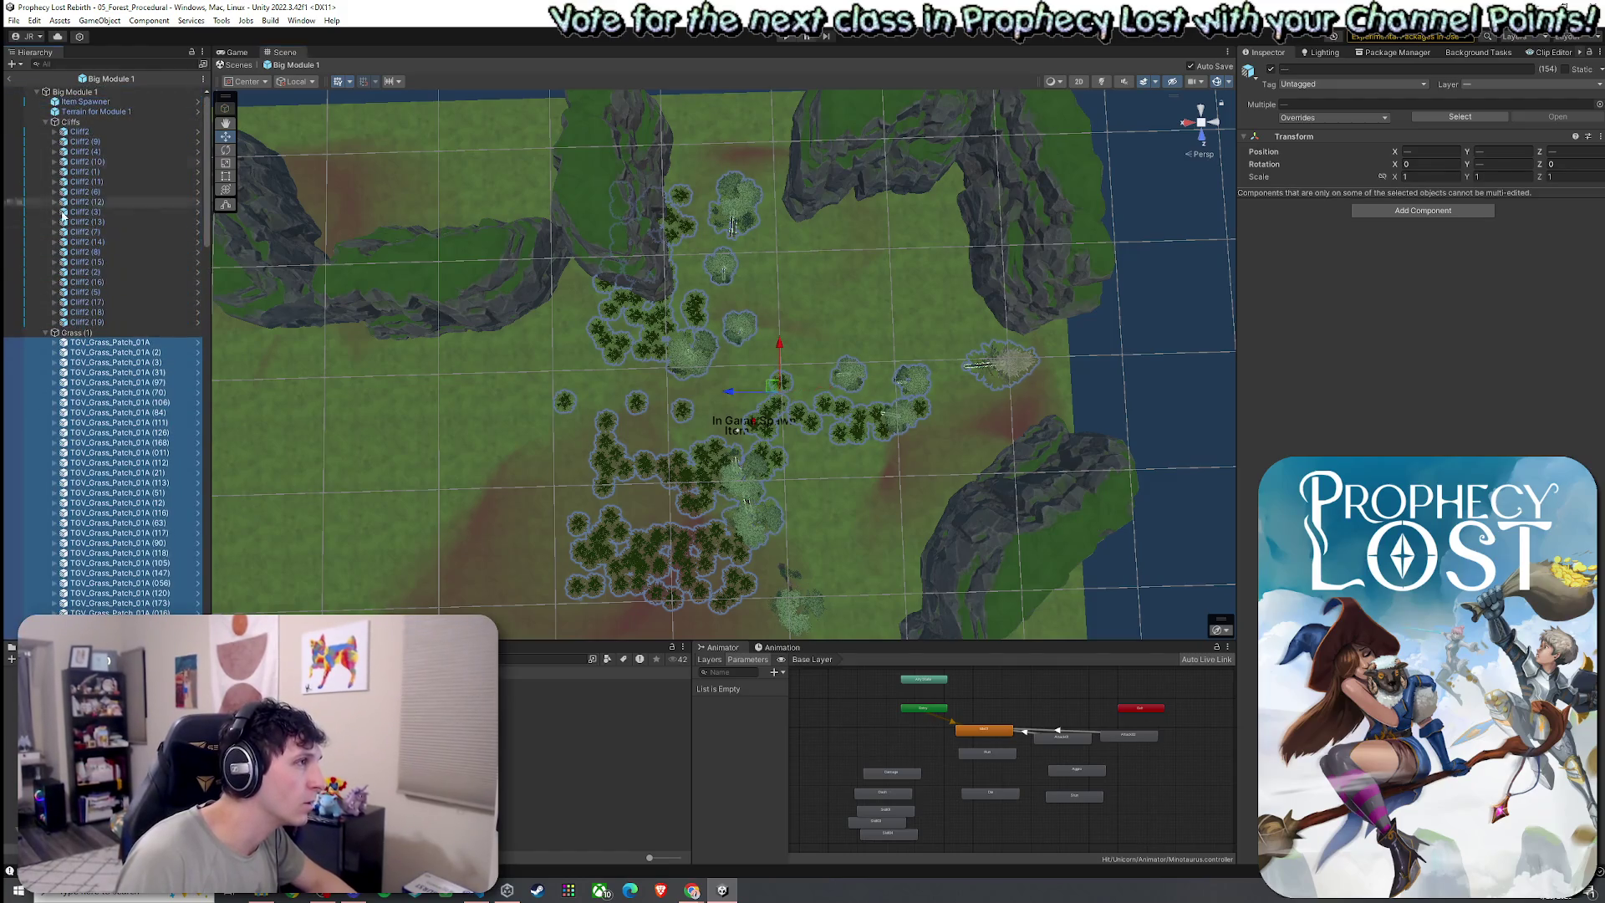
left_click(45, 333)
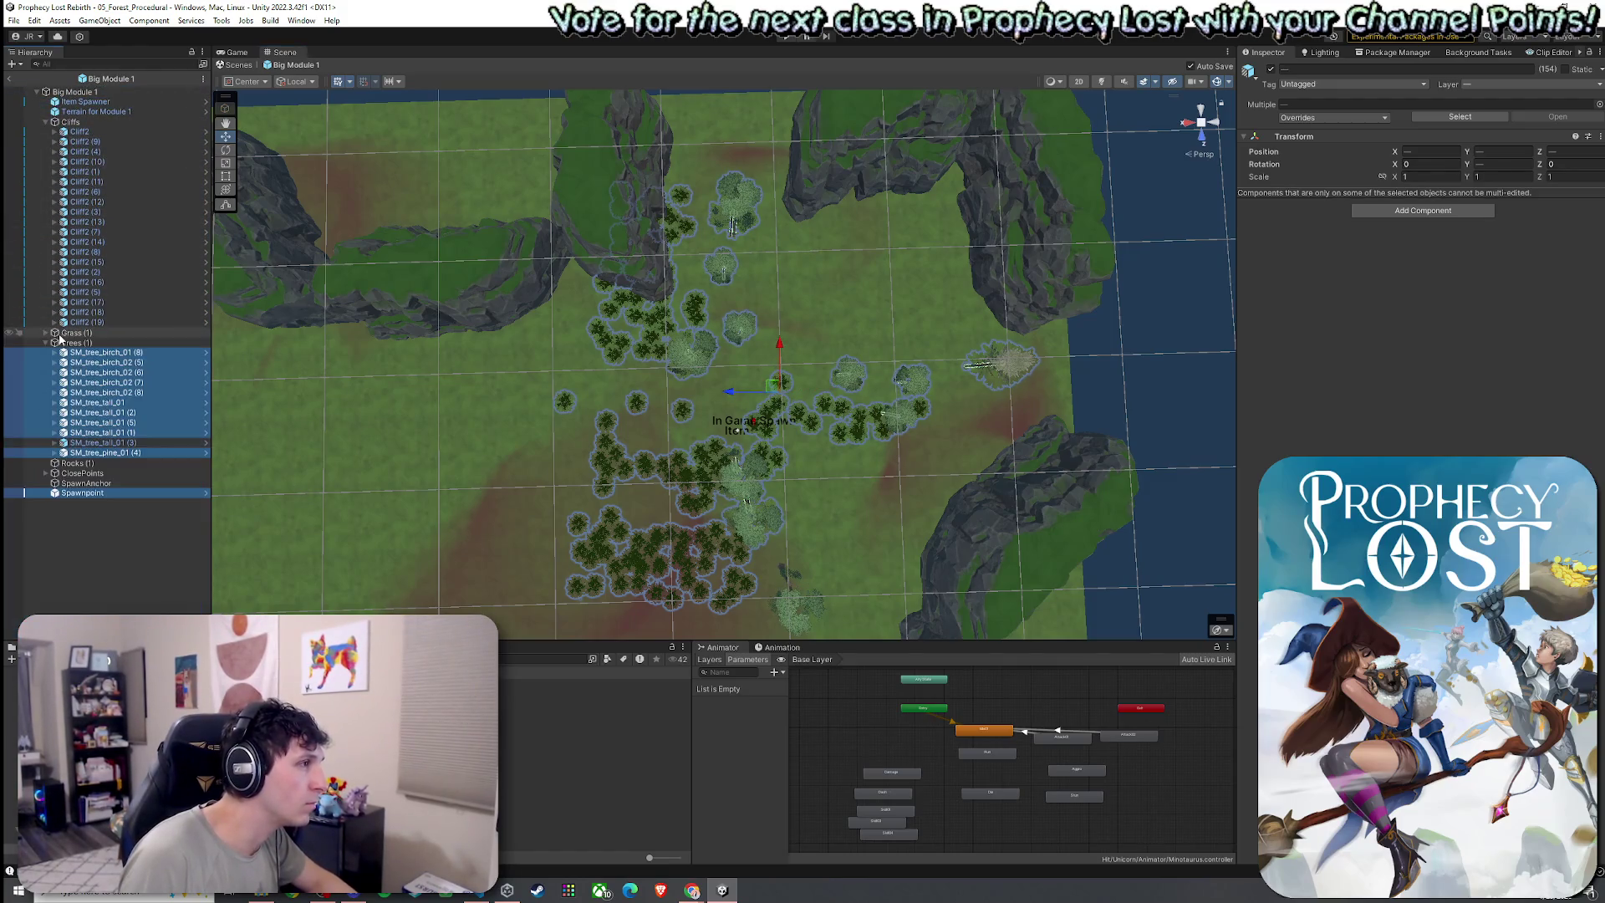
left_click(102, 493, "ctrl")
mouse_move(312, 496)
left_mouse_down()
mouse_move(368, 366)
mouse_move(599, 400)
left_mouse_up()
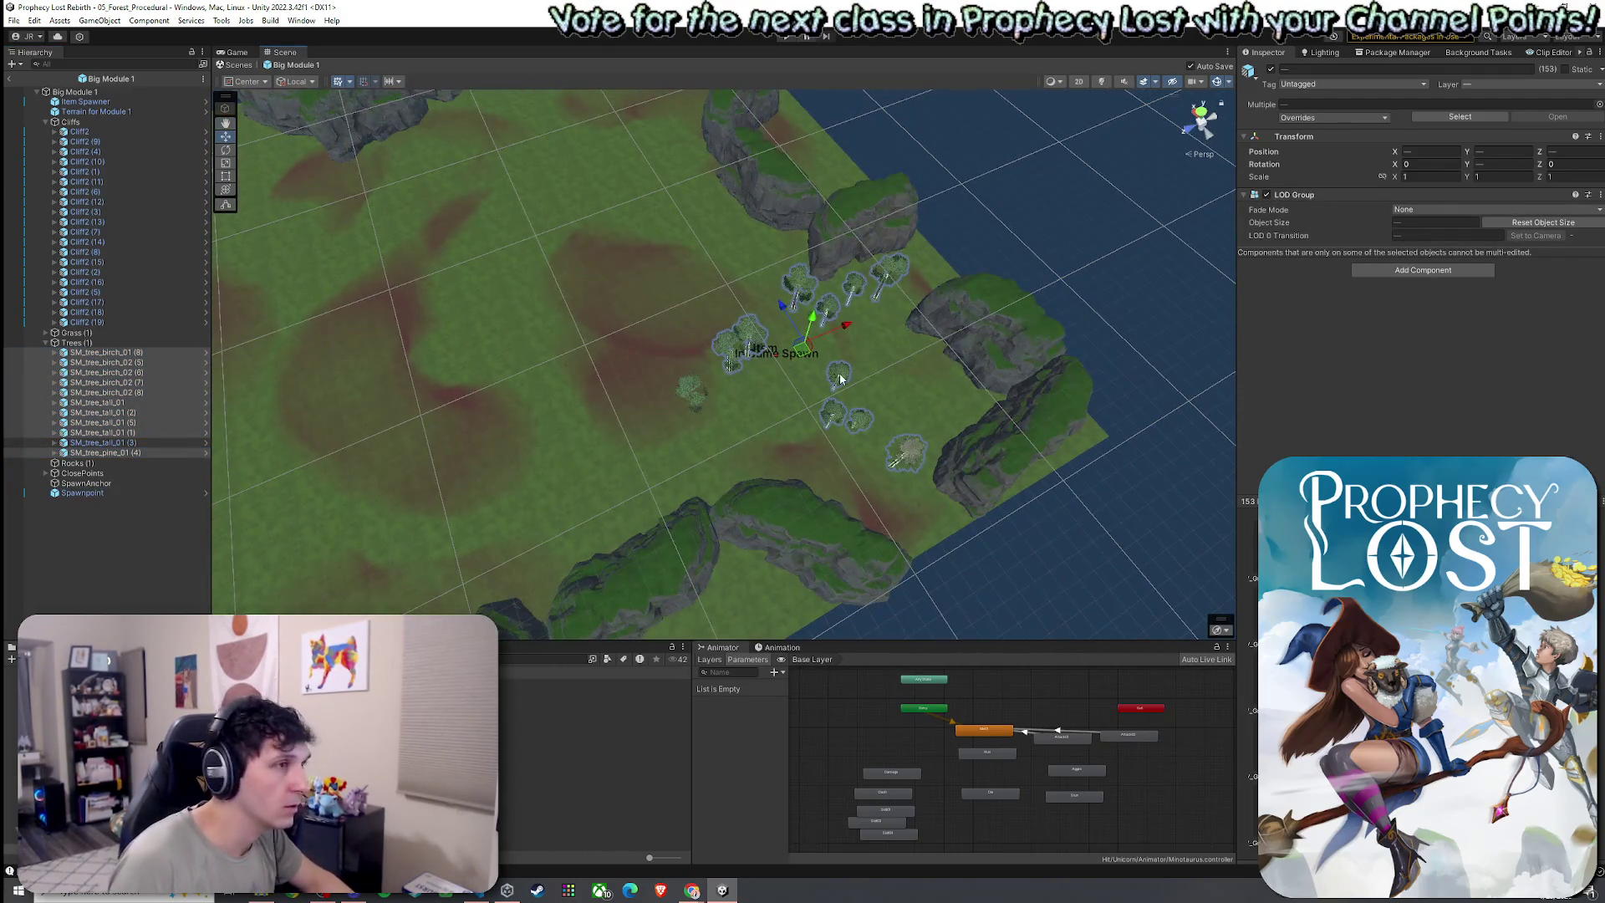
mouse_move(803, 352)
left_mouse_down()
mouse_move(614, 279)
mouse_move(545, 306)
left_mouse_up()
key("ctrl+s")
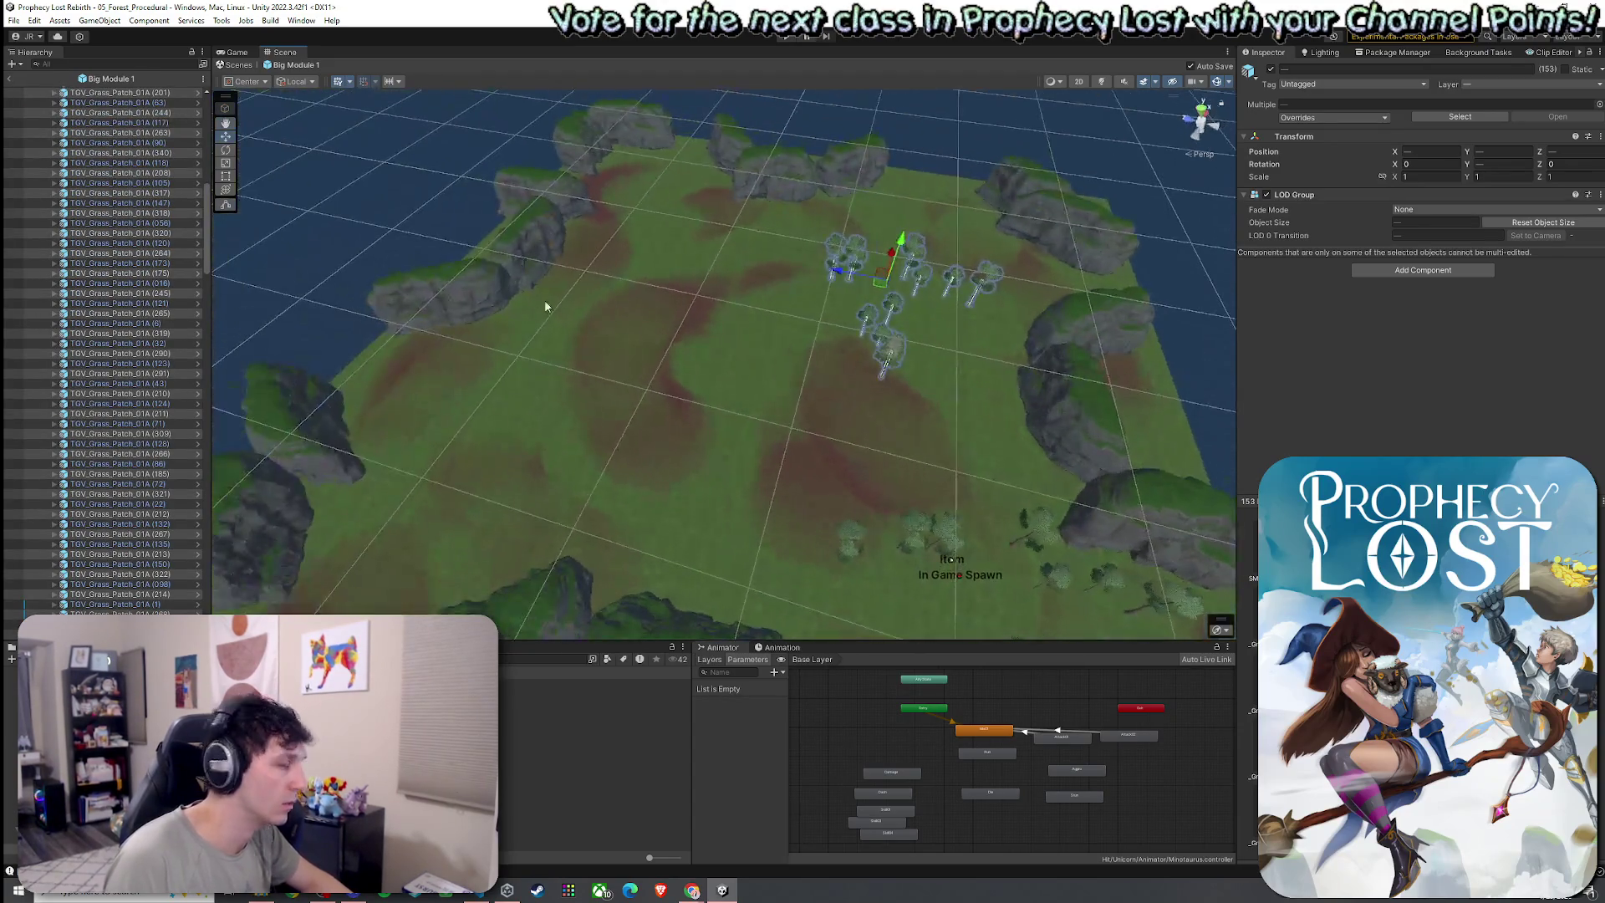
Duplicate the tree cluster twice, placing and rotating each copy across the terrain, and save
key("ctrl+d")
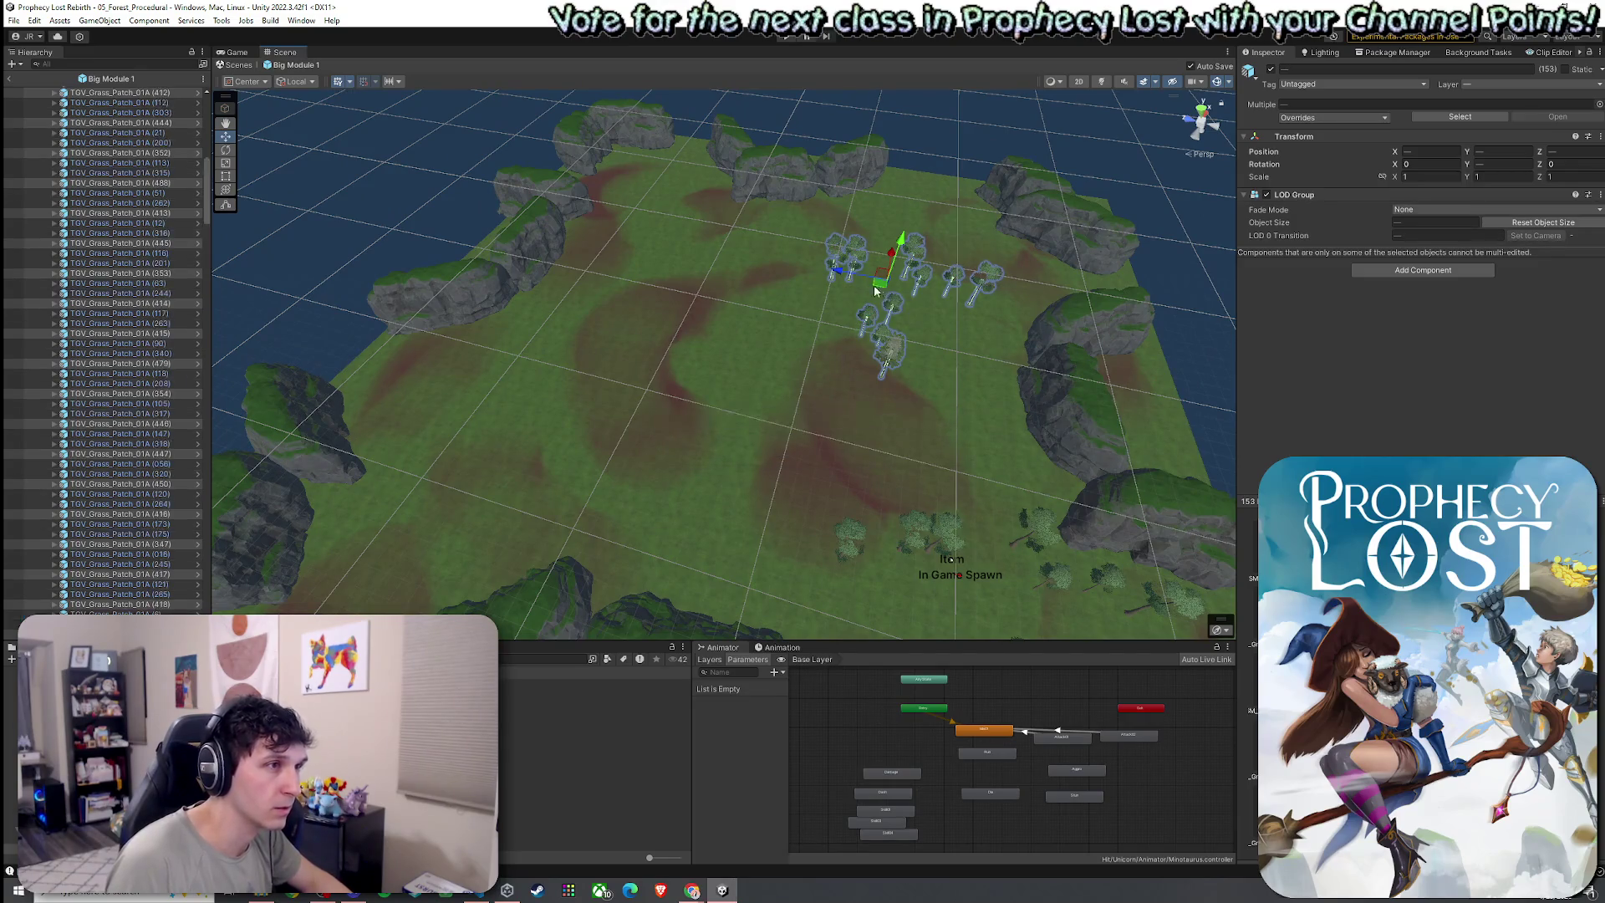
mouse_move(875, 292)
left_mouse_down()
mouse_move(671, 268)
mouse_move(794, 299)
left_mouse_up()
key("e")
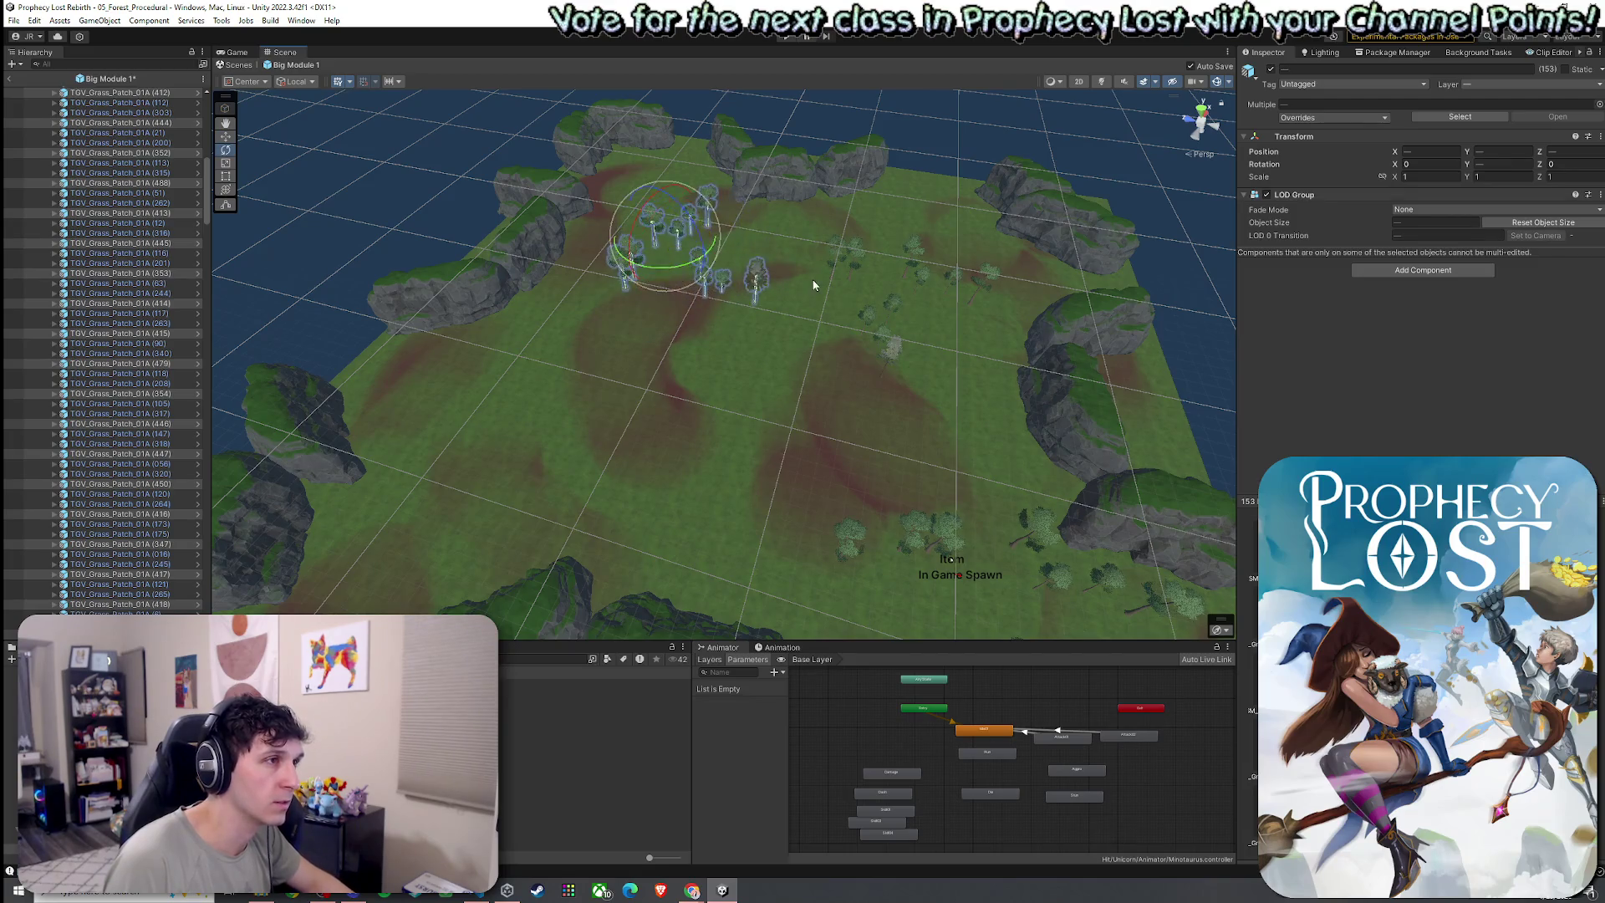
key("ctrl+s")
key("ctrl+d")
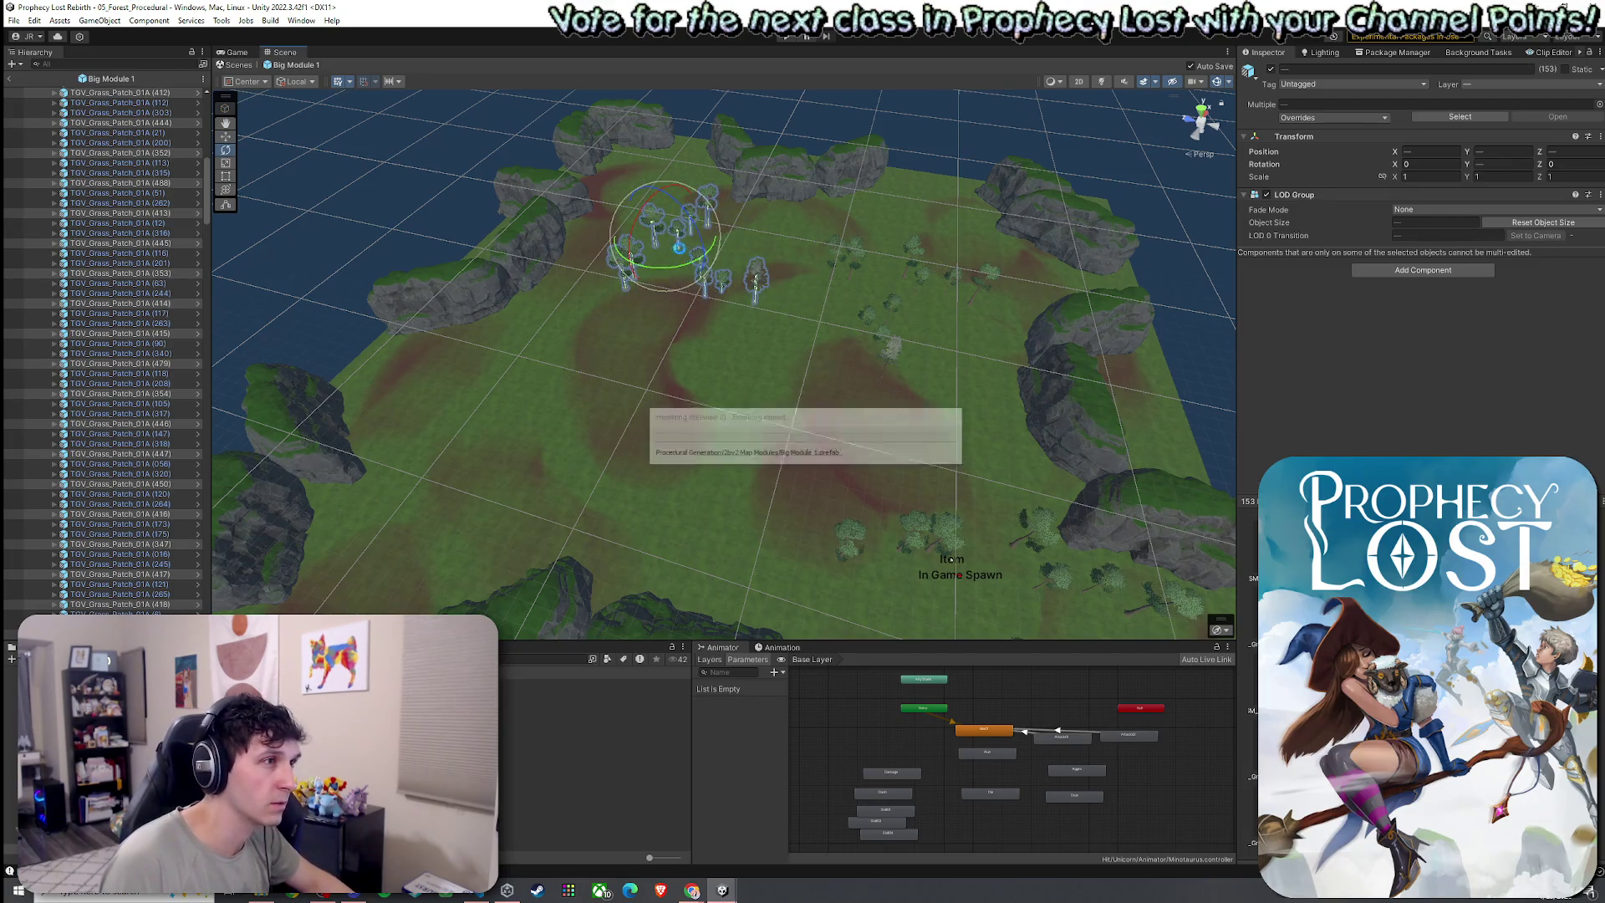
key("w")
mouse_move(666, 242)
left_mouse_down()
mouse_move(585, 441)
mouse_move(660, 461)
mouse_move(712, 451)
mouse_move(681, 468)
left_mouse_up()
key("ctrl+s")
key("e")
key("ctrl+s")
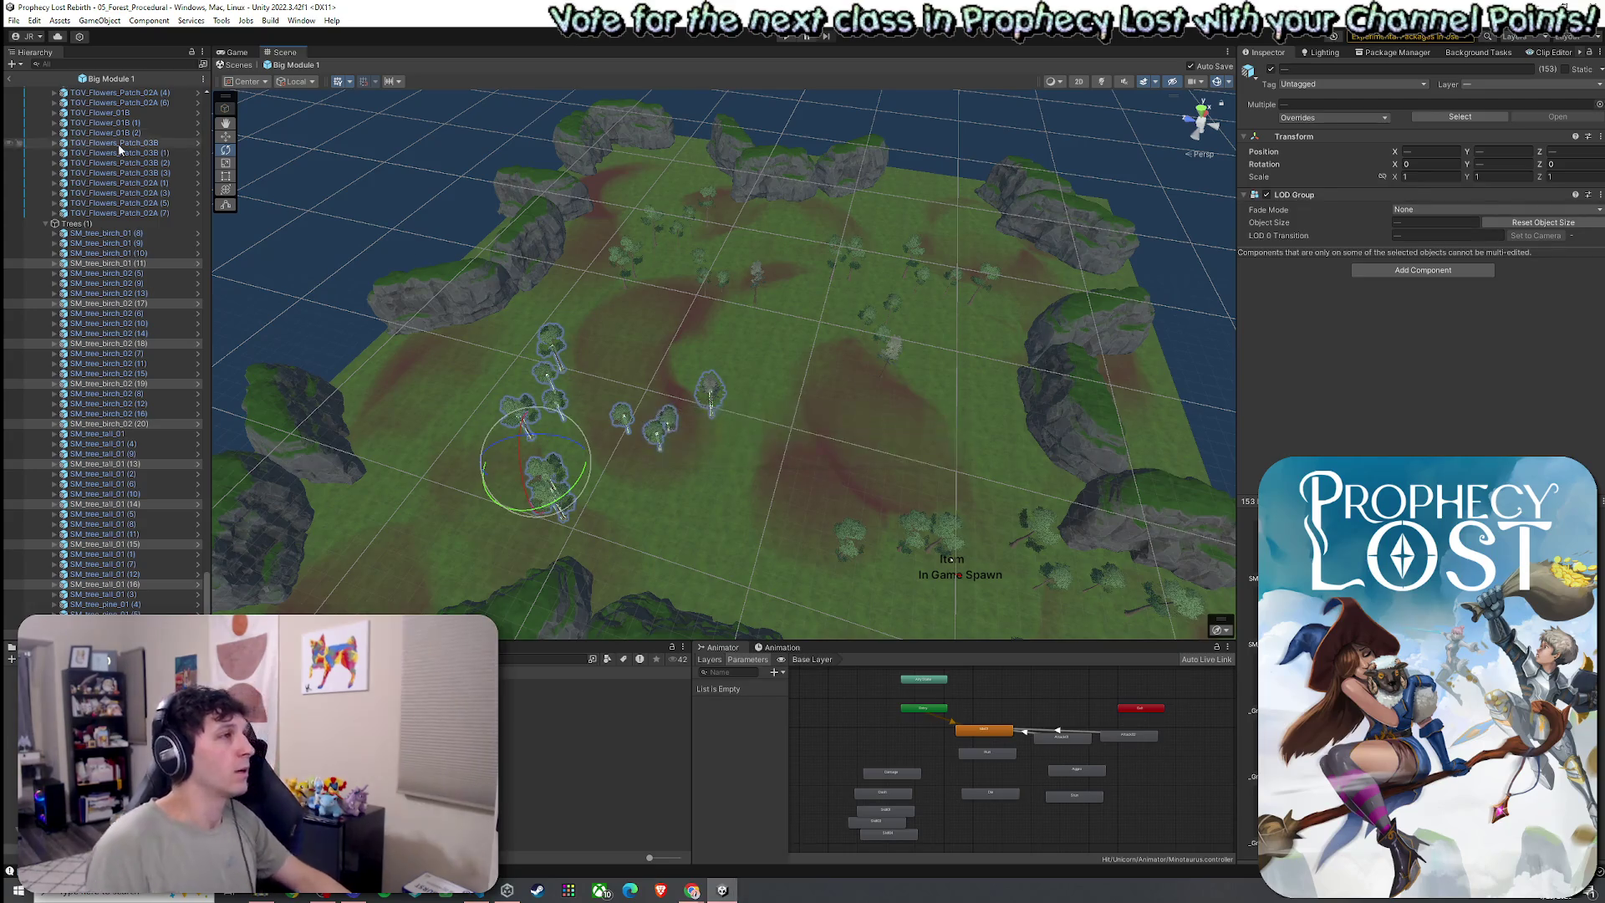
Collapse the Cliffs, Grass and Trees groups, clear the selection, and exit the Big Module 1 prefab
scroll(123, 210, "up", 10)
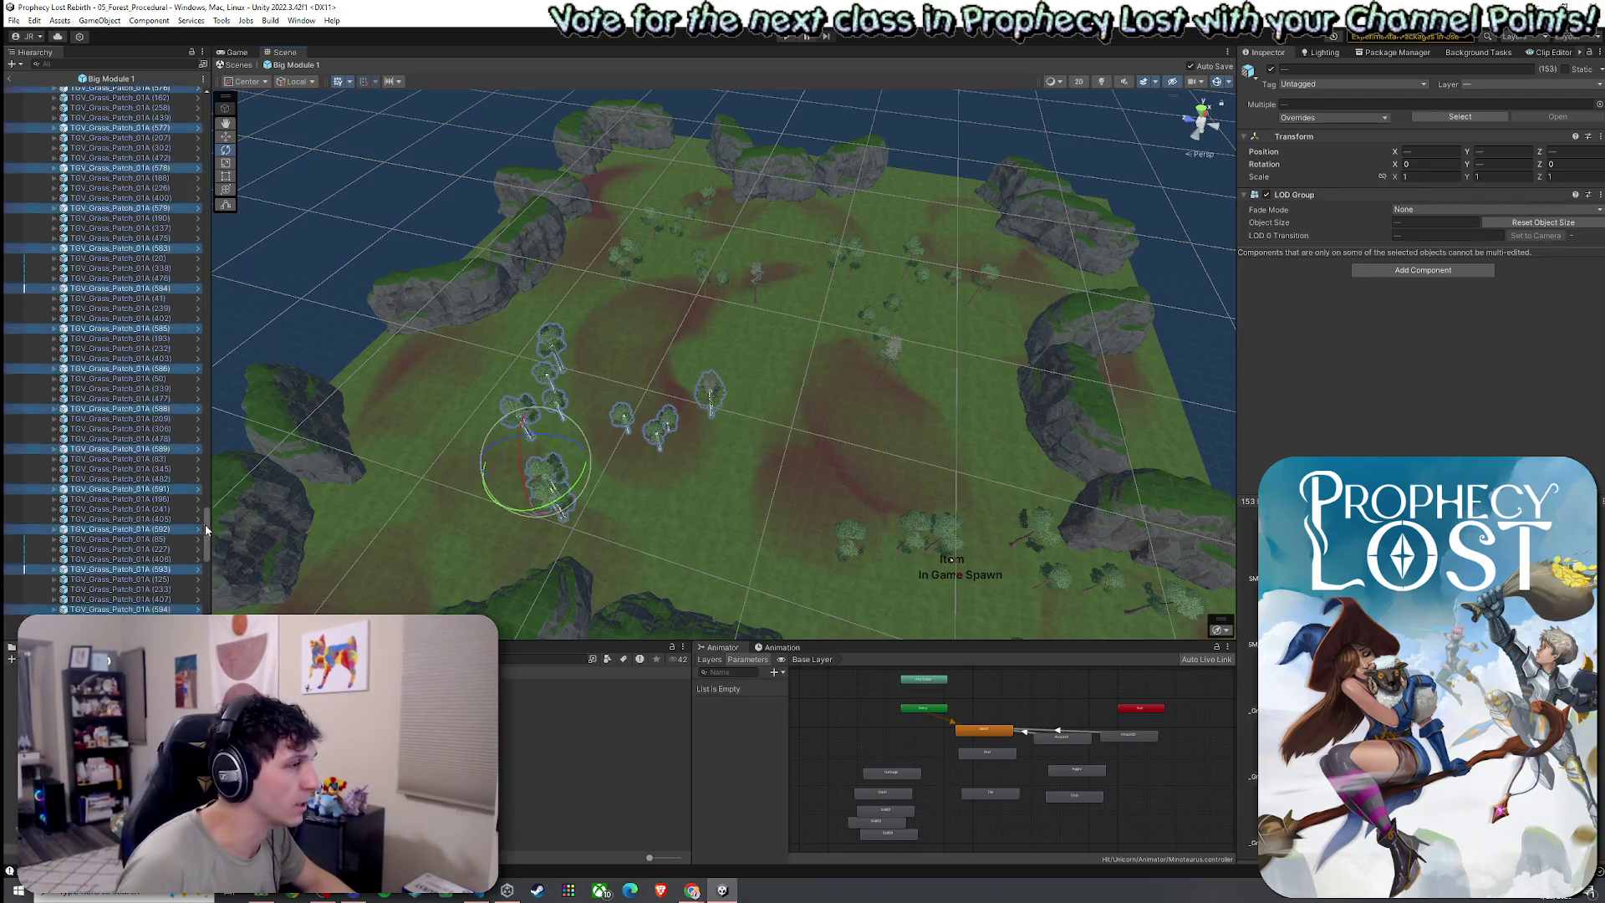
left_click_drag(205, 528, 205, 92)
left_click(45, 122)
left_click(45, 122)
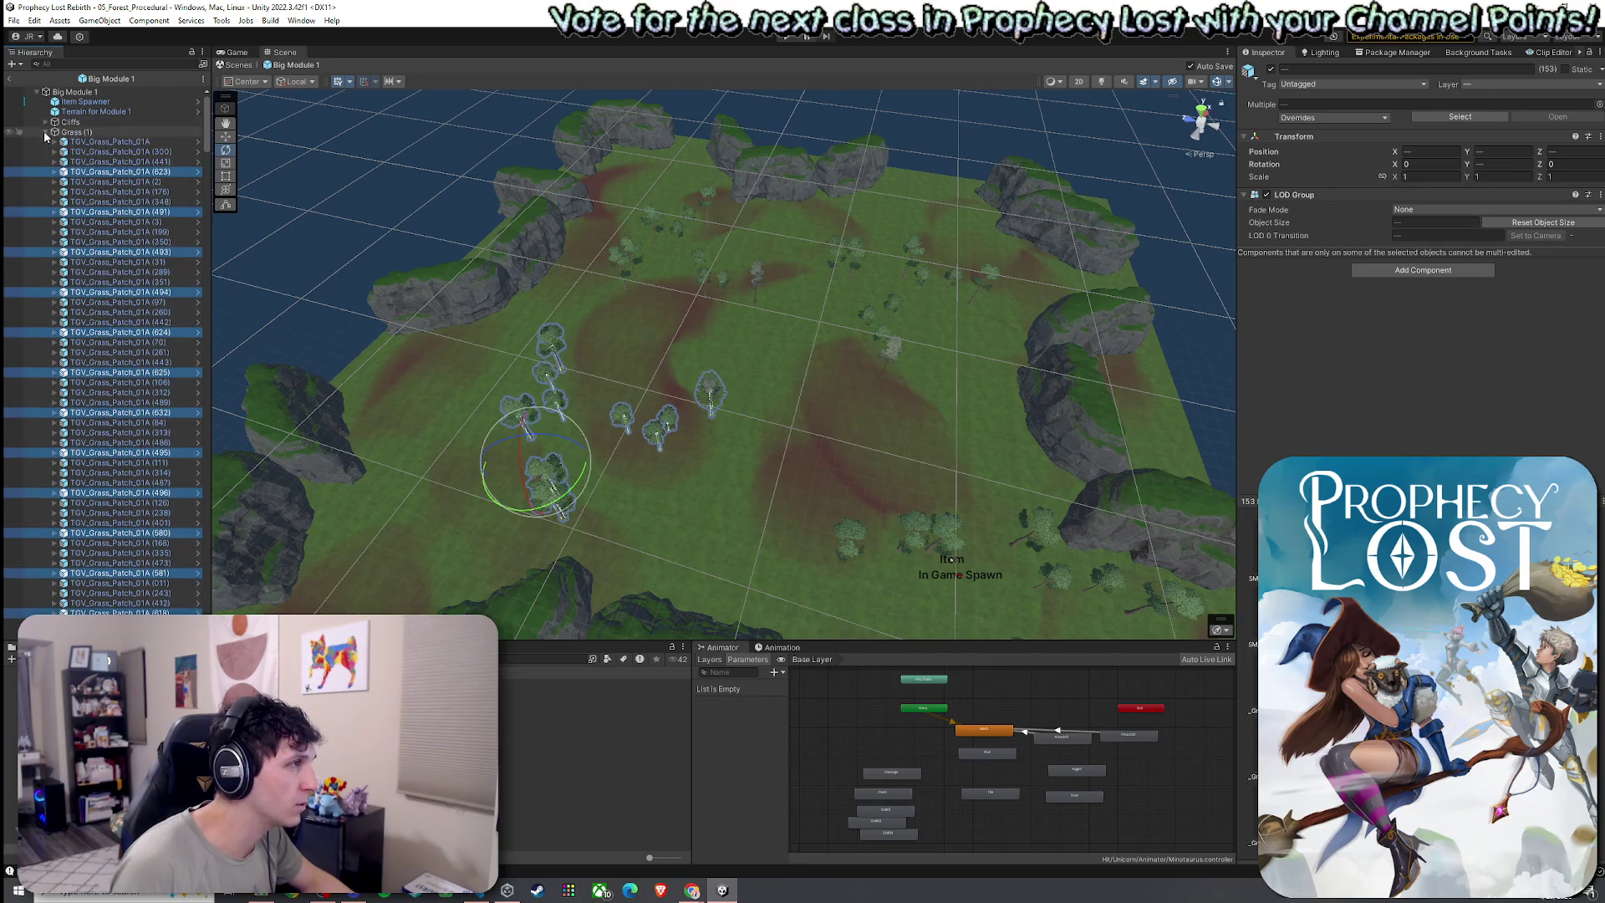
left_click(45, 132)
left_click(45, 142)
left_click(109, 241)
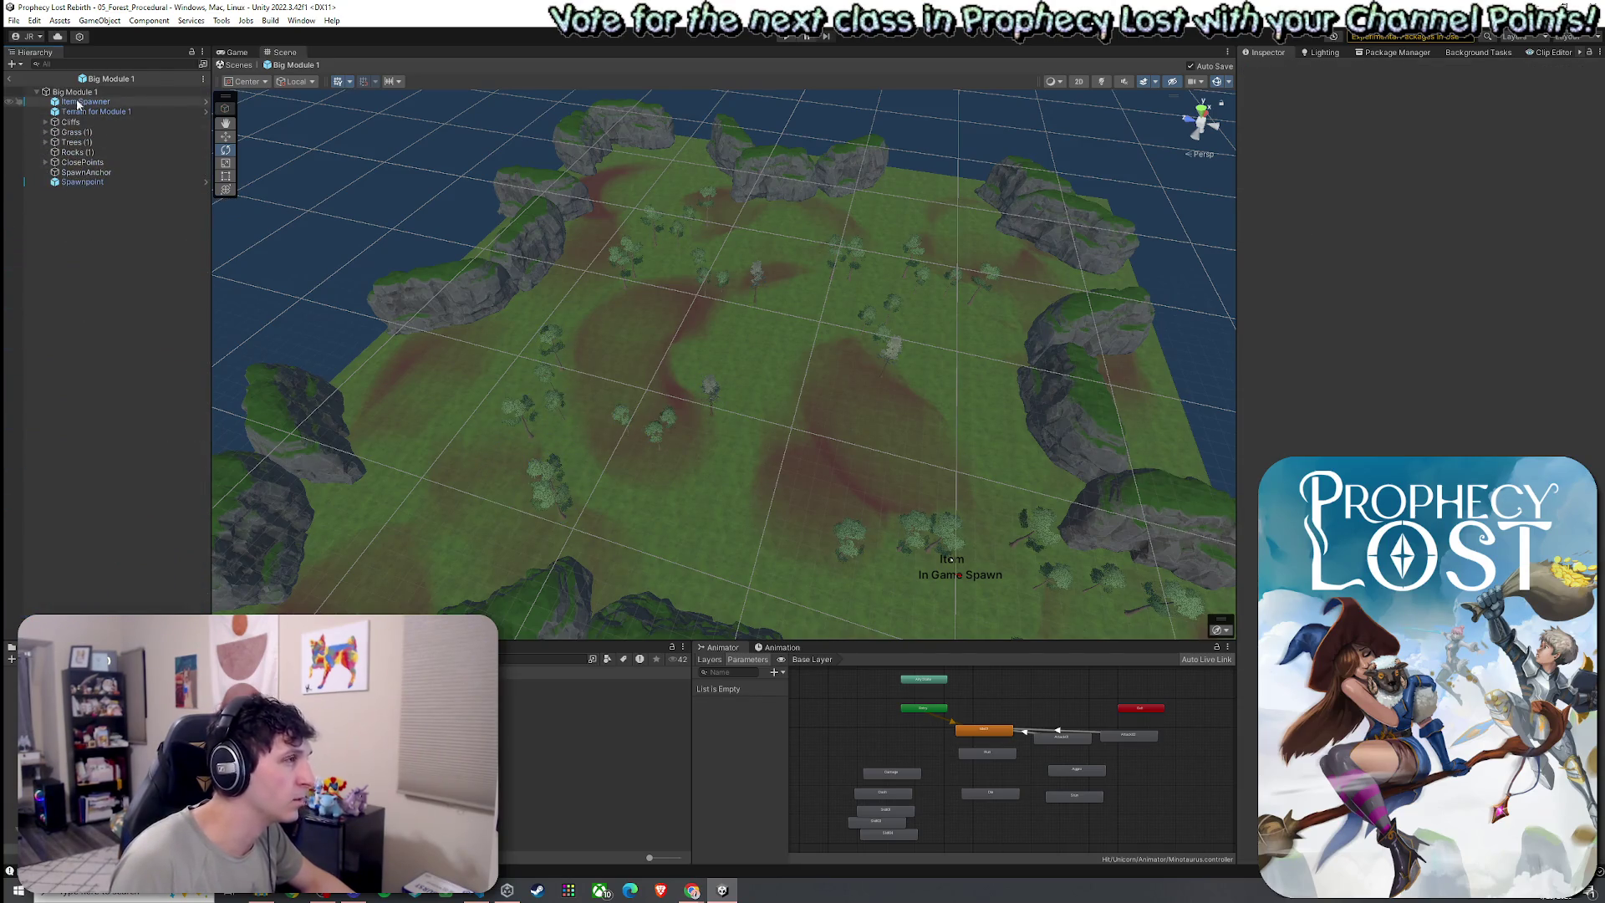
left_click(14, 25)
left_click(58, 97)
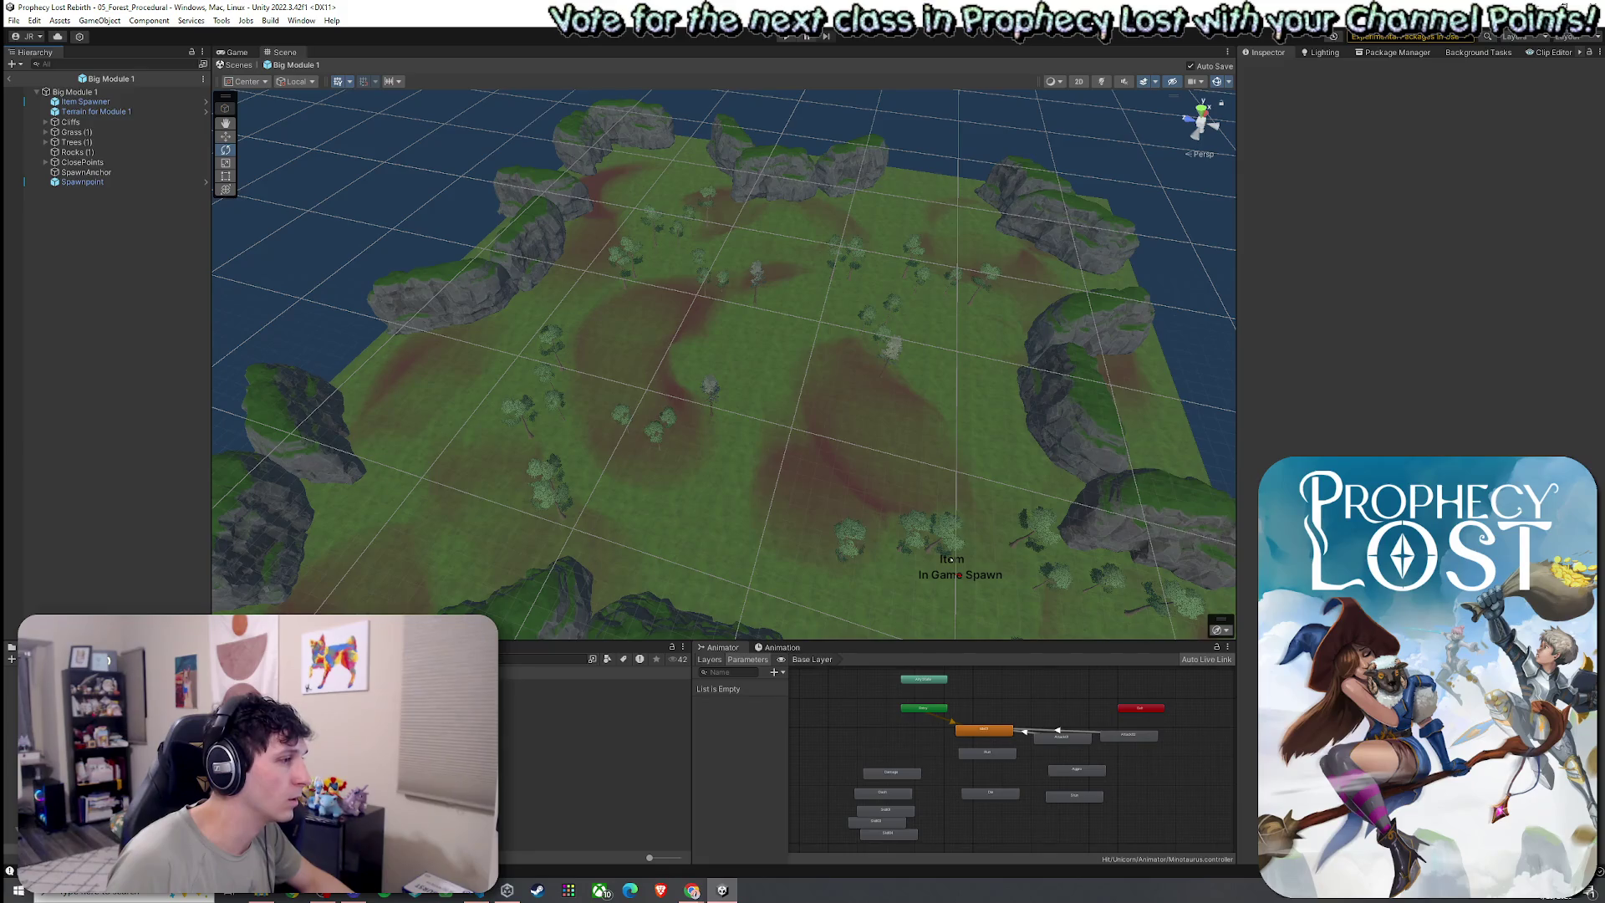
left_click(8, 78)
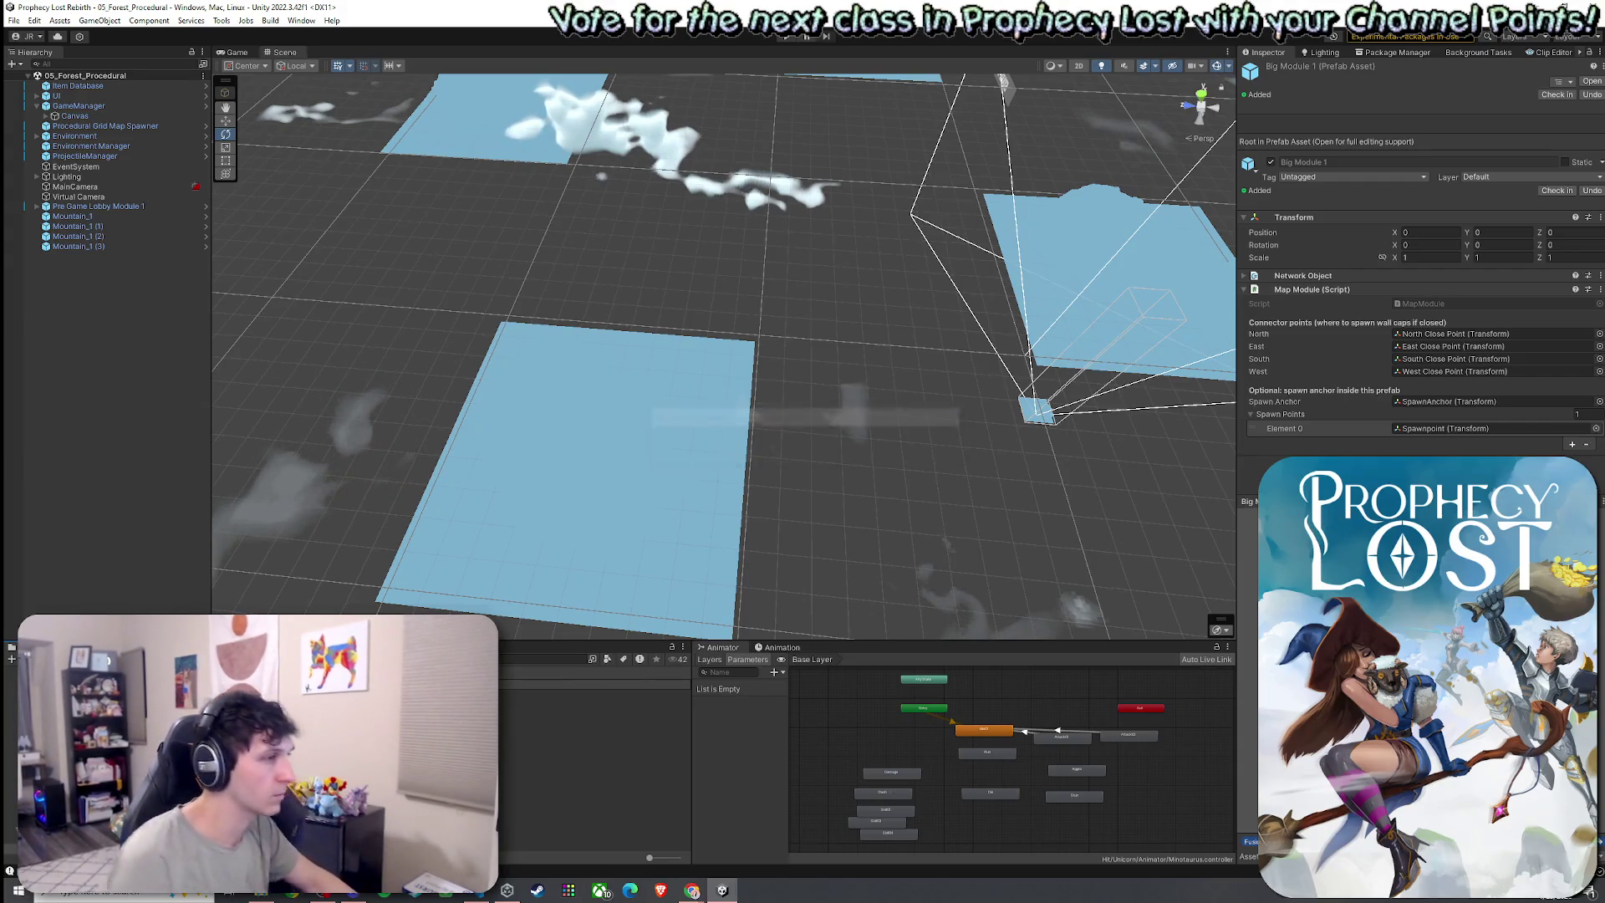
Select the 2by2 Module 1 prefab, then show the Procedural Grid Map Spawner in the Inspector
left_click(585, 683)
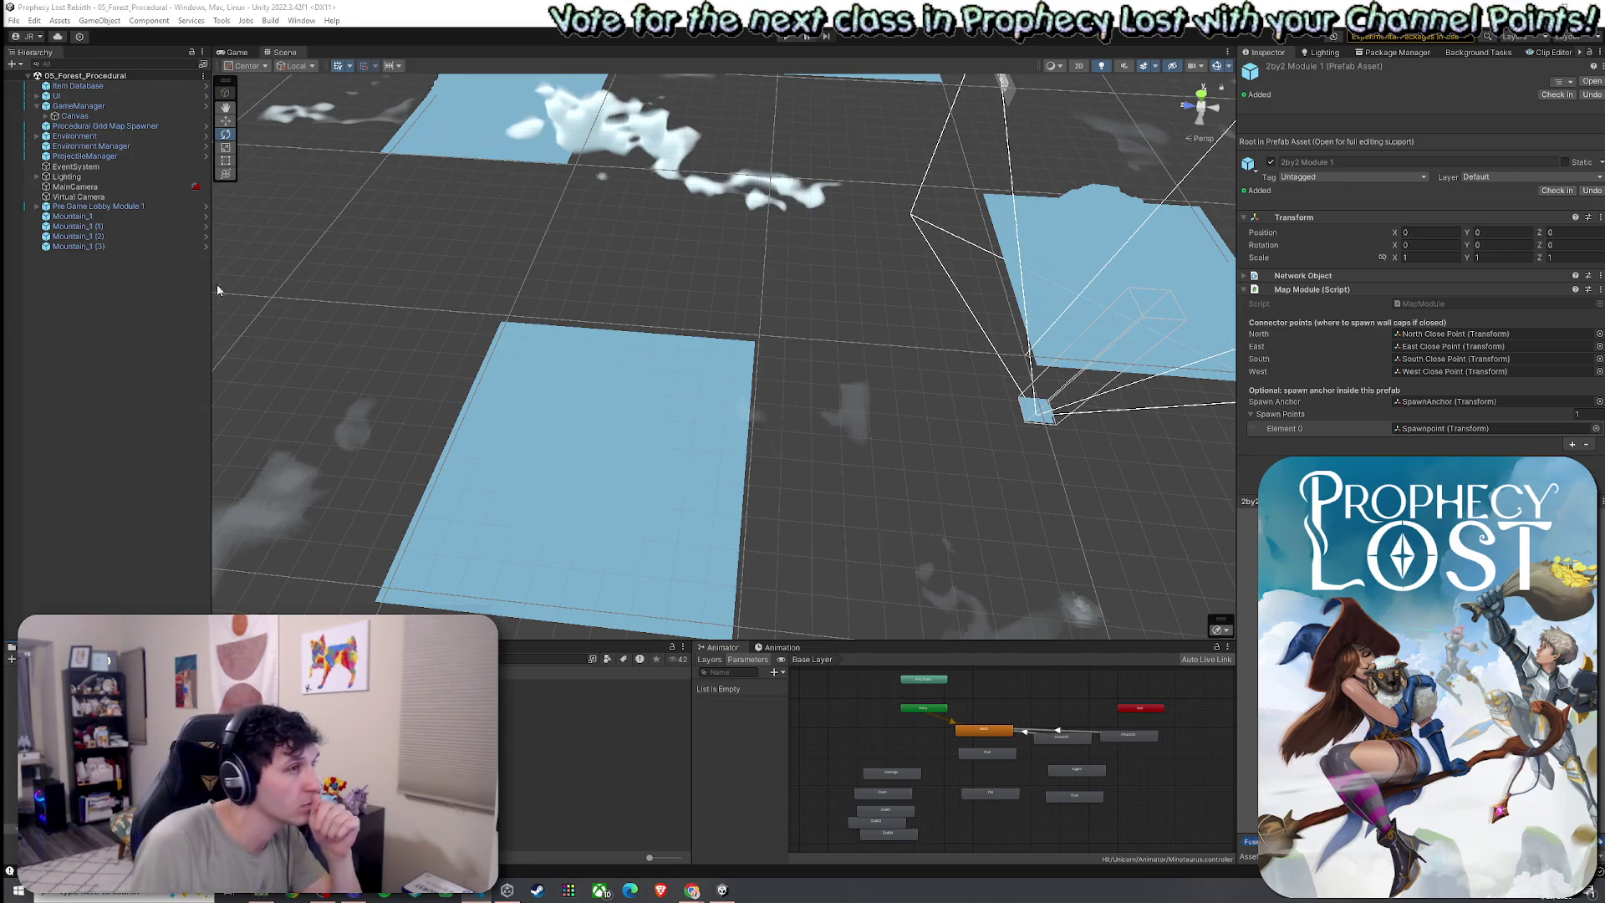
mouse_move(301, 312)
left_mouse_down()
mouse_move(530, 259)
mouse_move(497, 300)
left_mouse_up()
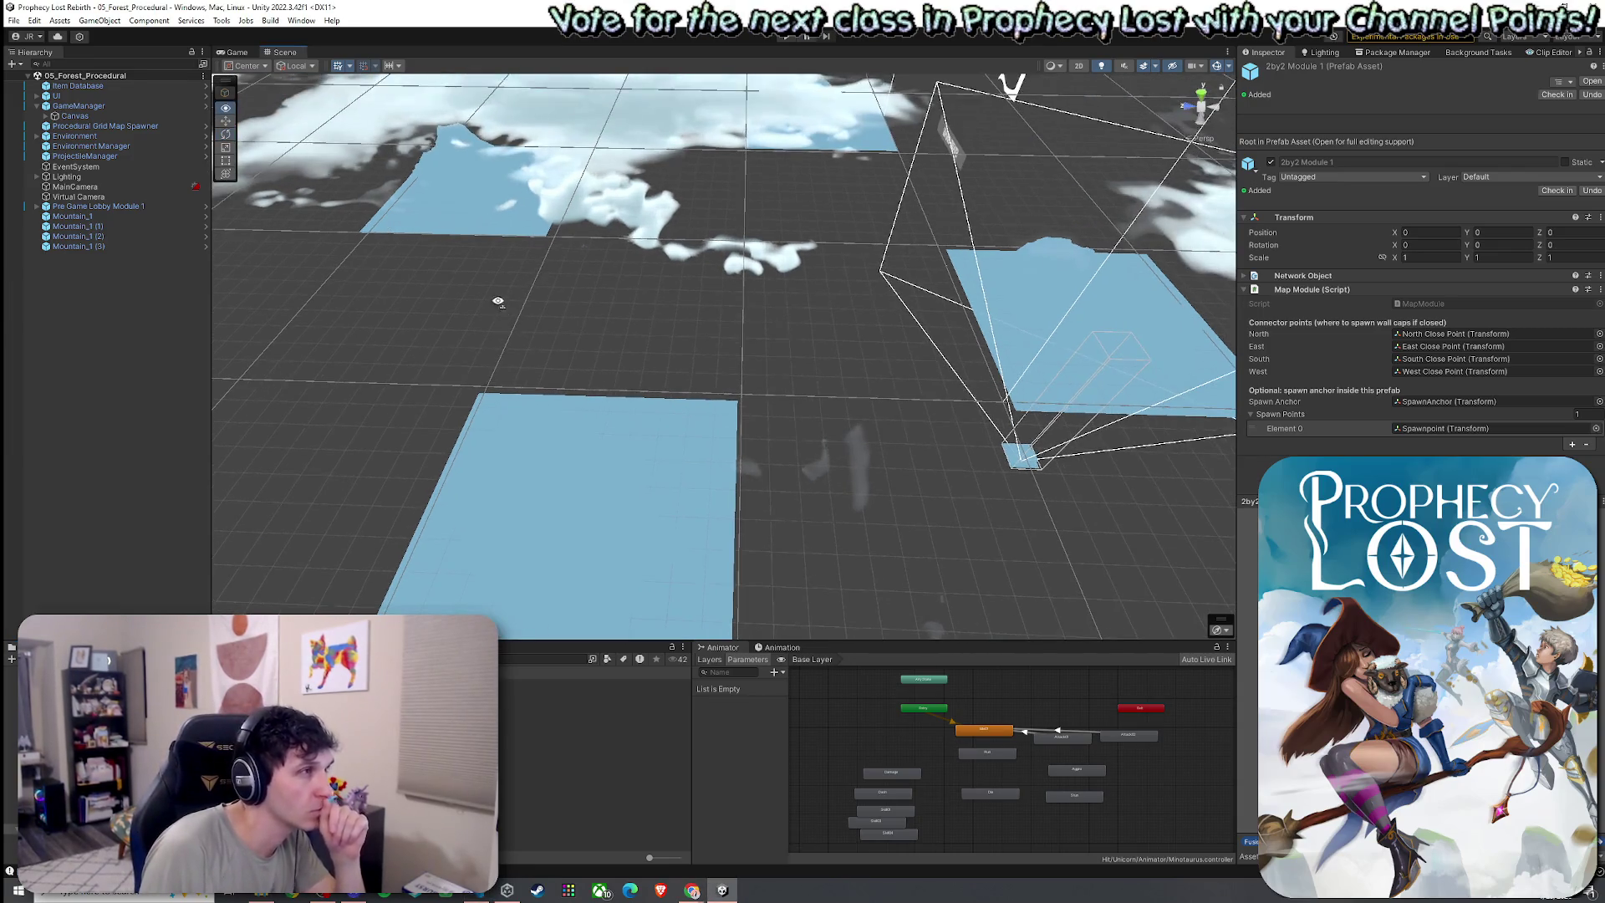
left_click(105, 126)
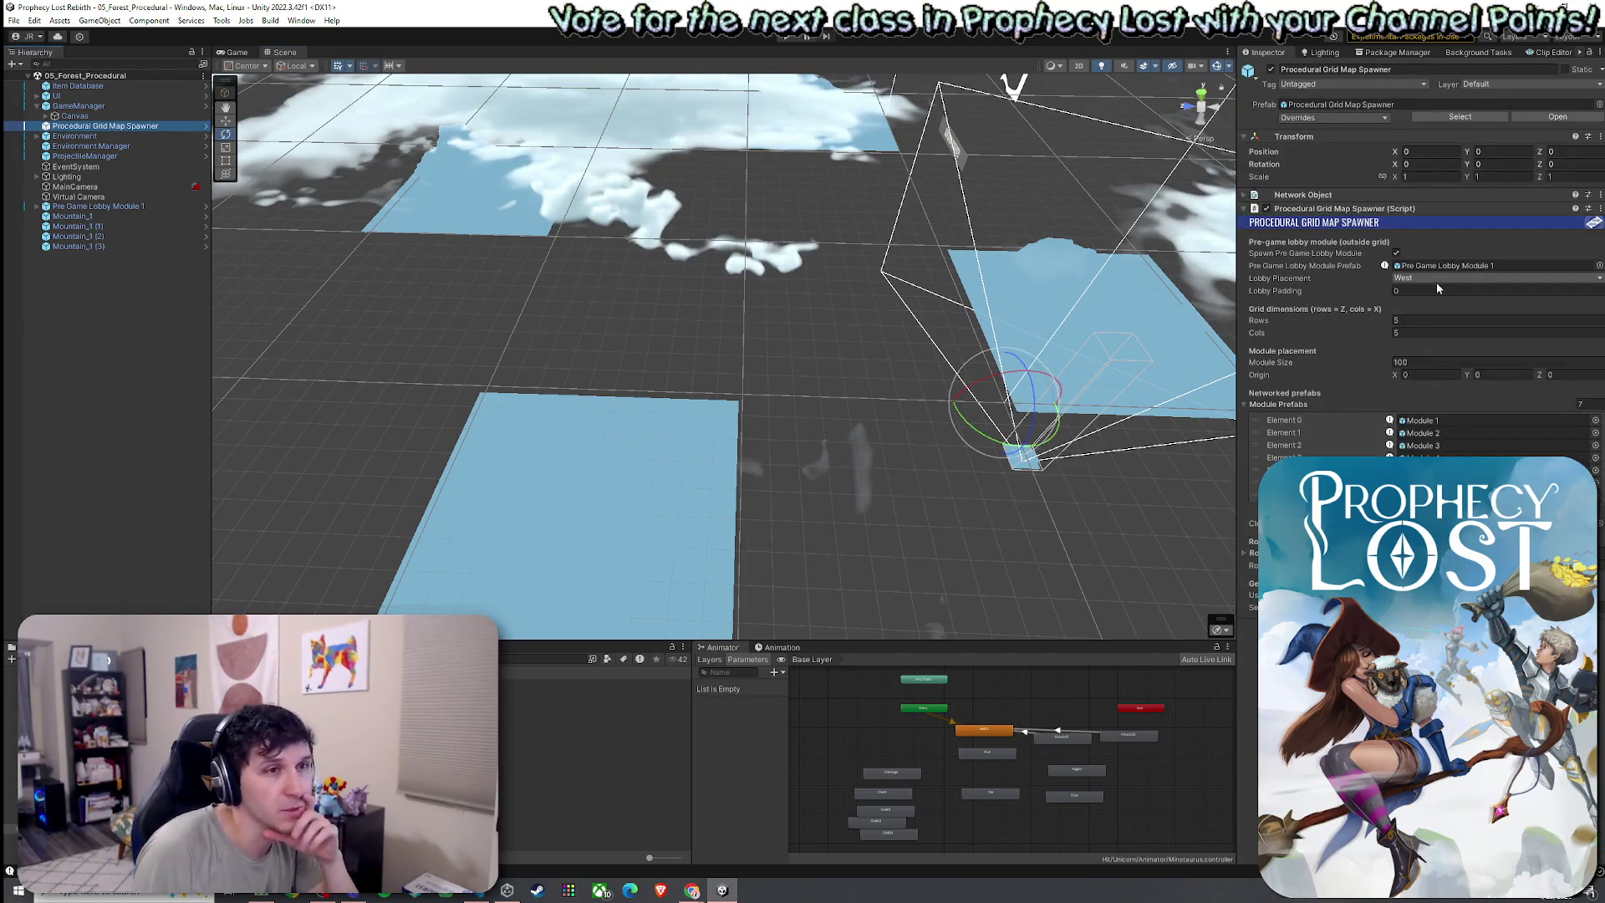
Set the procedural map grid to 10 rows and 10 columns in the Inspector
left_click(1435, 320)
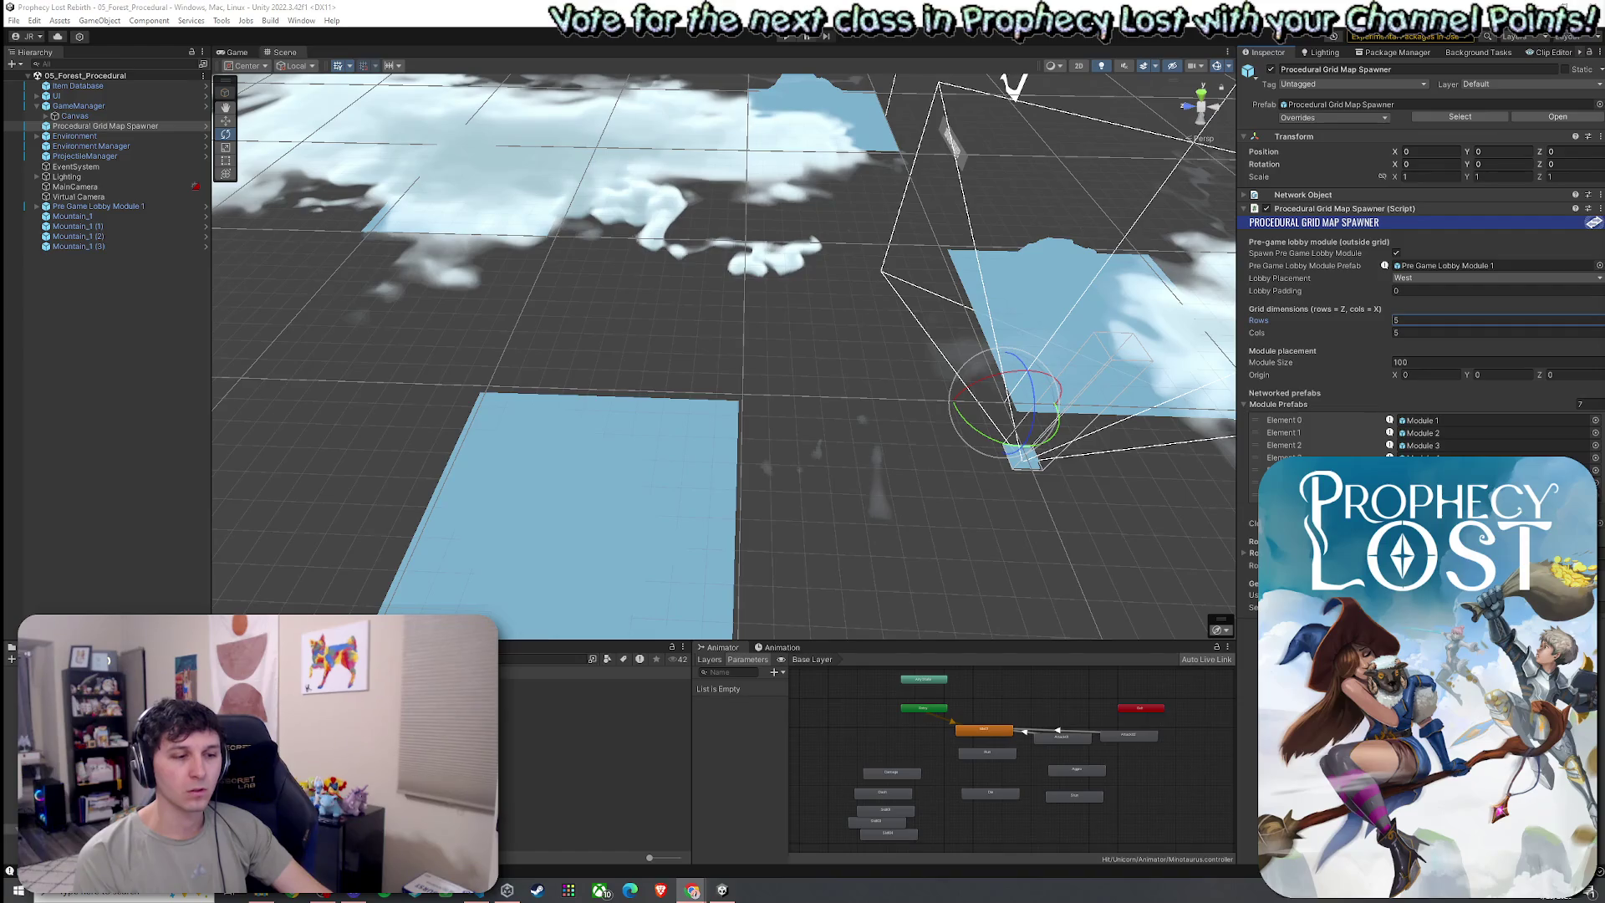
type("10")
left_click(1418, 333)
type("10")
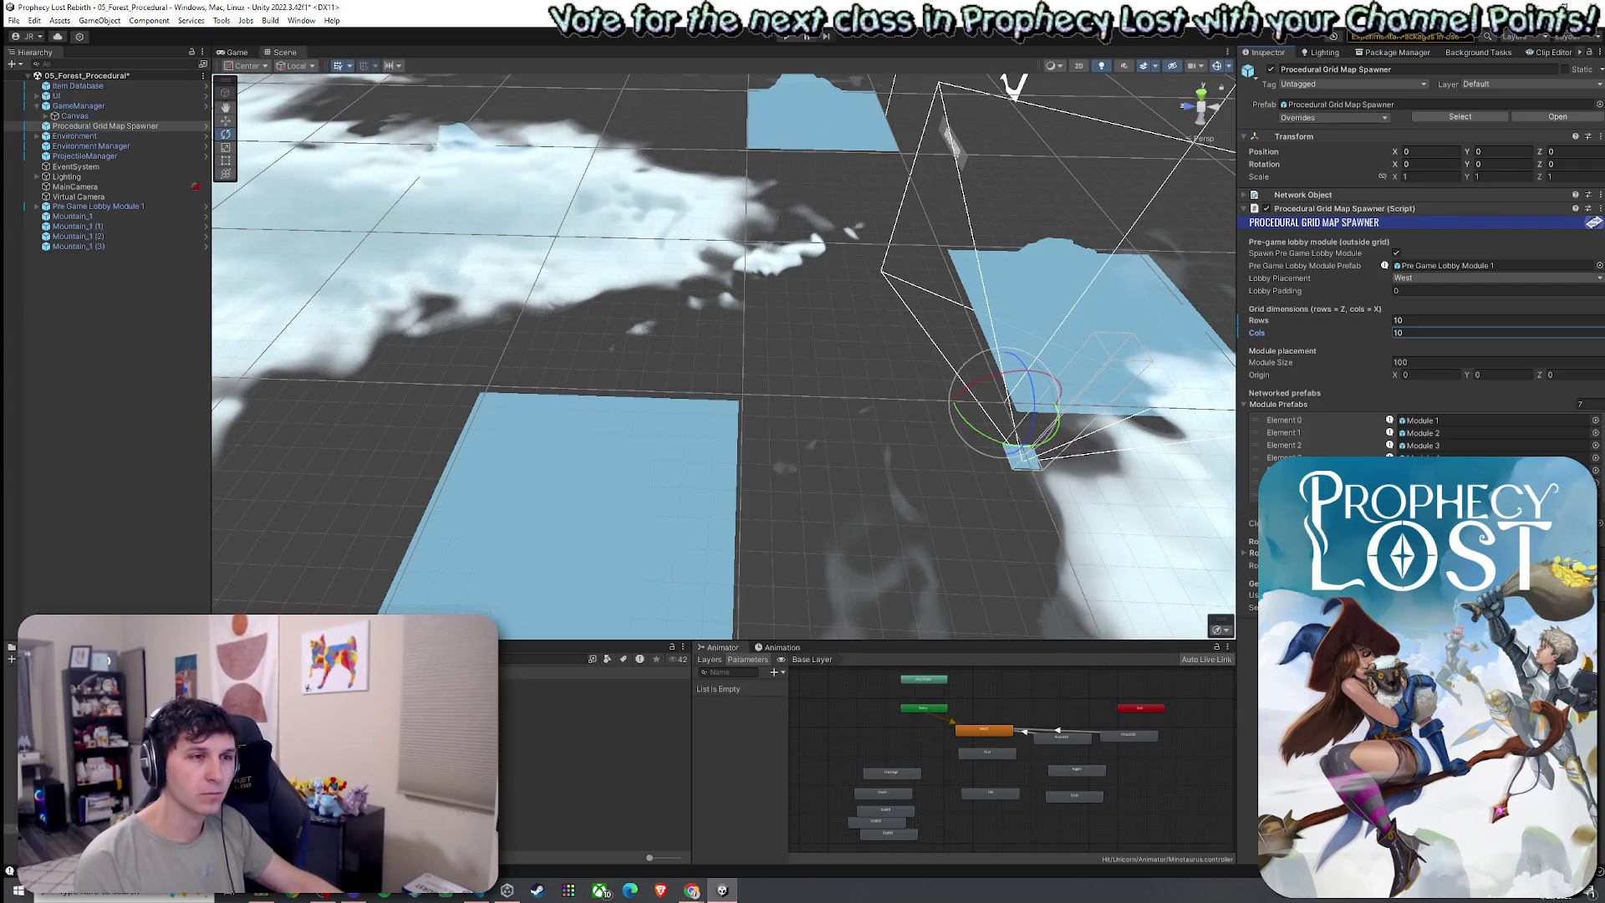
Save the scene with the enlarged 10x10 grid and bring up the Lighting settings
left_click(13, 20)
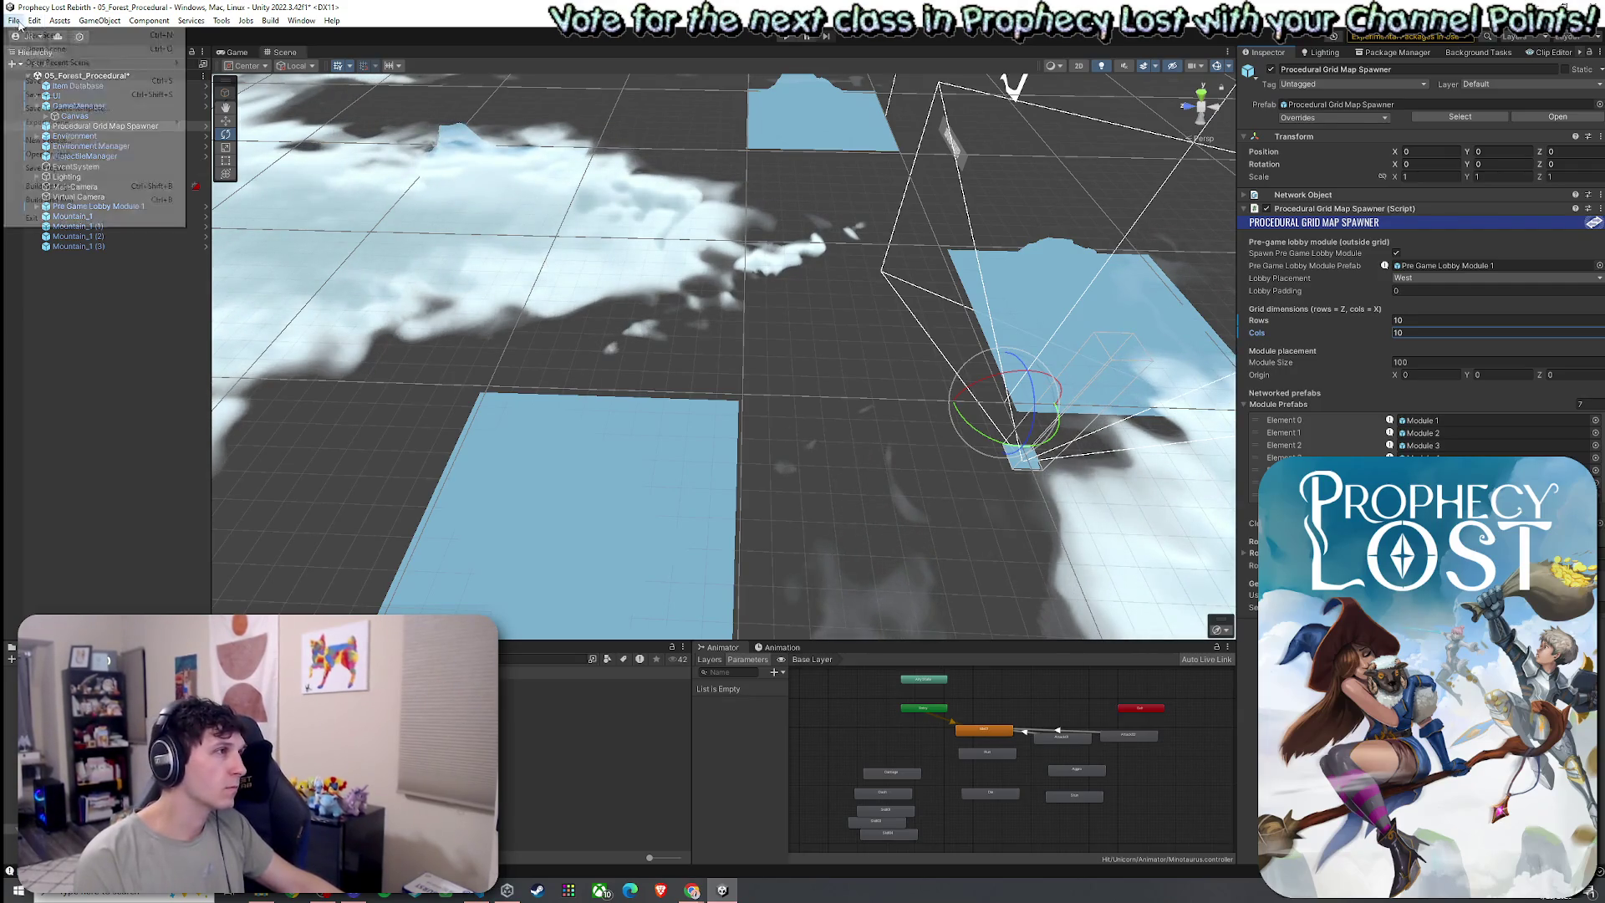
left_click(77, 81)
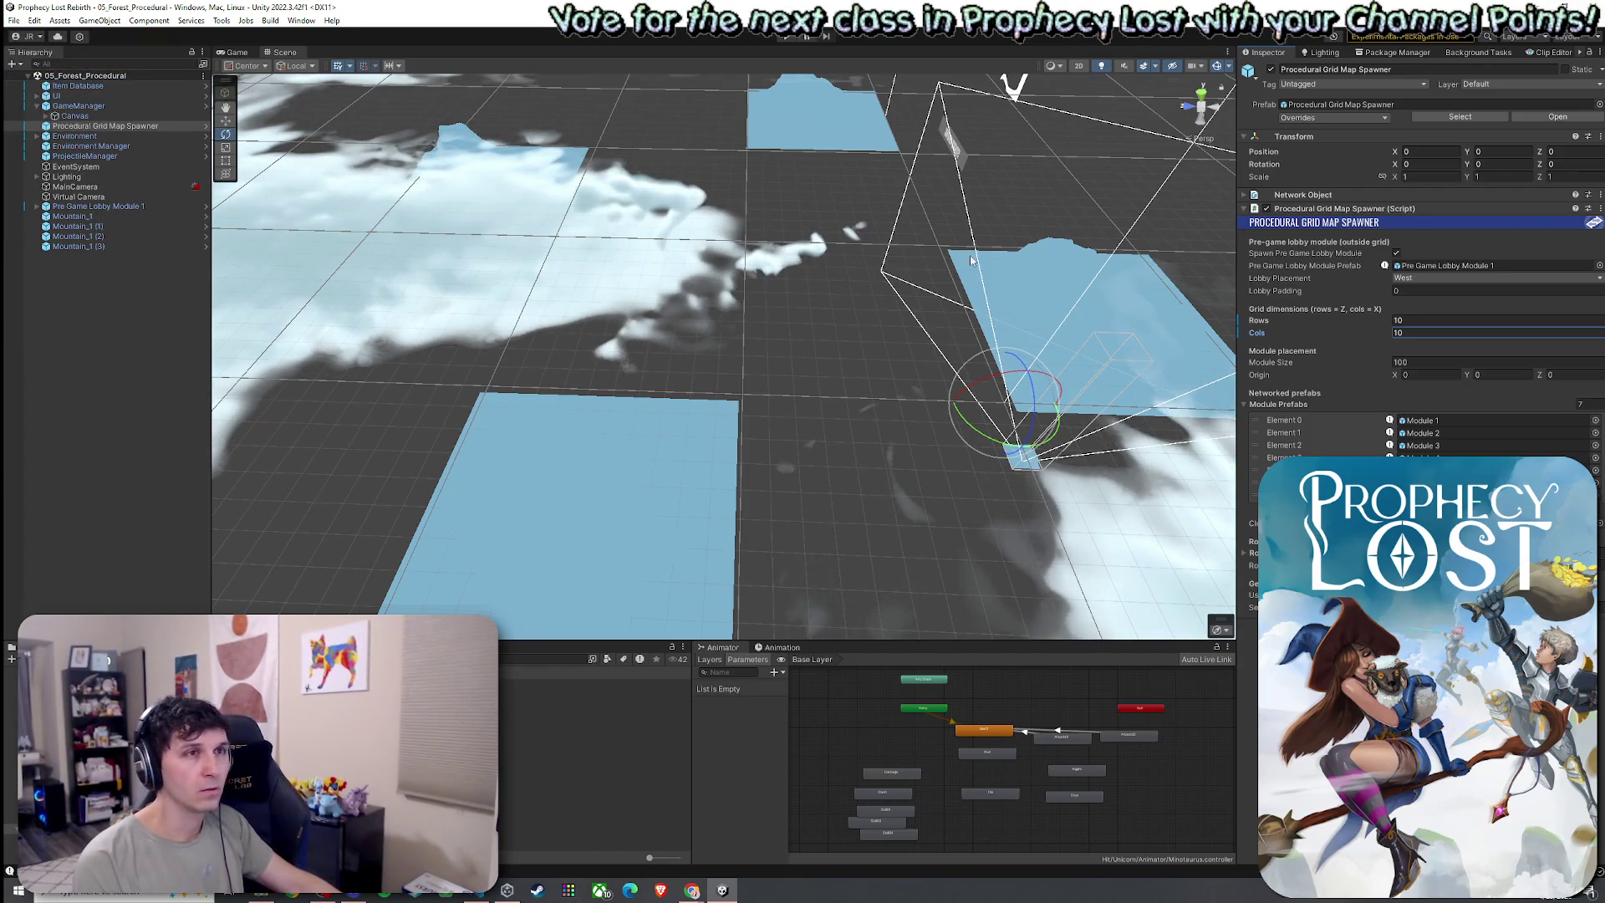
left_click(1321, 52)
Turn off Fog in the Lighting Environment settings and save the scene
left_click(1353, 71)
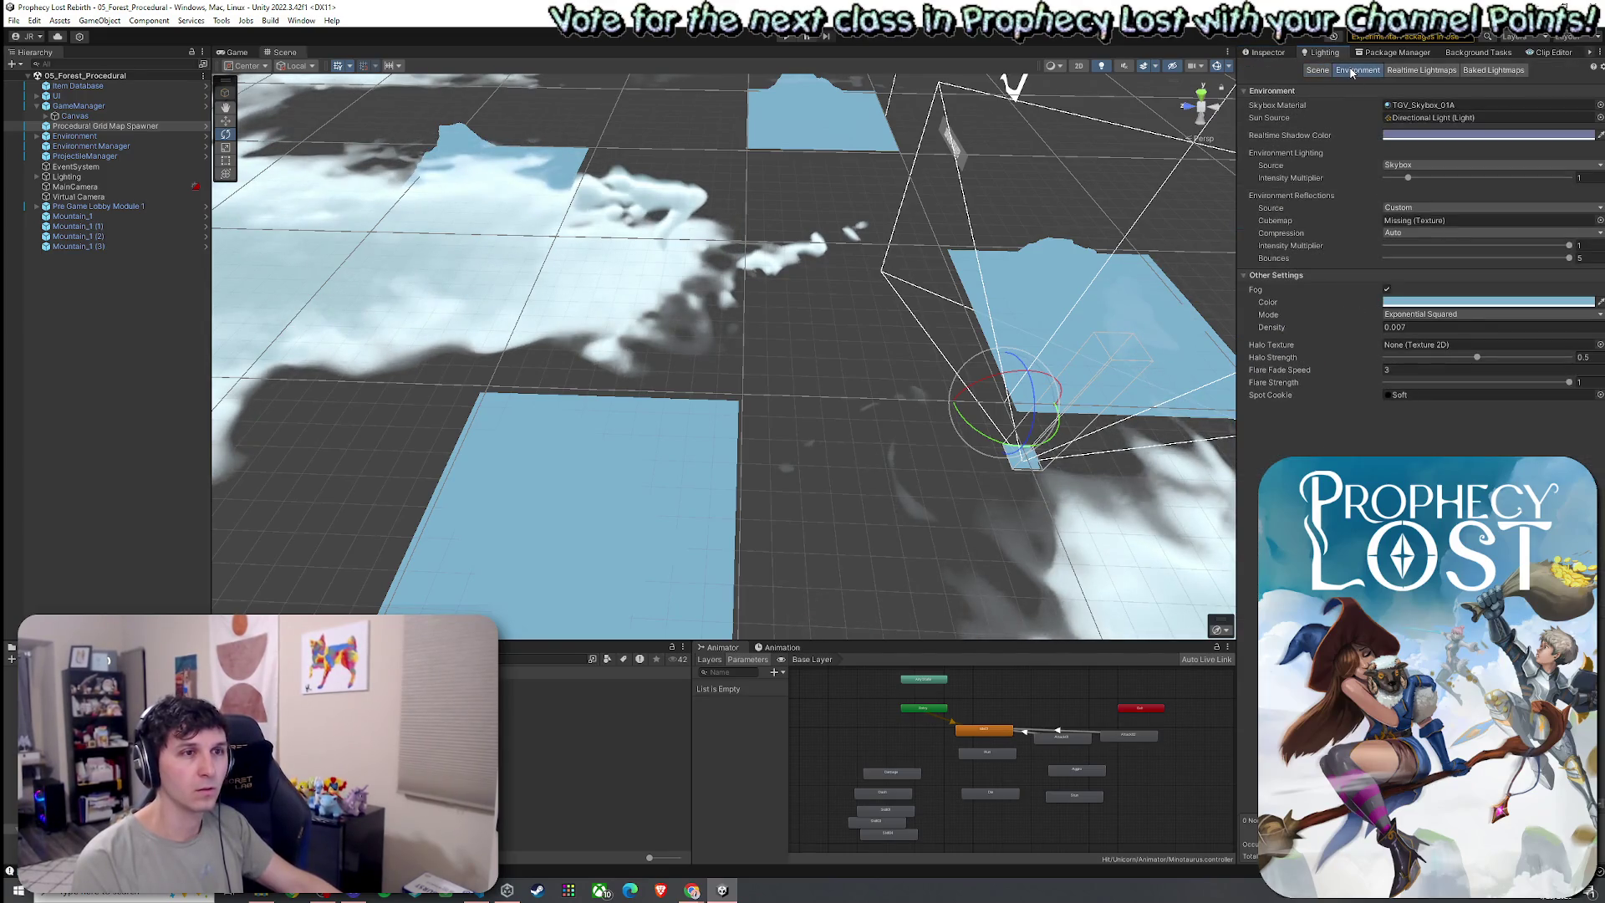
left_click(1386, 290)
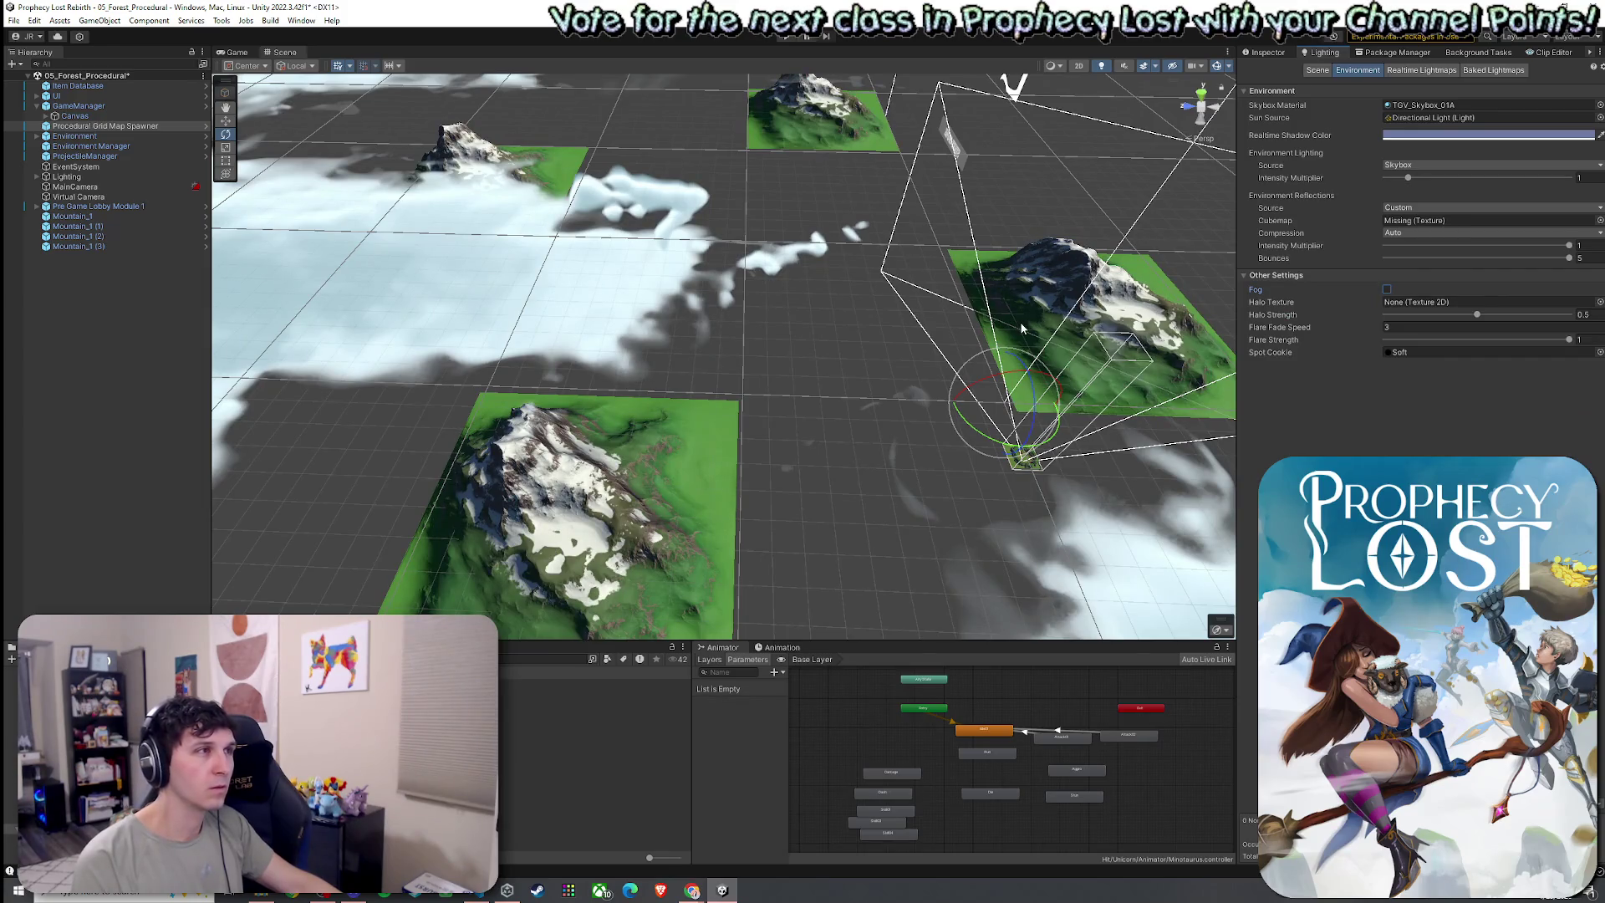
left_click(13, 20)
left_click(33, 83)
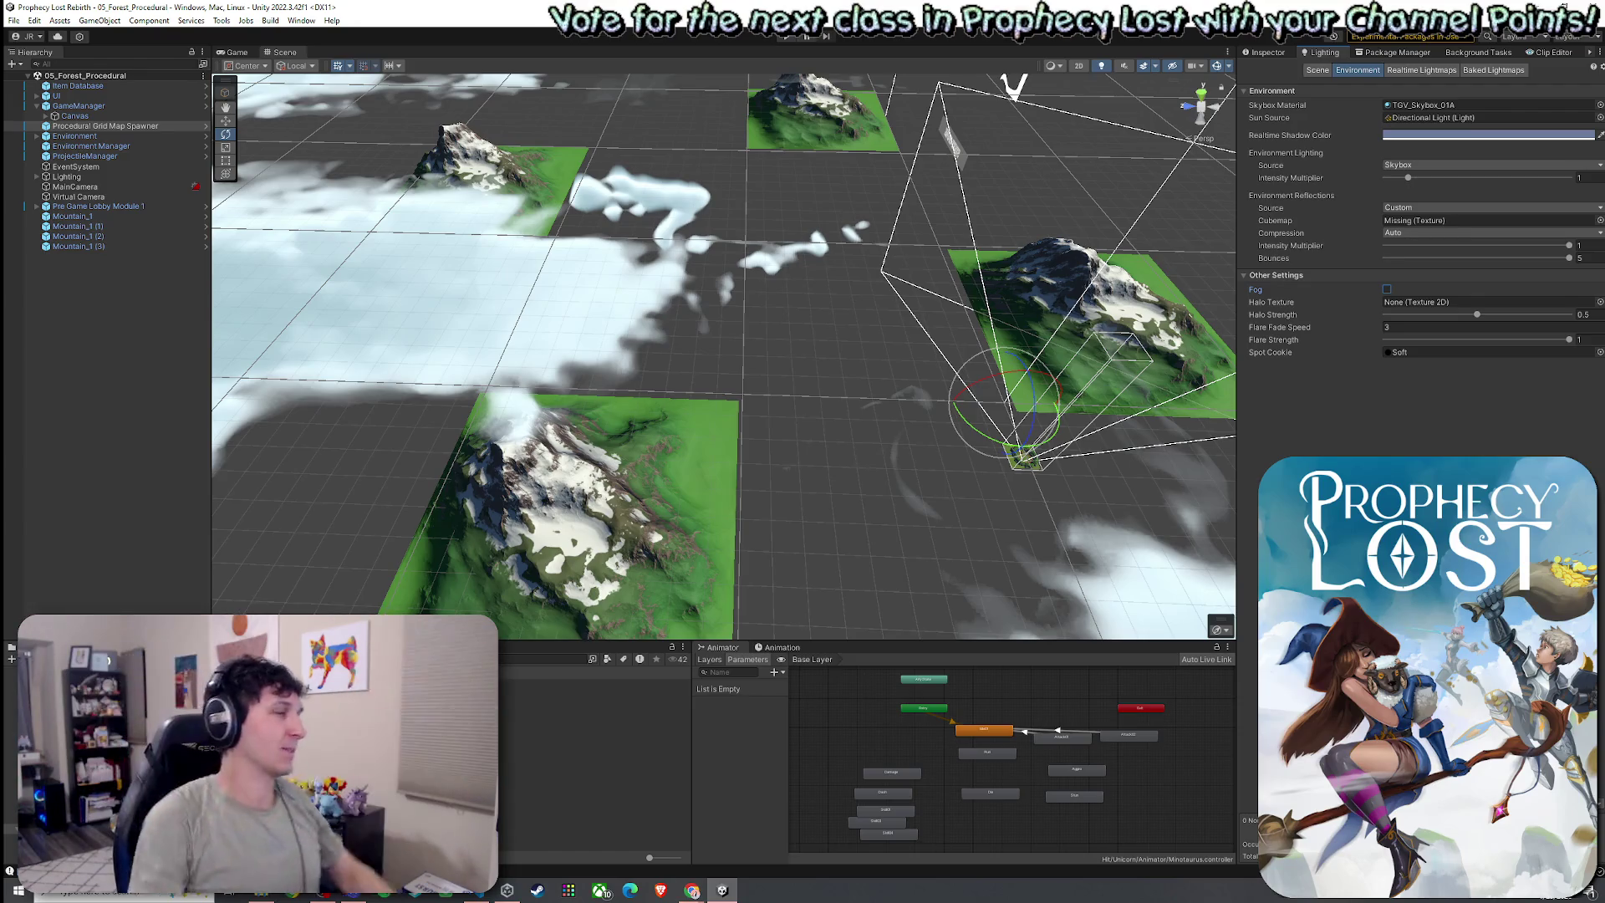
left_click(14, 20)
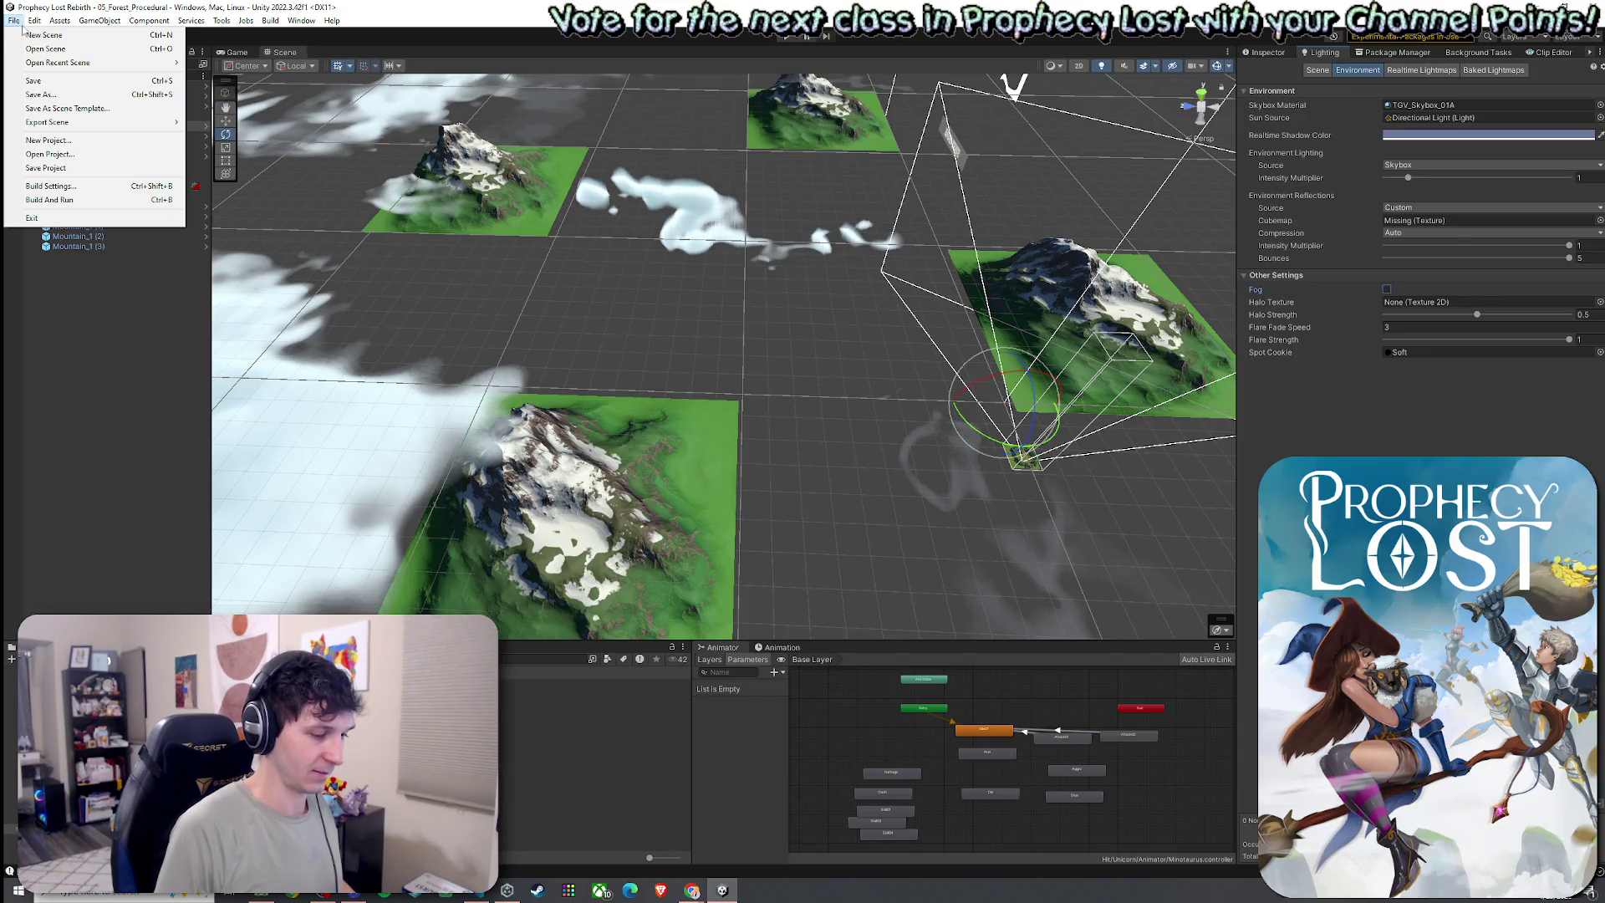
Save the fog-free 05_Forest_Procedural scene
left_click(34, 81)
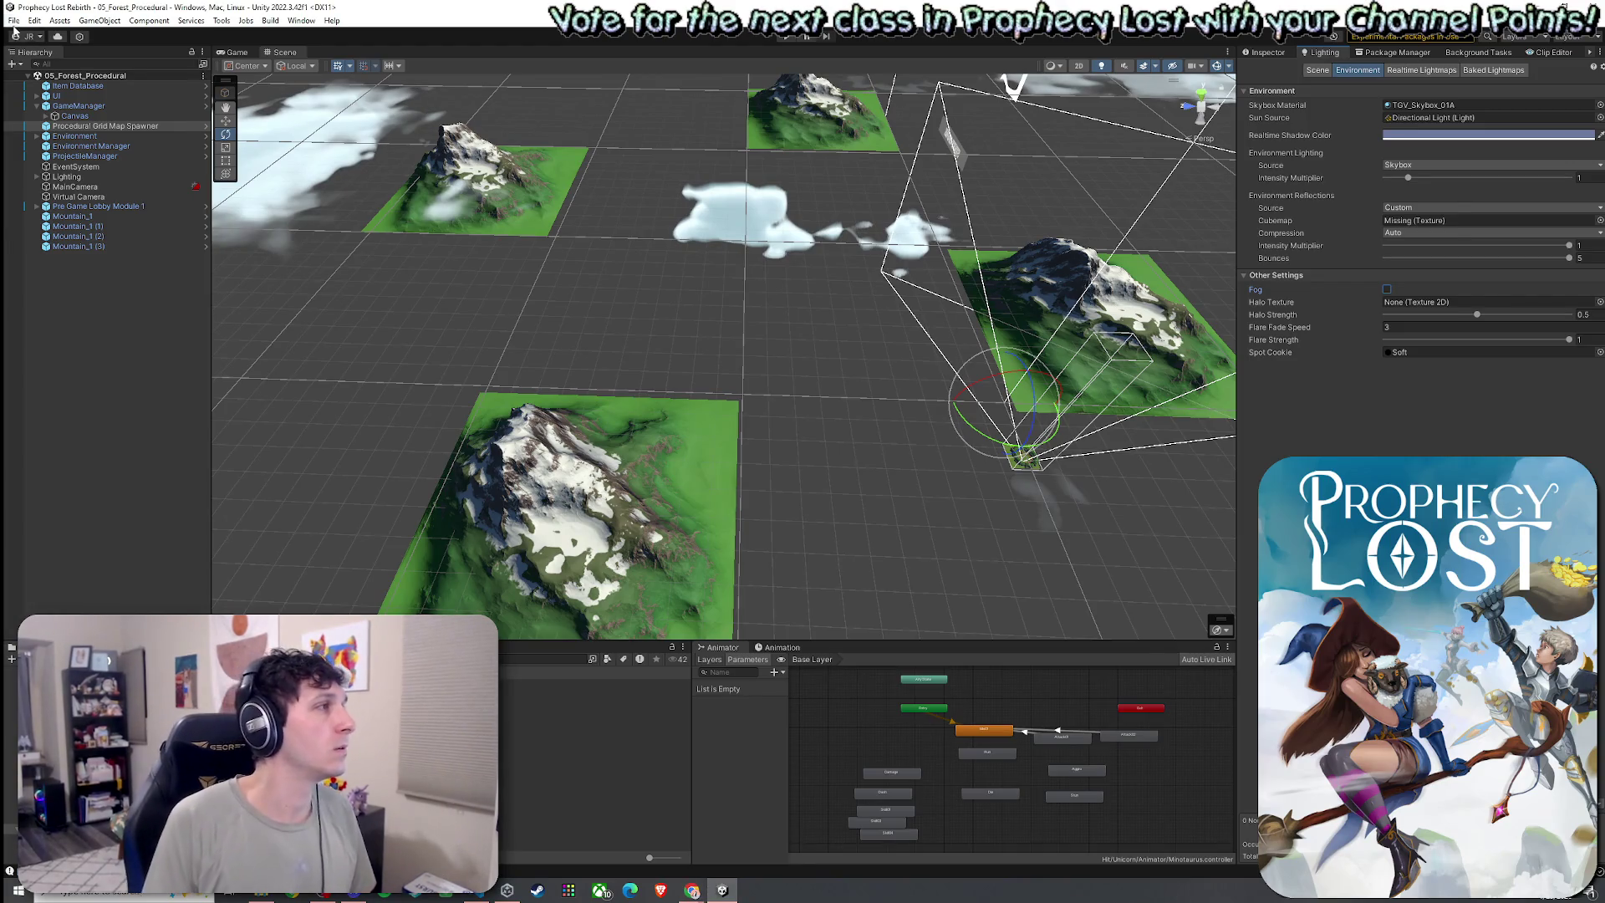
left_click(13, 21)
key("Escape")
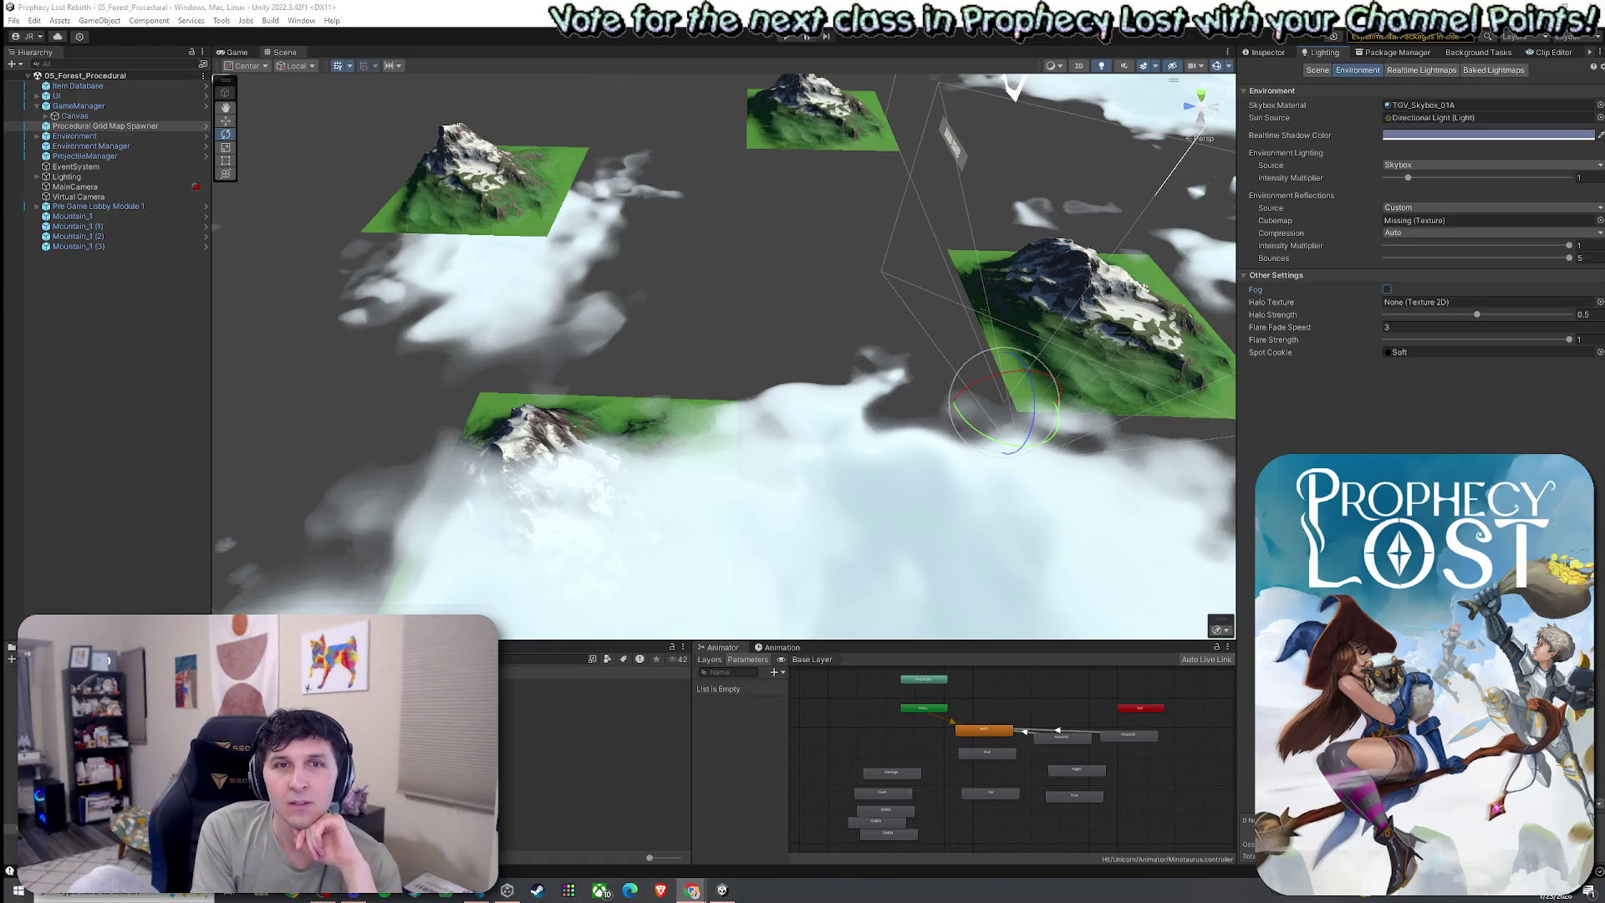
Switch from the Unity mountain-and-cloud scene to the browser playing the video
key("alt+Tab")
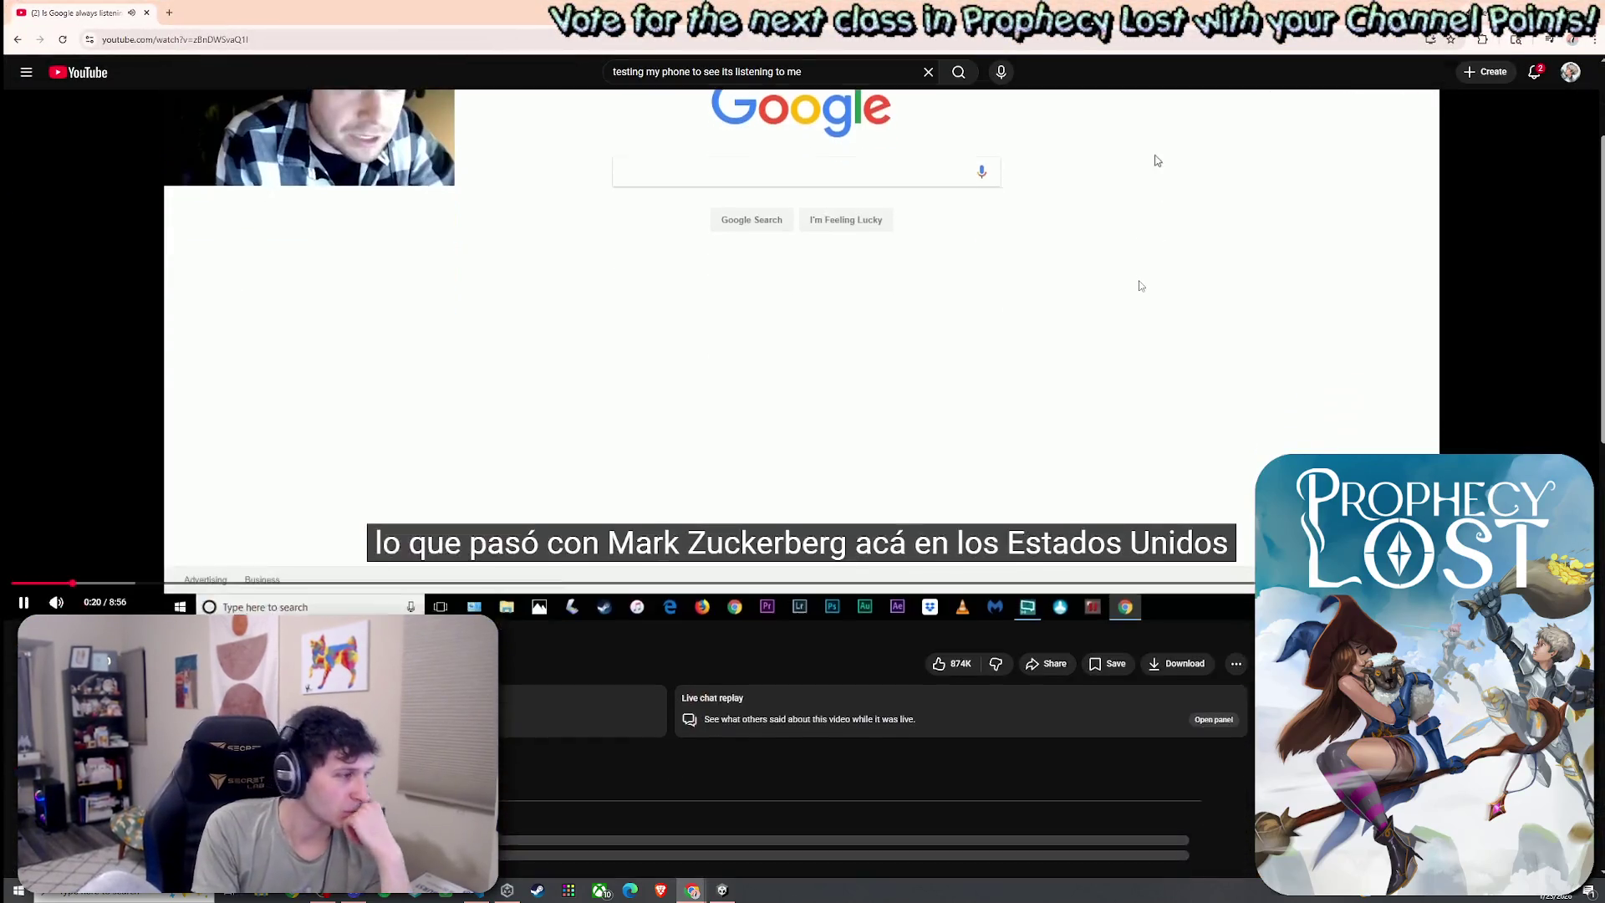
Seek the 'Is Google always listening' video past 5:04 to where the Fark.com page loads
scroll(1295, 326, "up", 3)
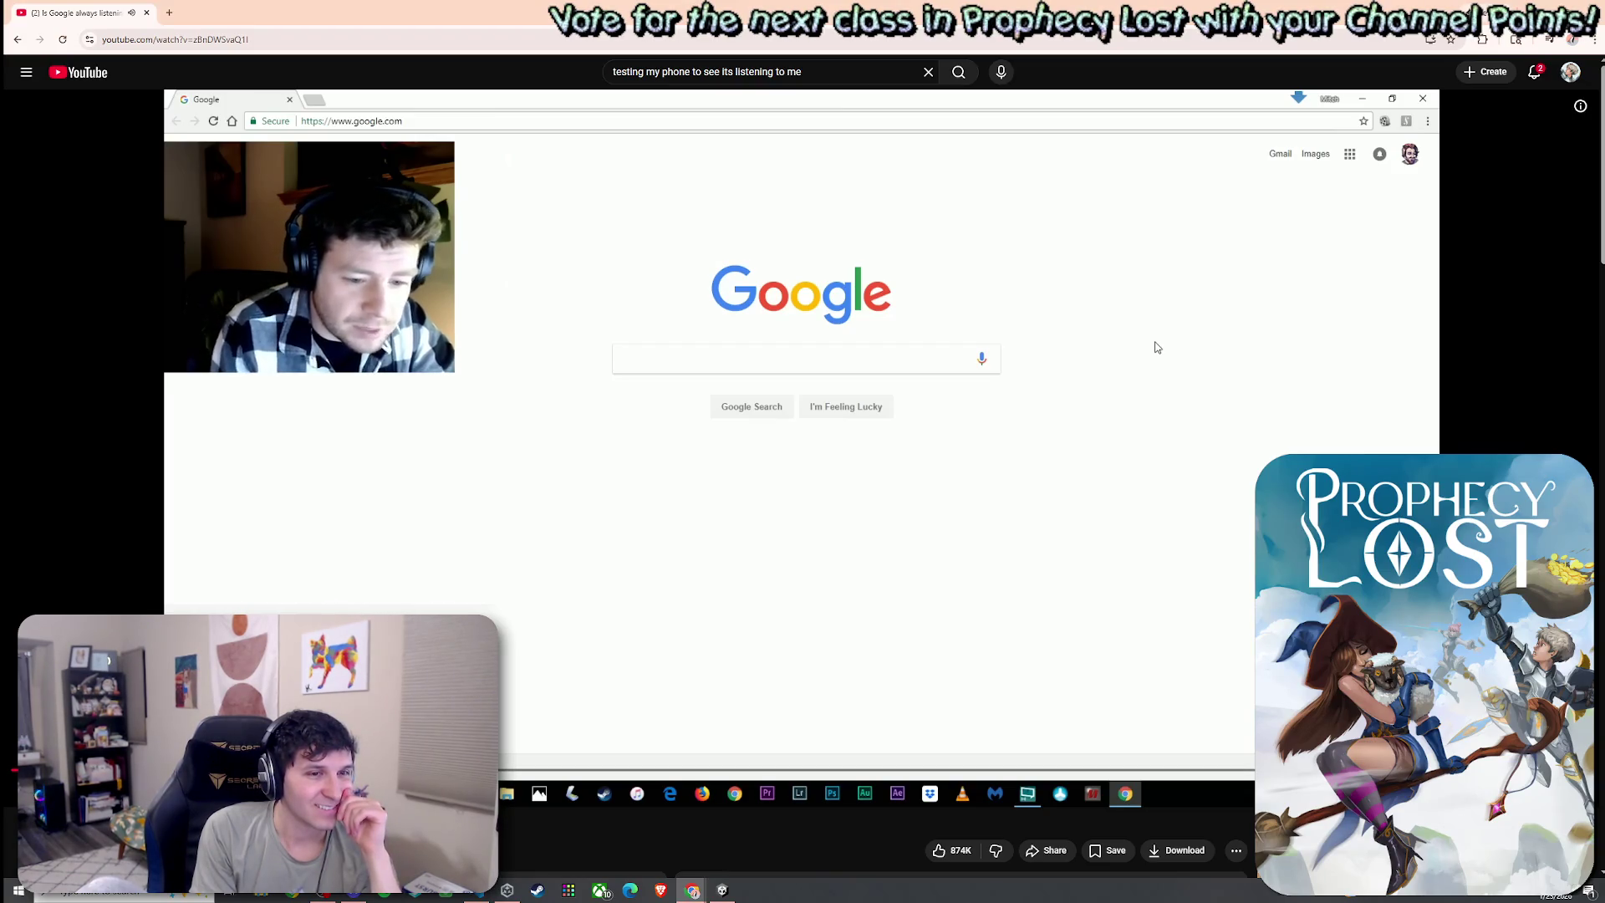
scroll(802, 483, "down", 1)
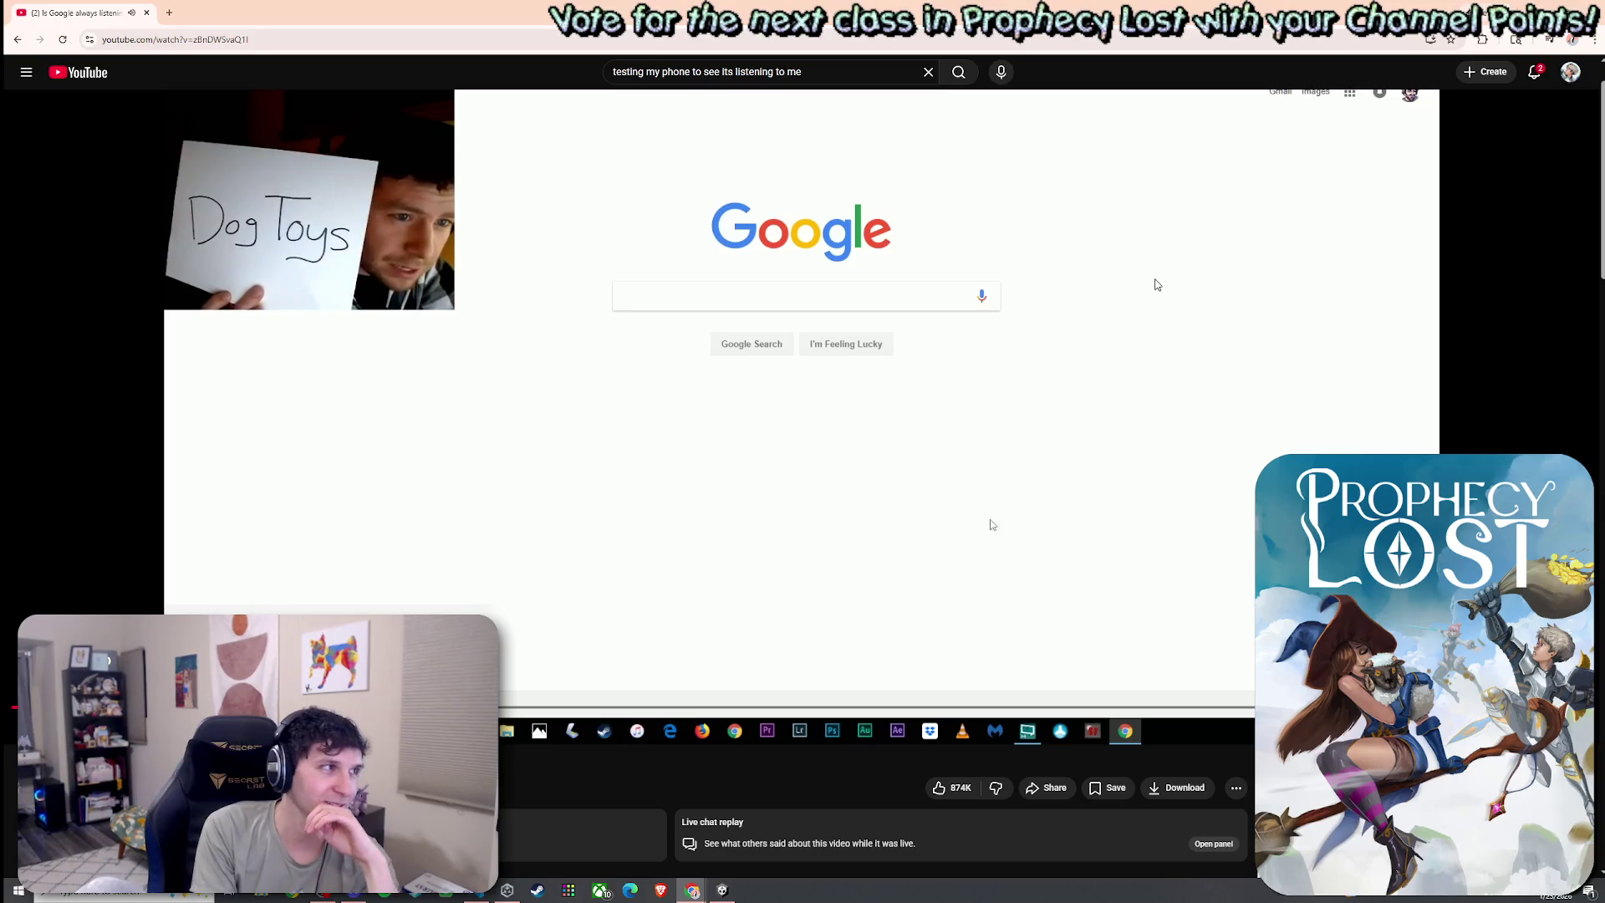
scroll(990, 525, "up", 1)
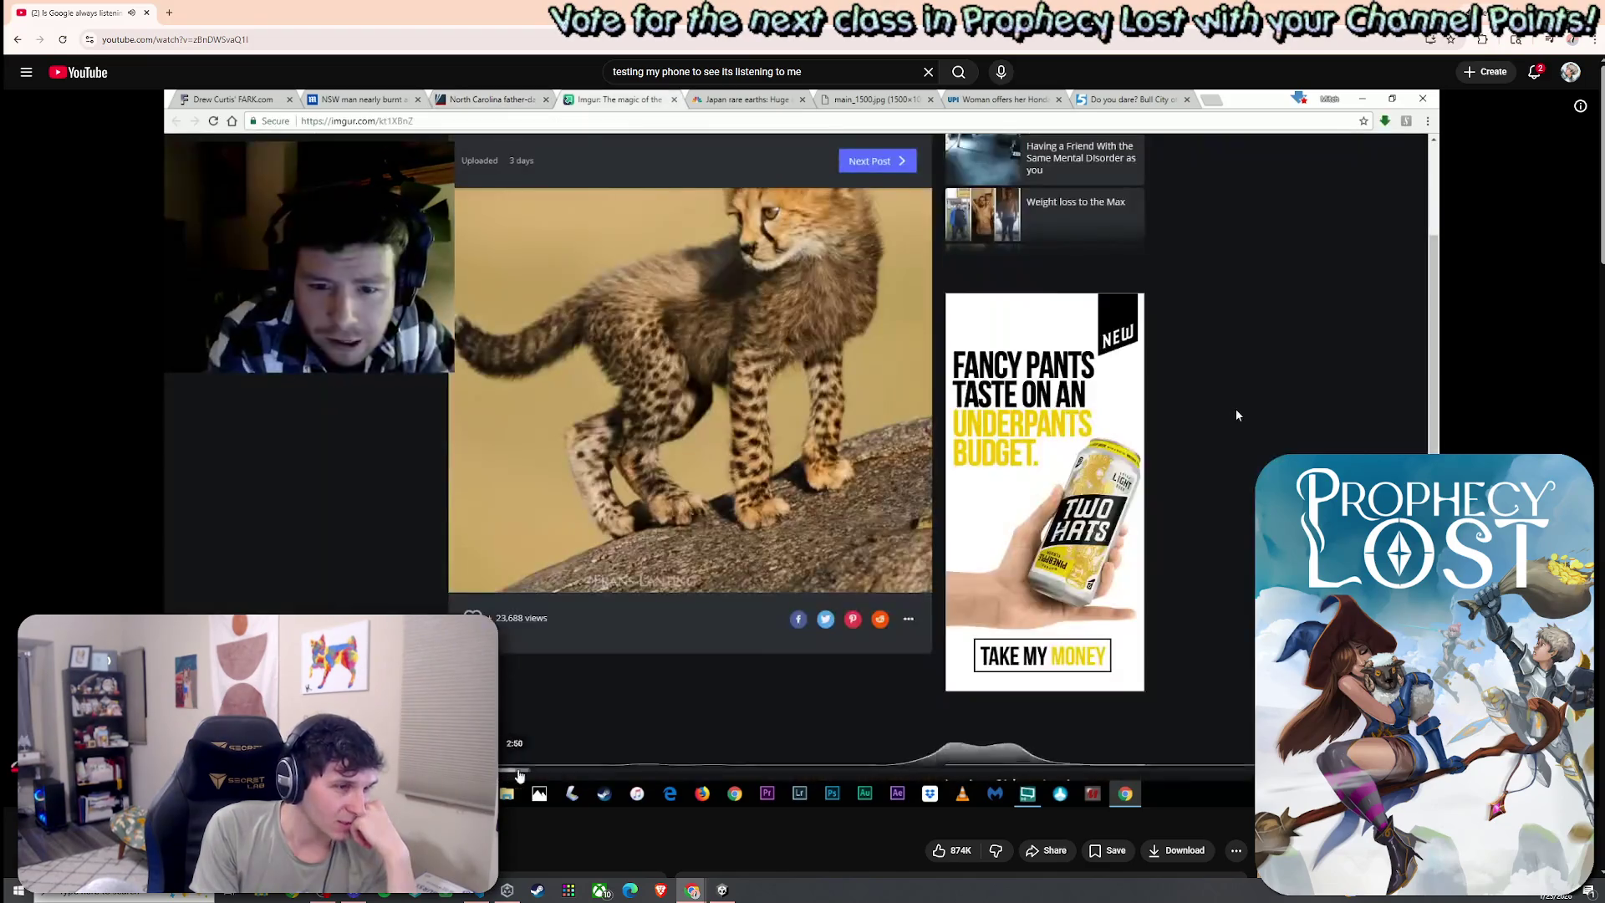
left_click(551, 771)
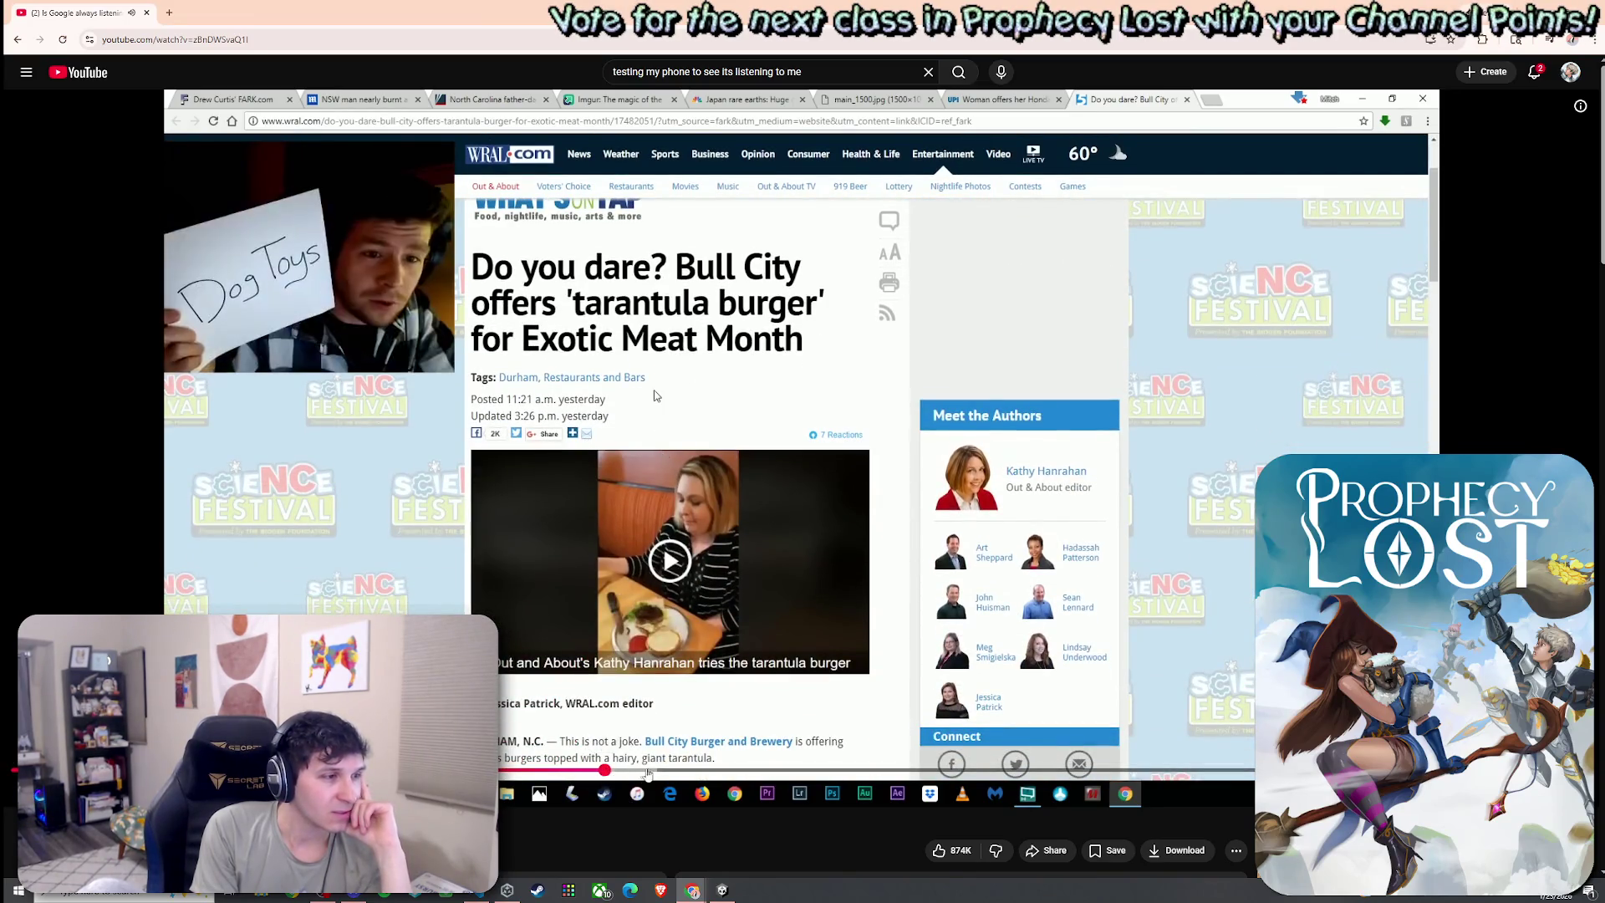
left_click_drag(578, 770, 800, 777)
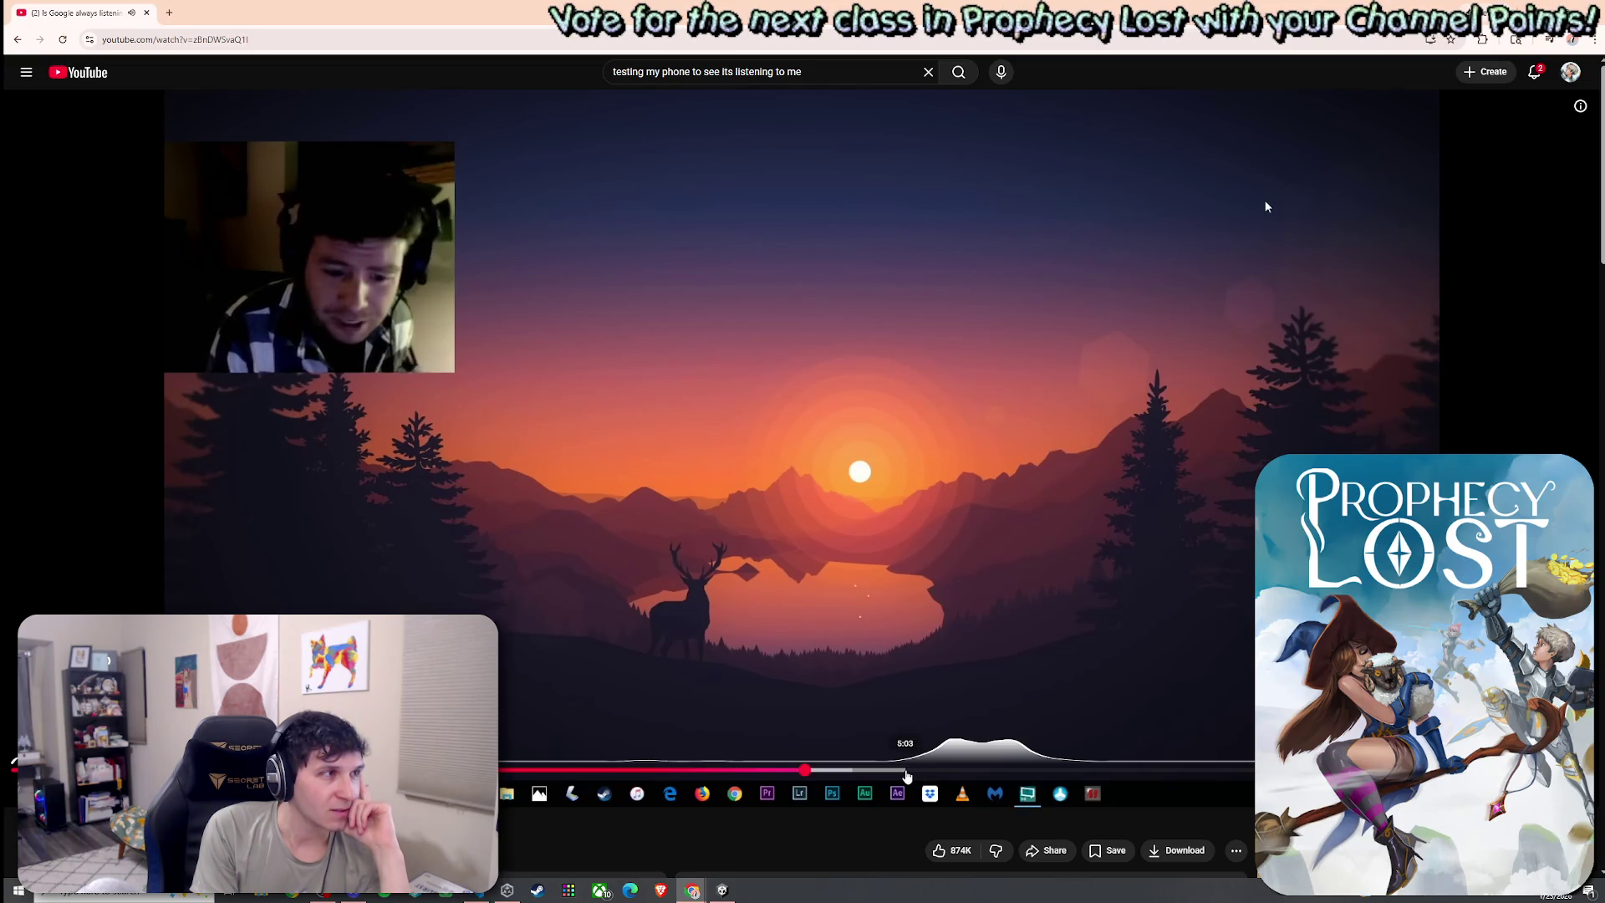
left_click(910, 772)
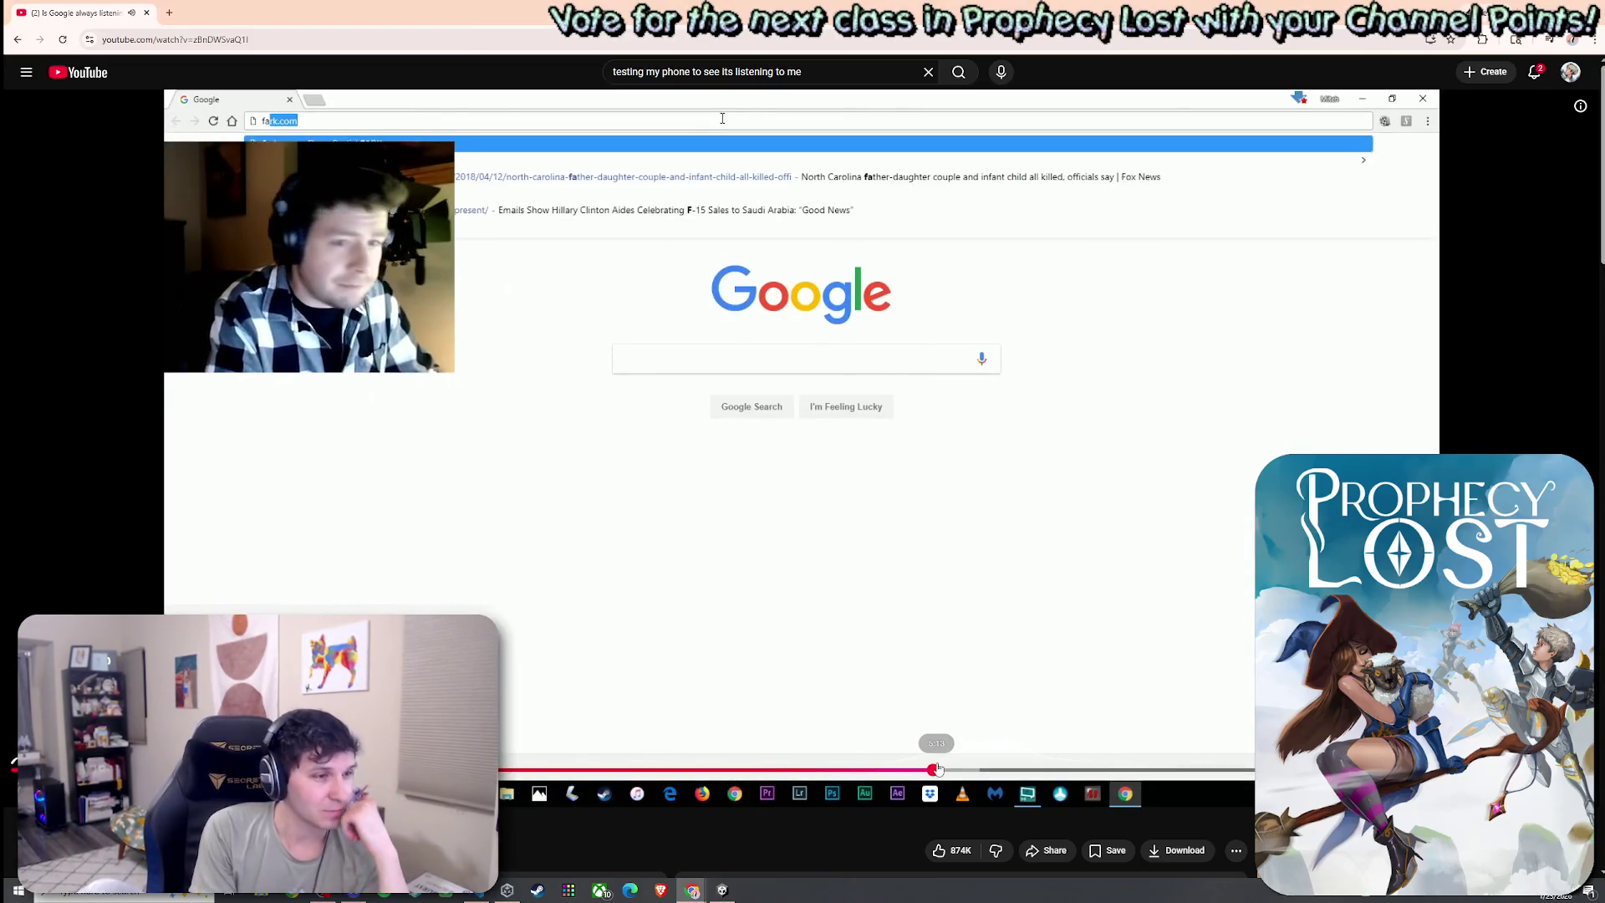
left_click(942, 770)
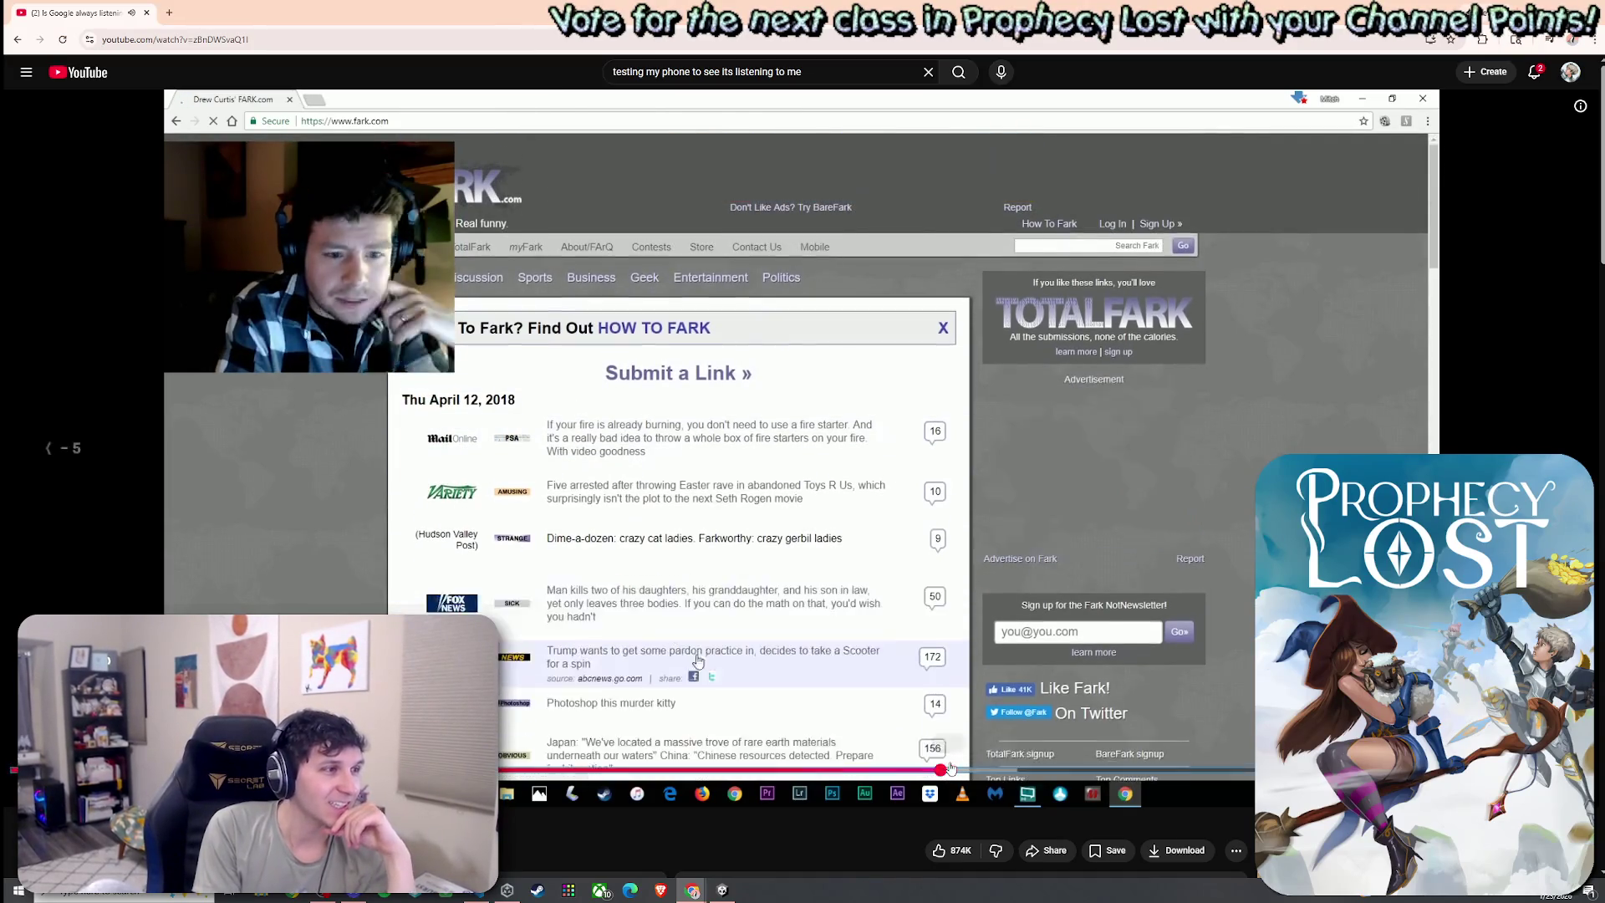
Skip the video forward to 7:58, showing the Guardian article on Coleridge's coffin
key("j")
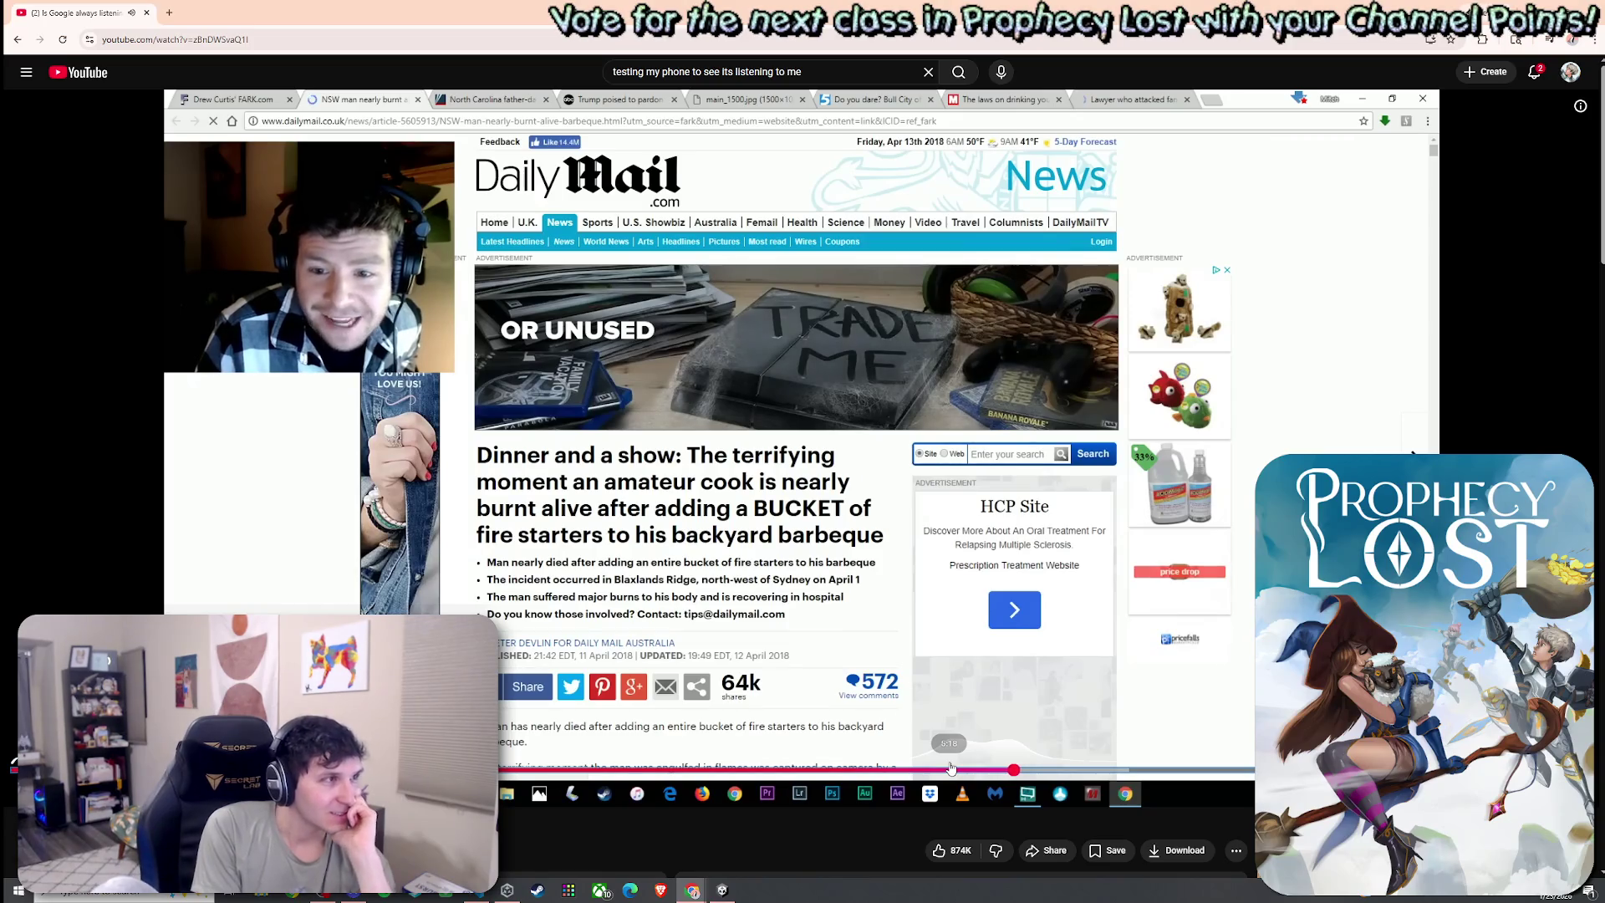
key("l")
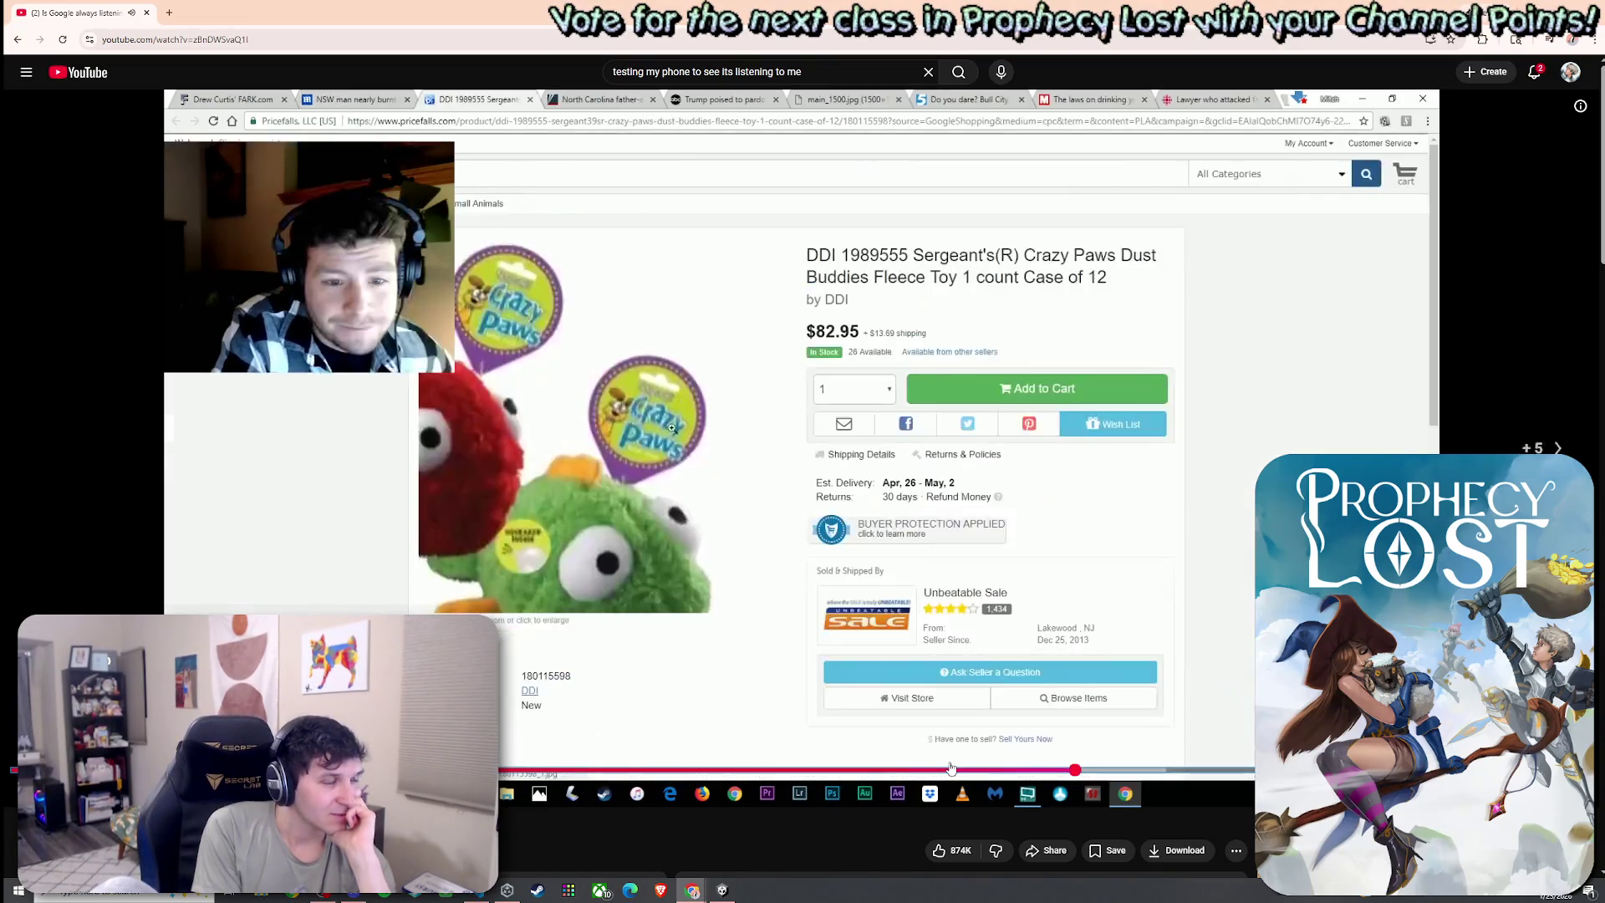
key("l")
key("Right")
key("l")
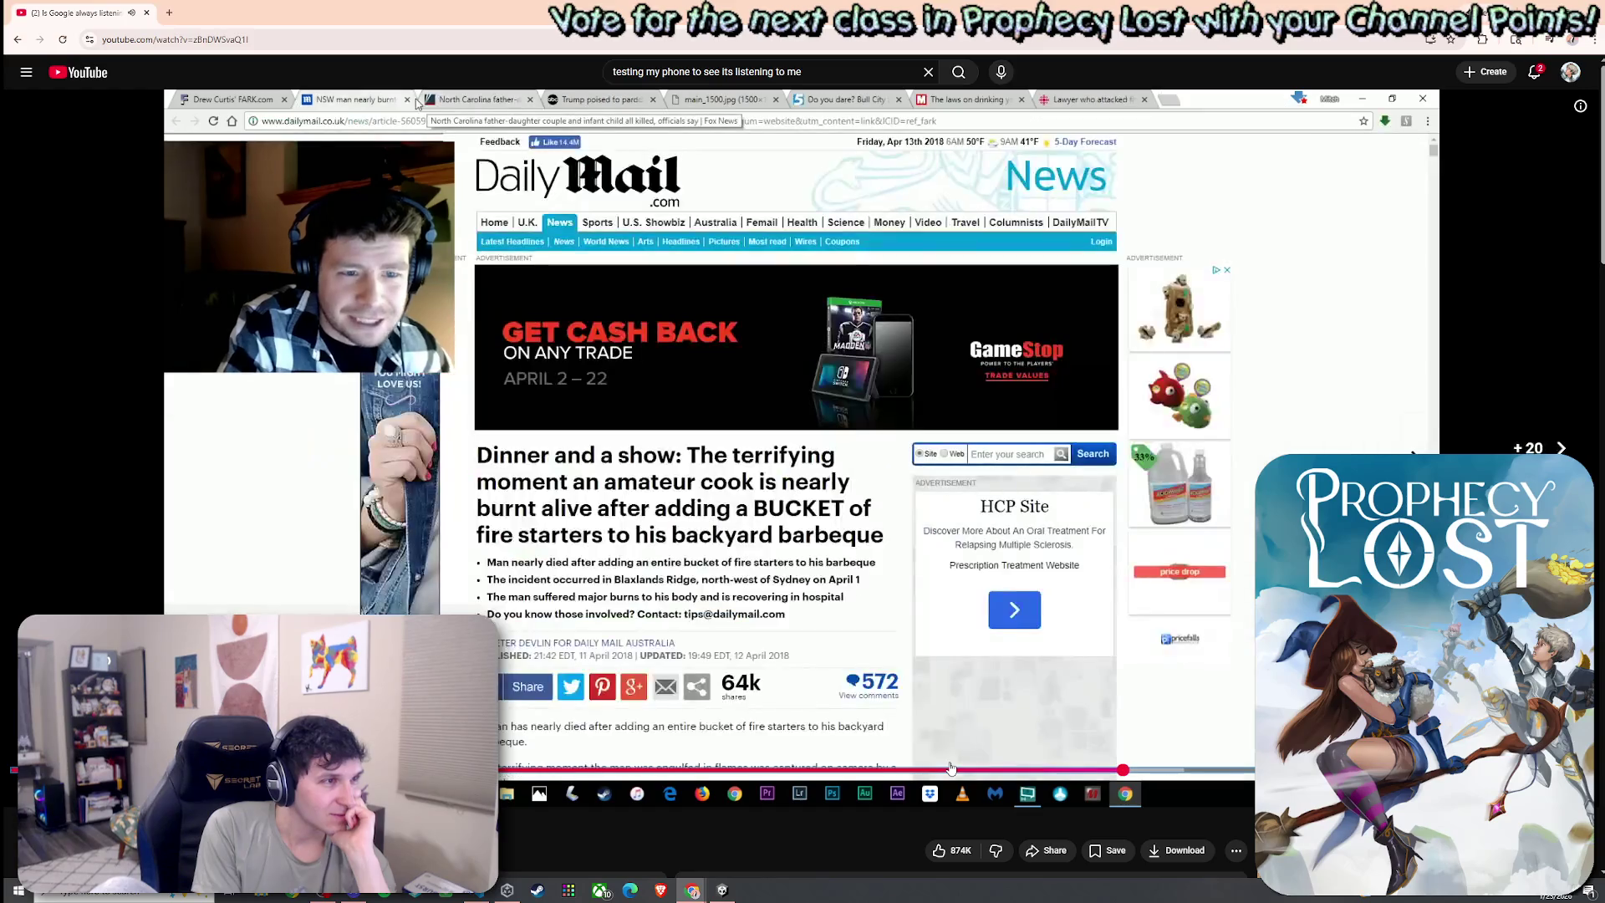
key("l")
key("Right")
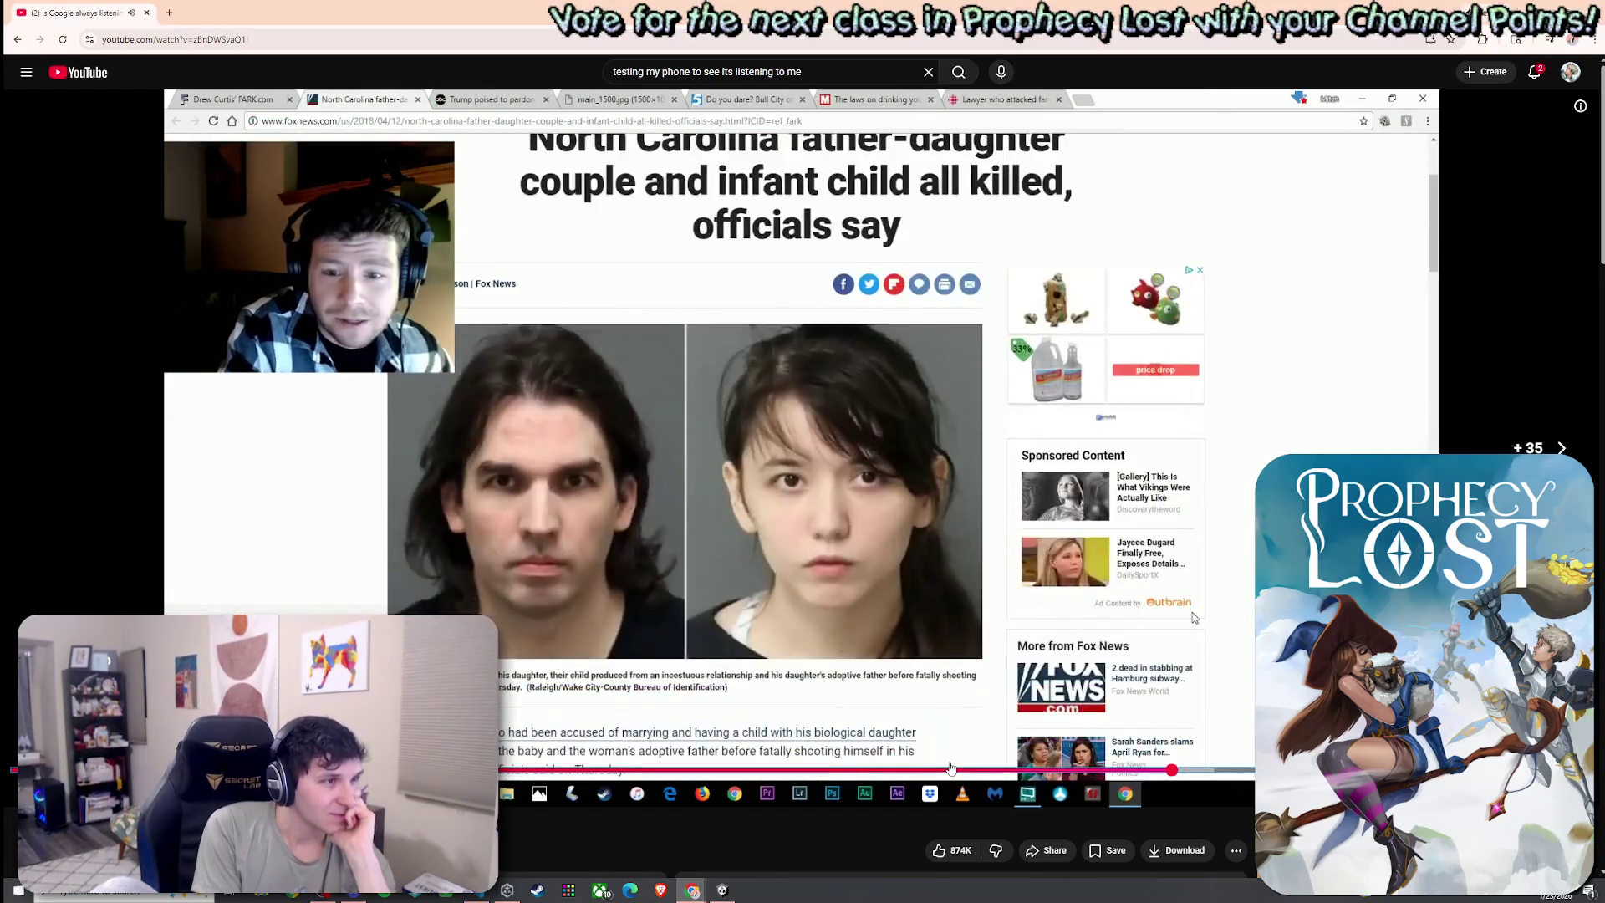
key("l")
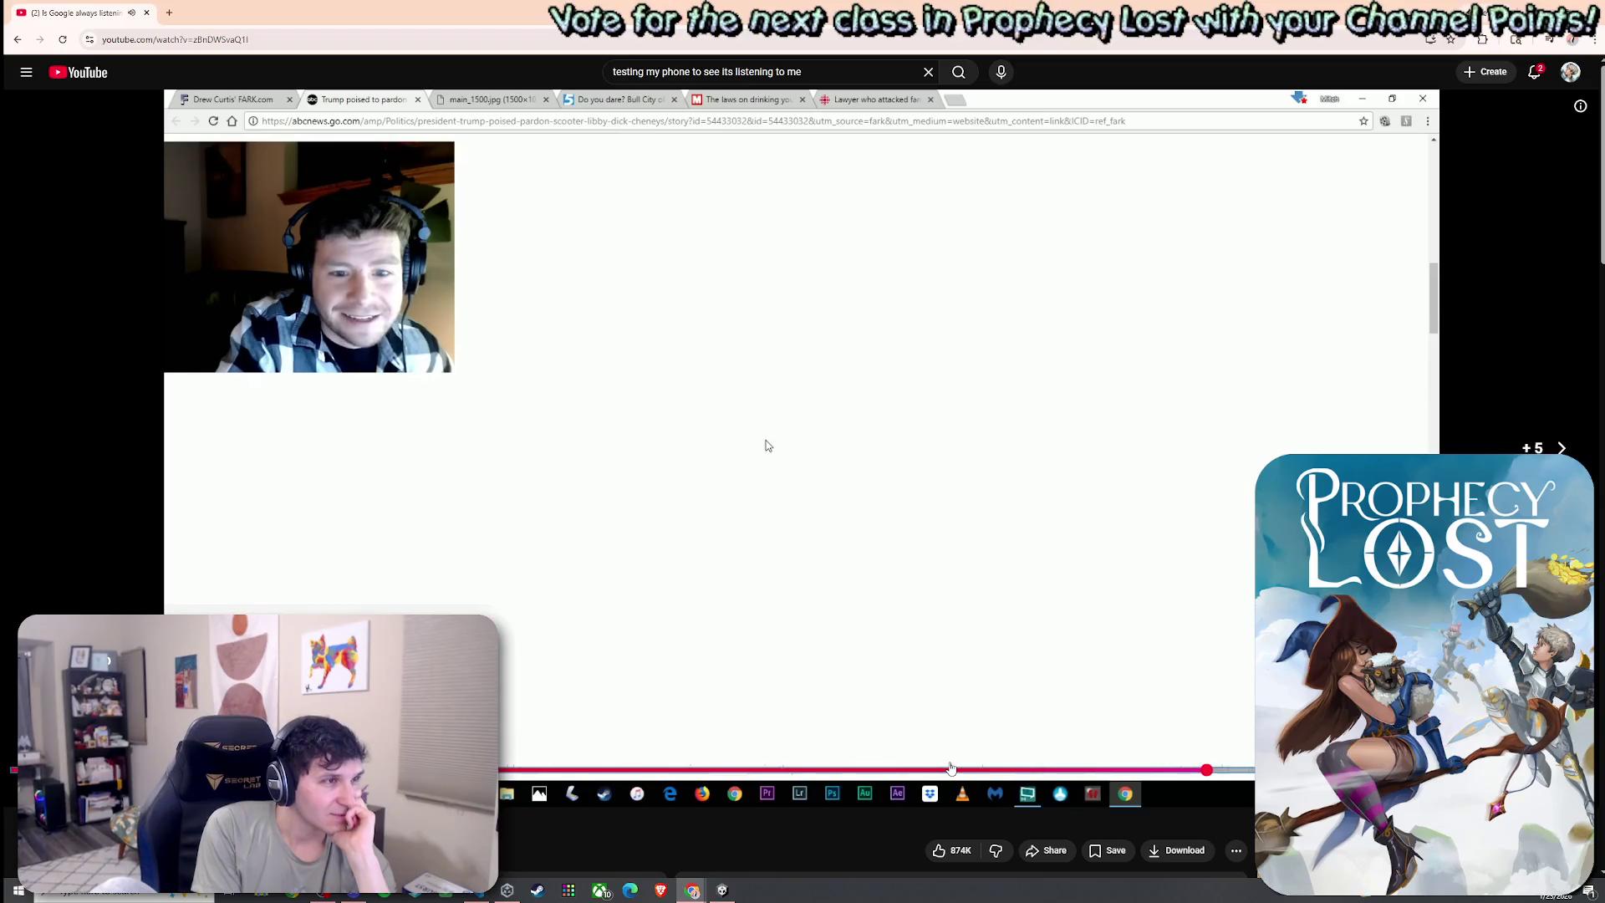
key("Right")
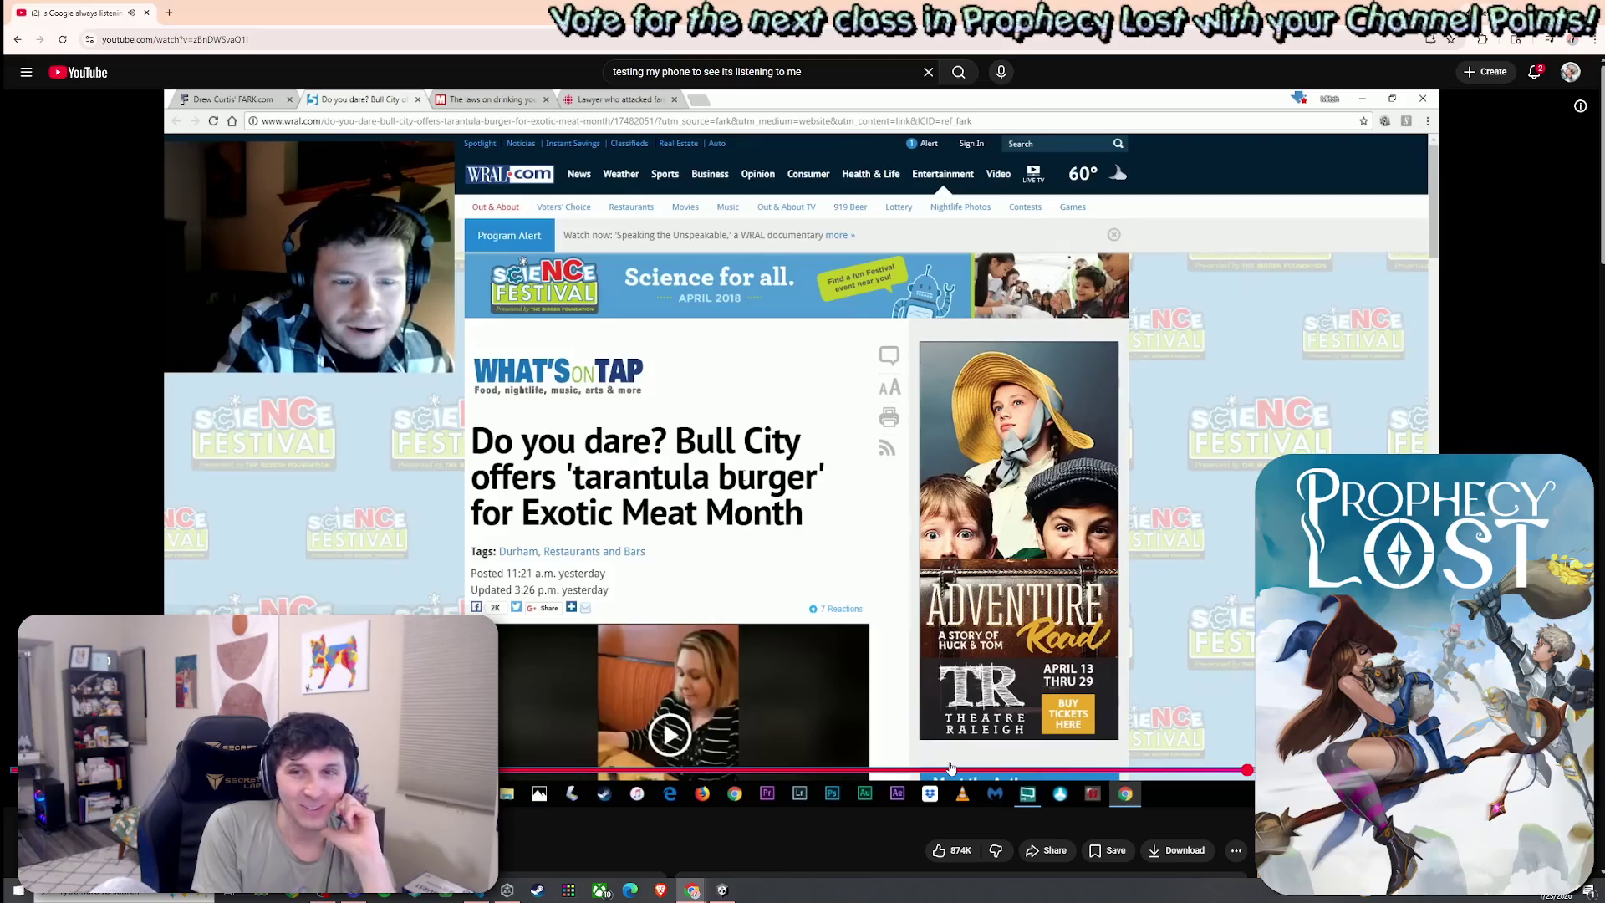
key("j")
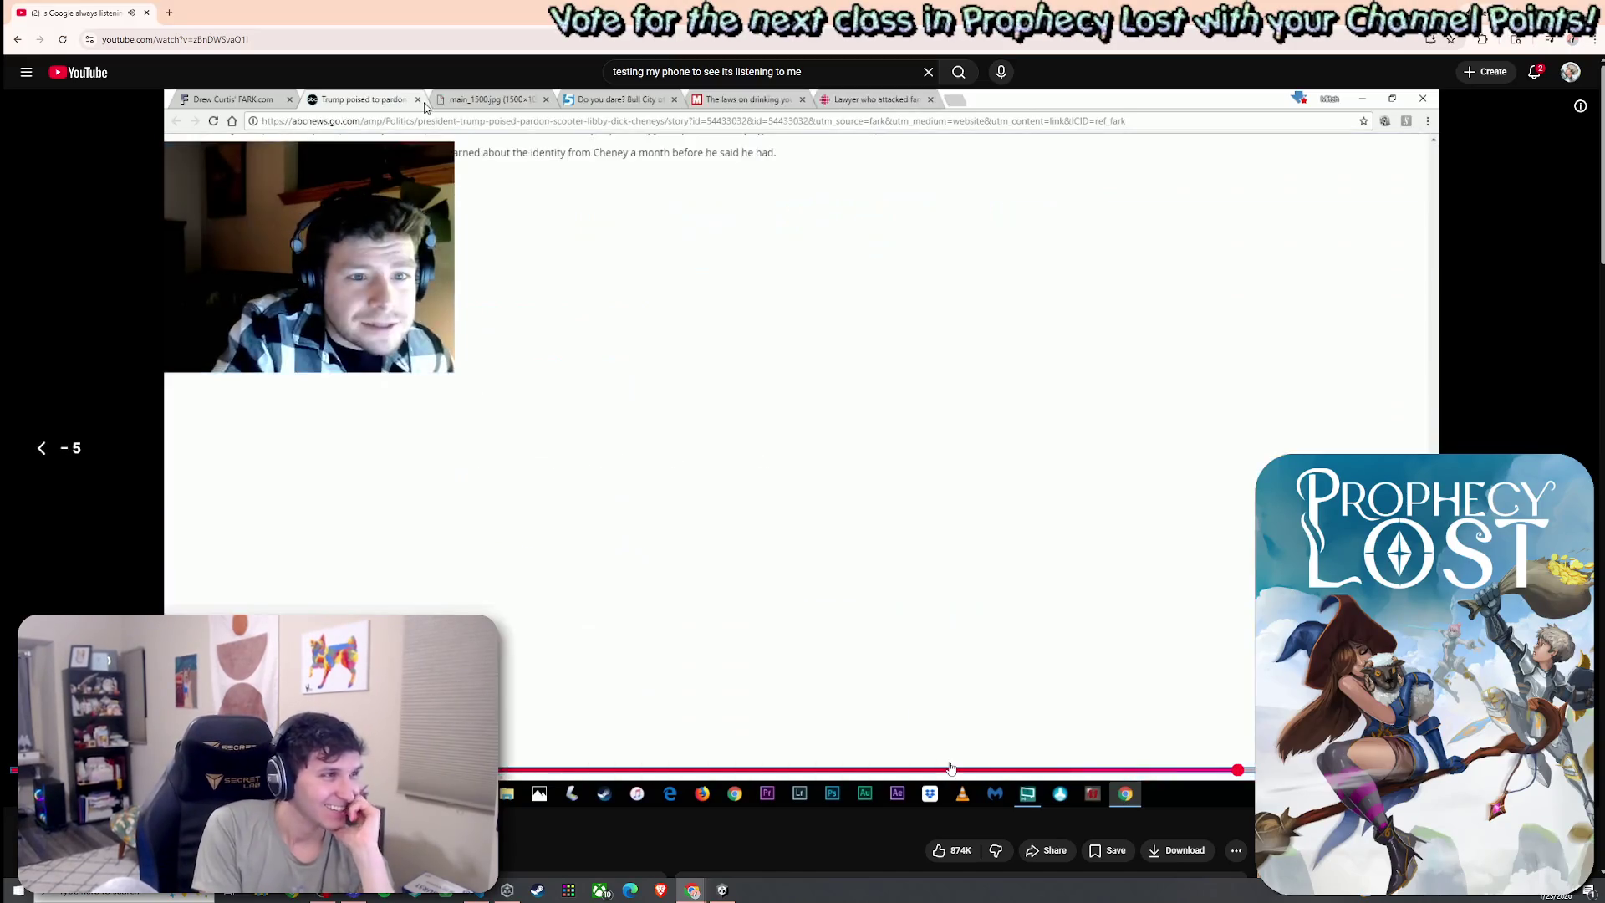
key("Right")
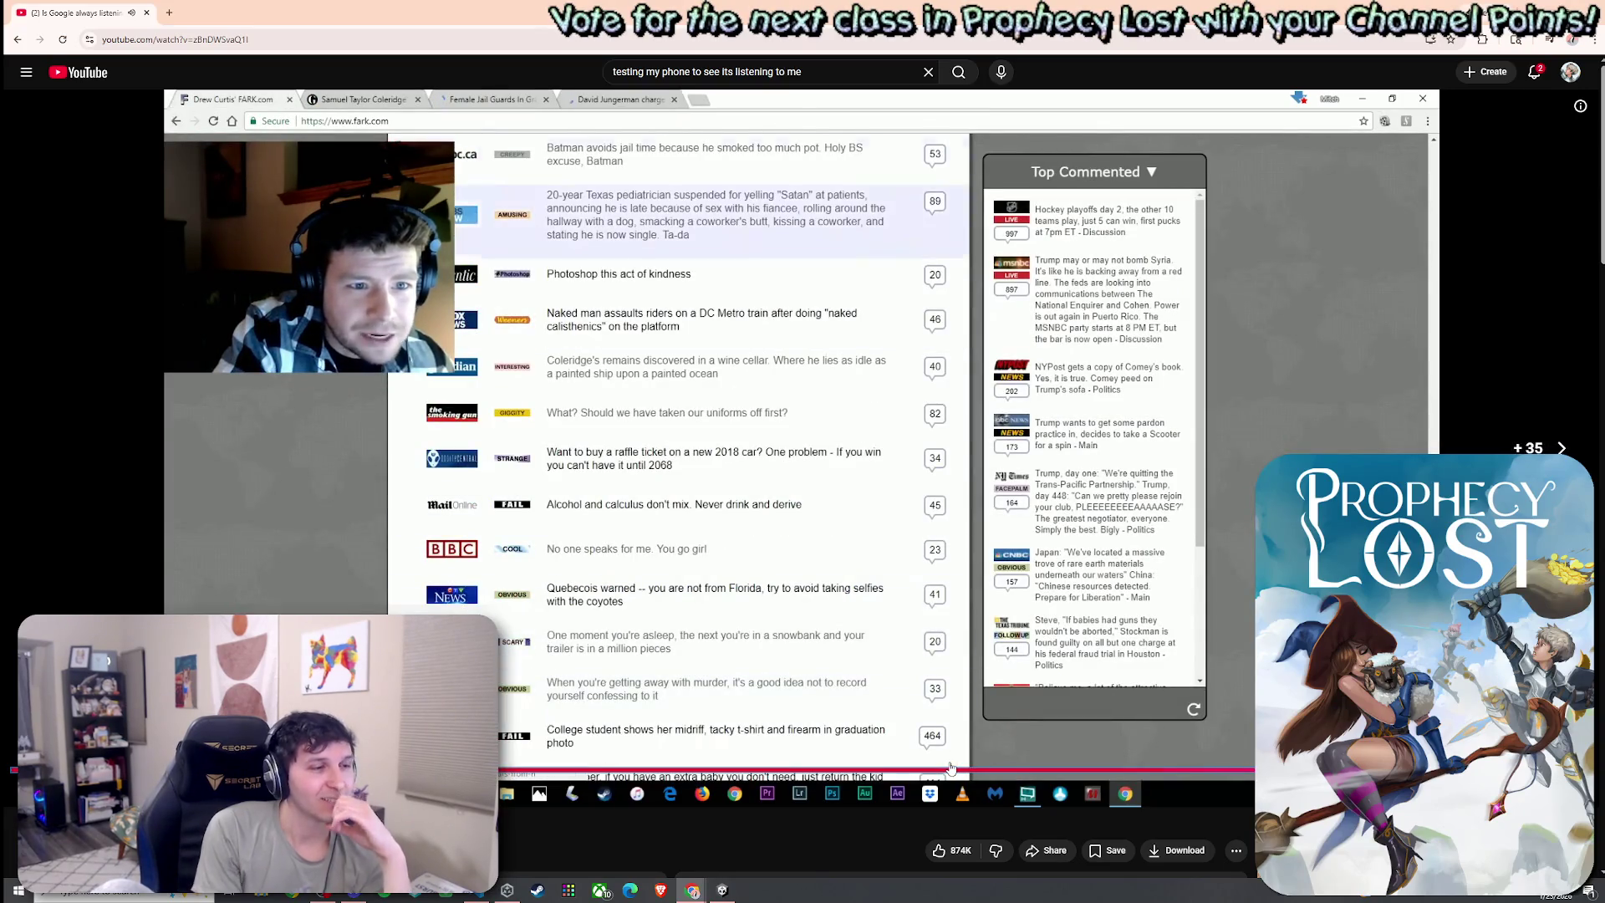
scroll(773, 747, "down", 5)
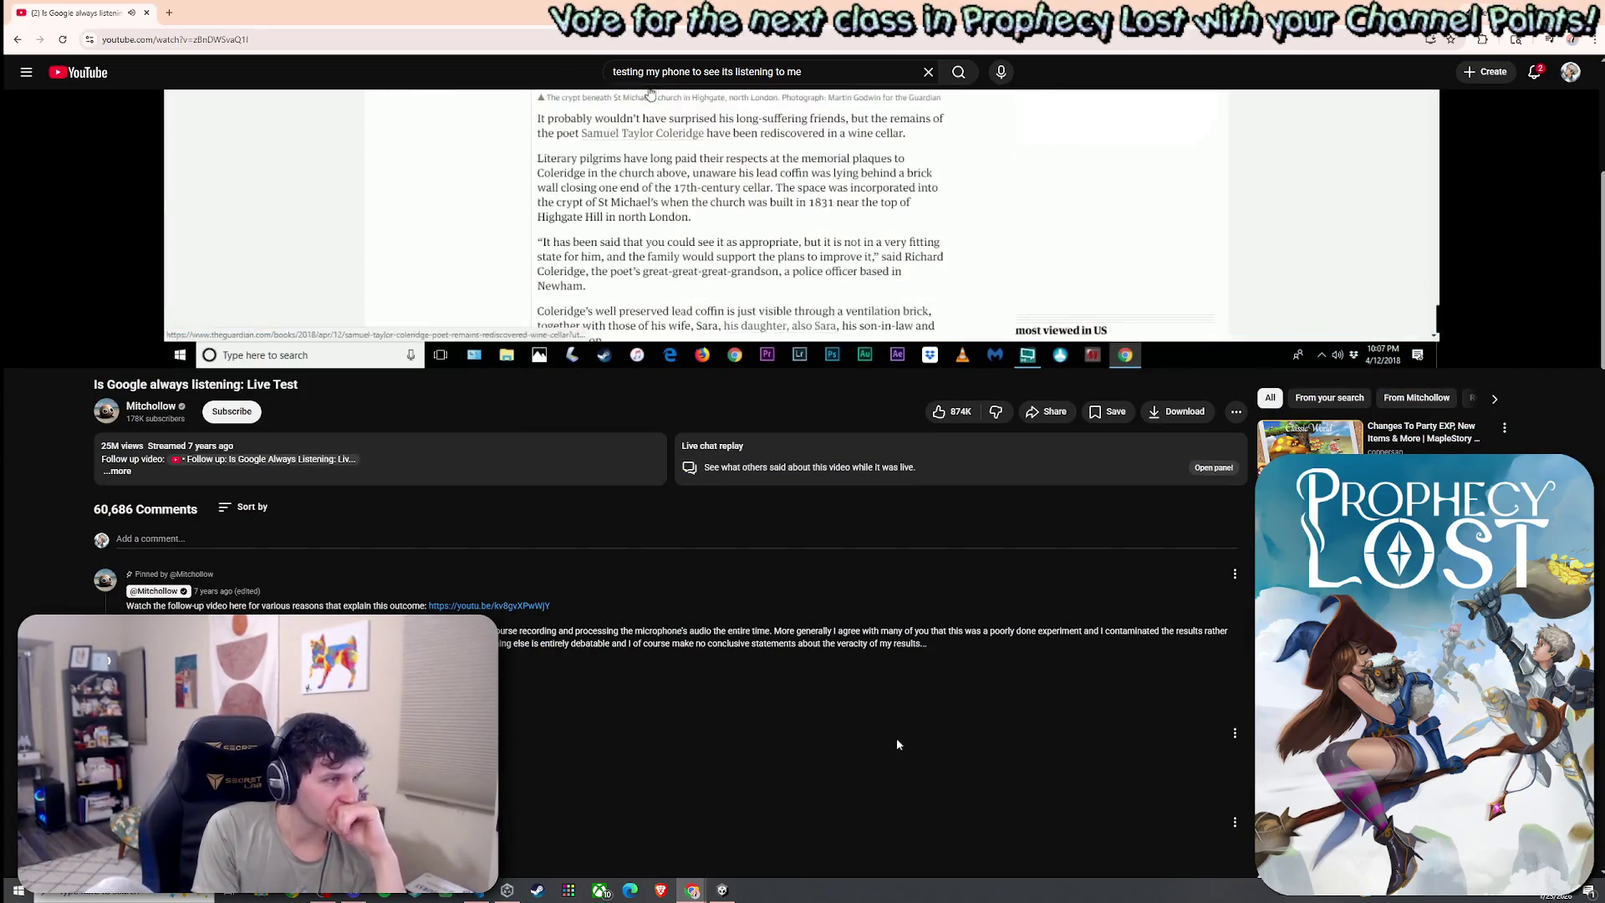
Pause the video on the Guardian wine cellar article
scroll(898, 731, "up", 5)
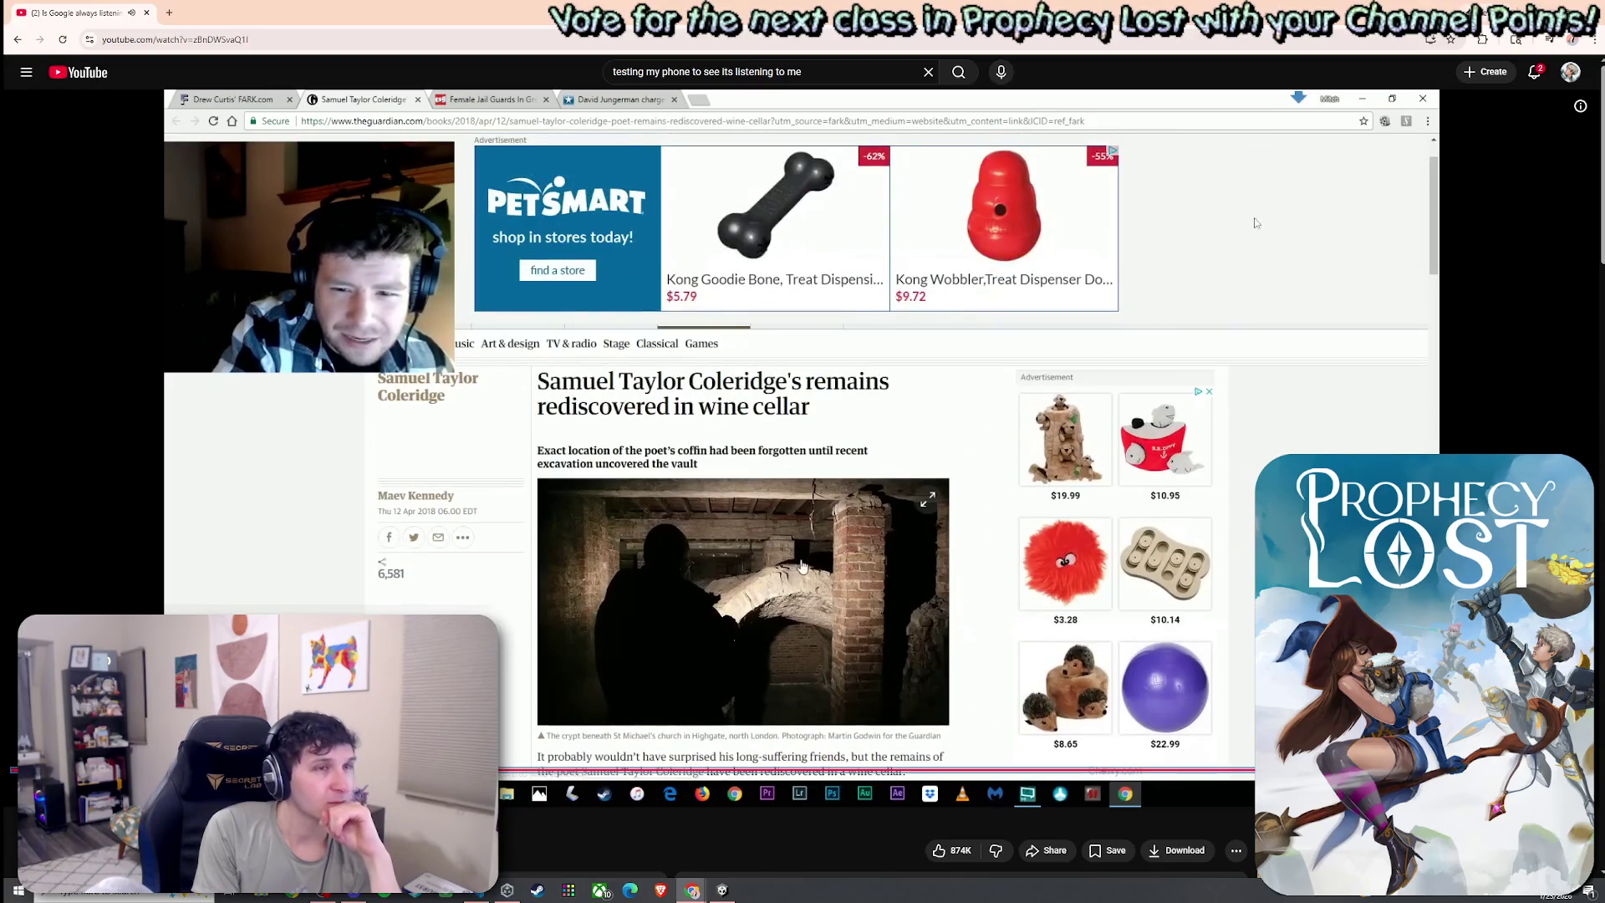
left_click(1192, 316)
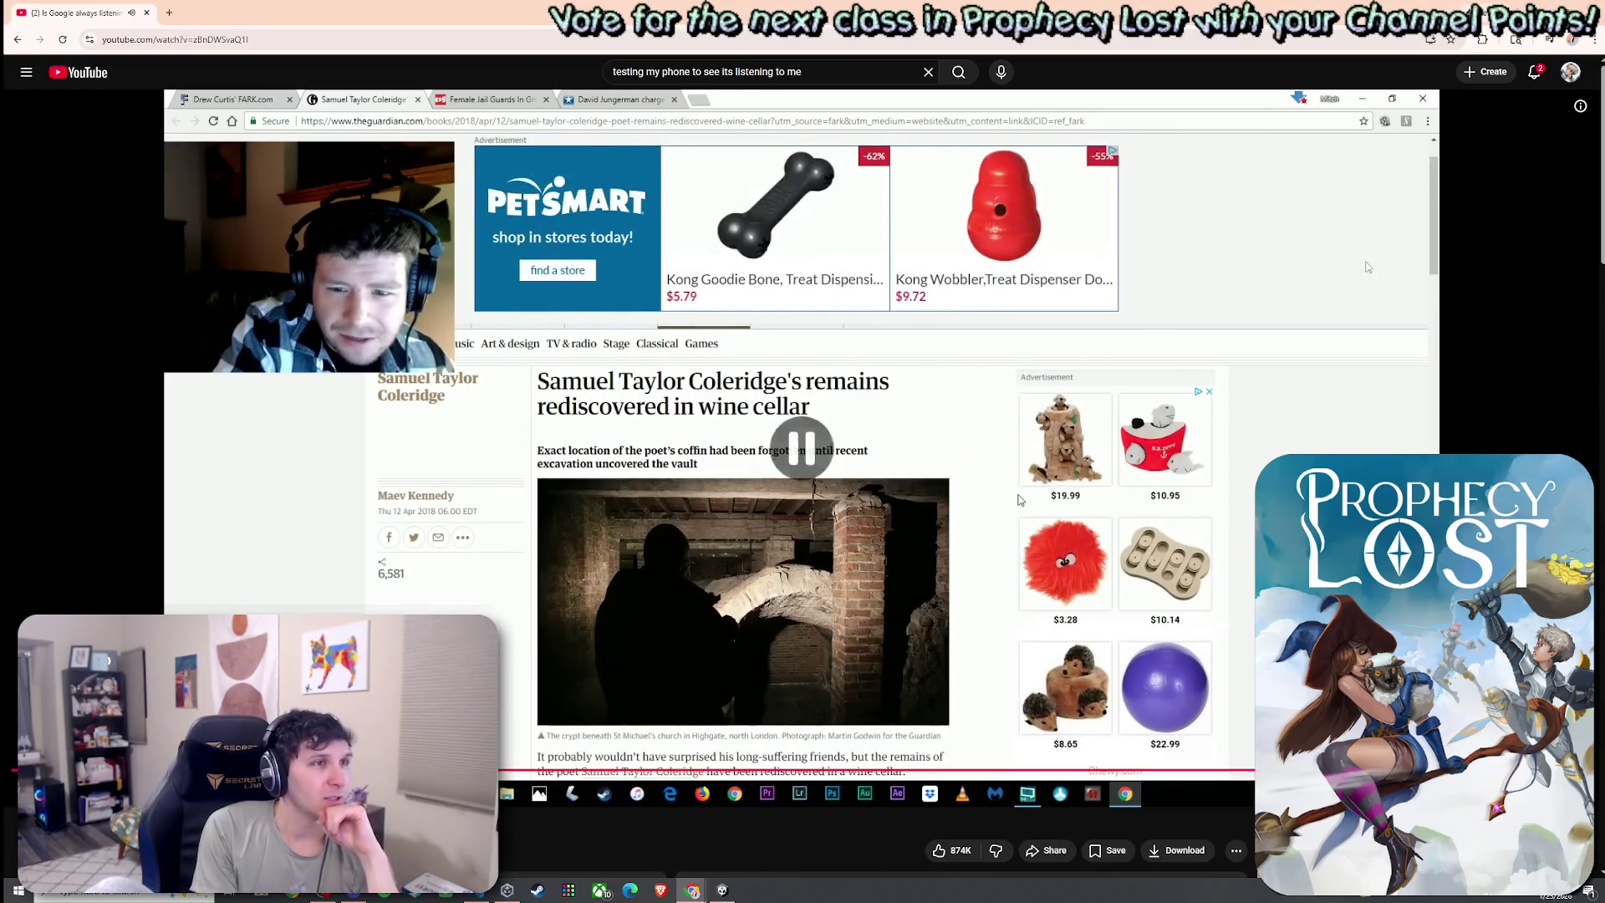
scroll(1191, 316, "down", 5)
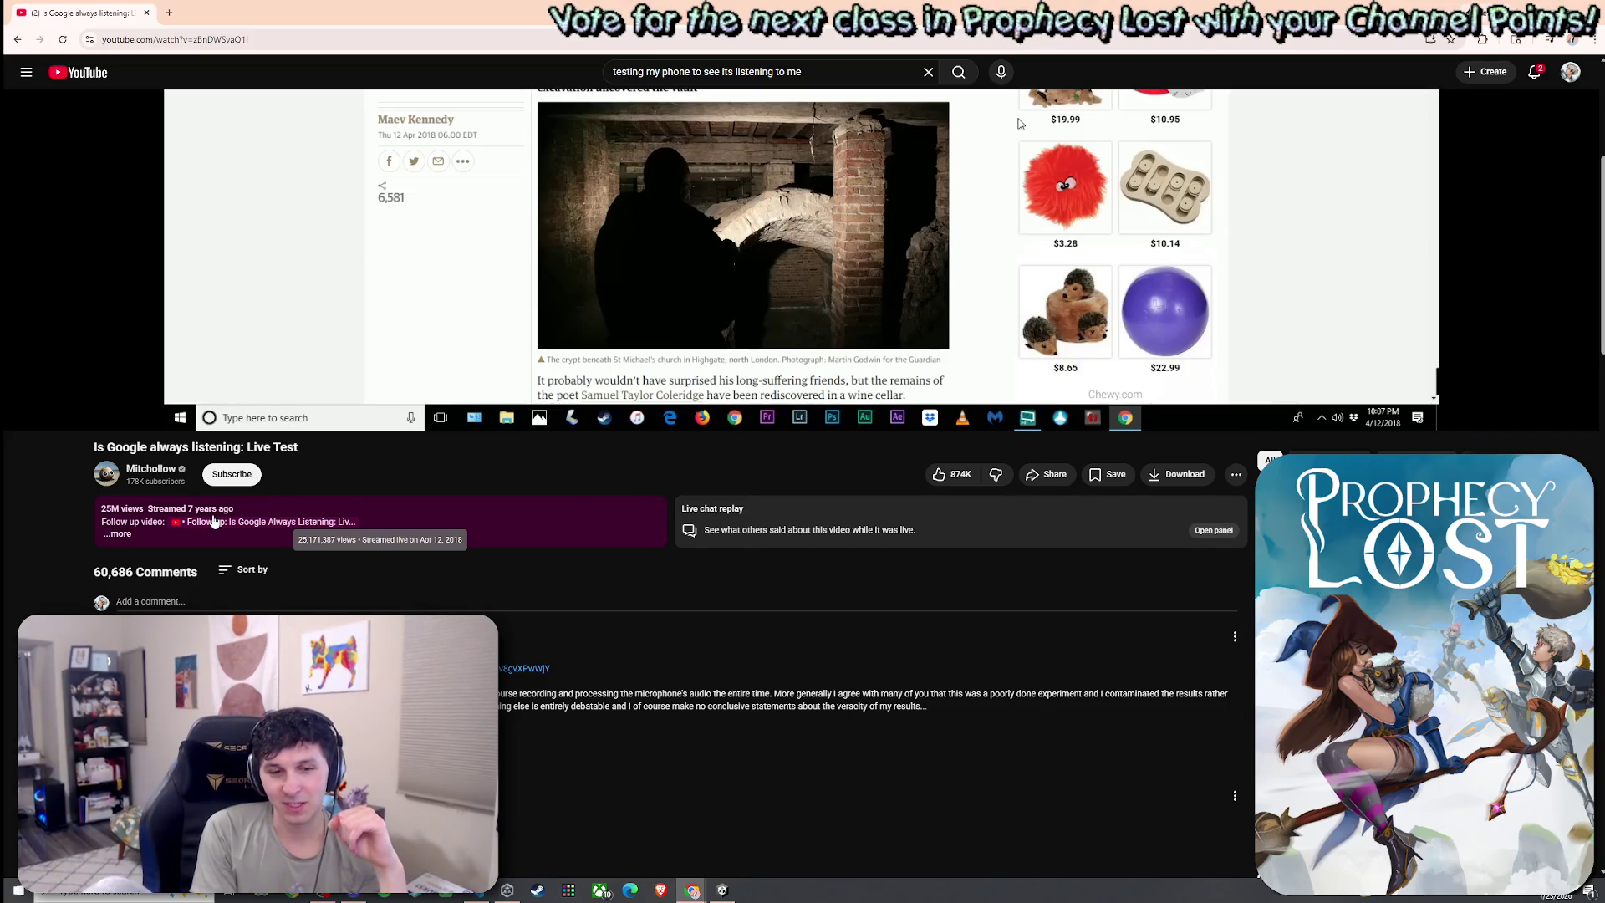
scroll(230, 563, "up", 5)
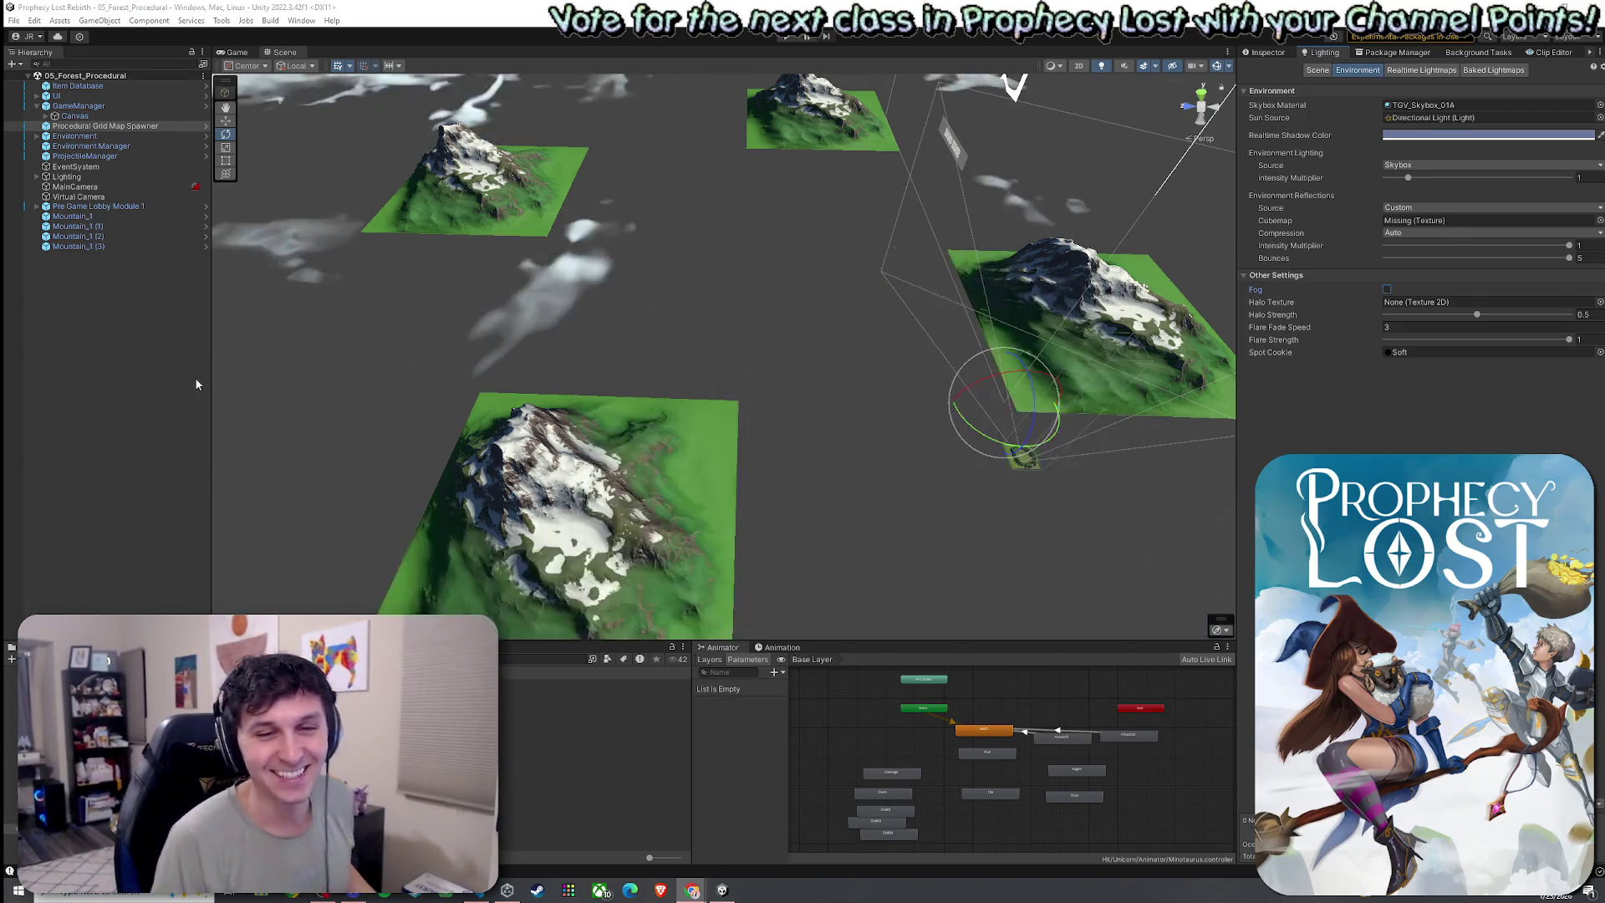
Save the 05_Forest_Procedural scene with clouds drifting over the mountain tiles, twice
left_click(14, 20)
left_click(42, 77)
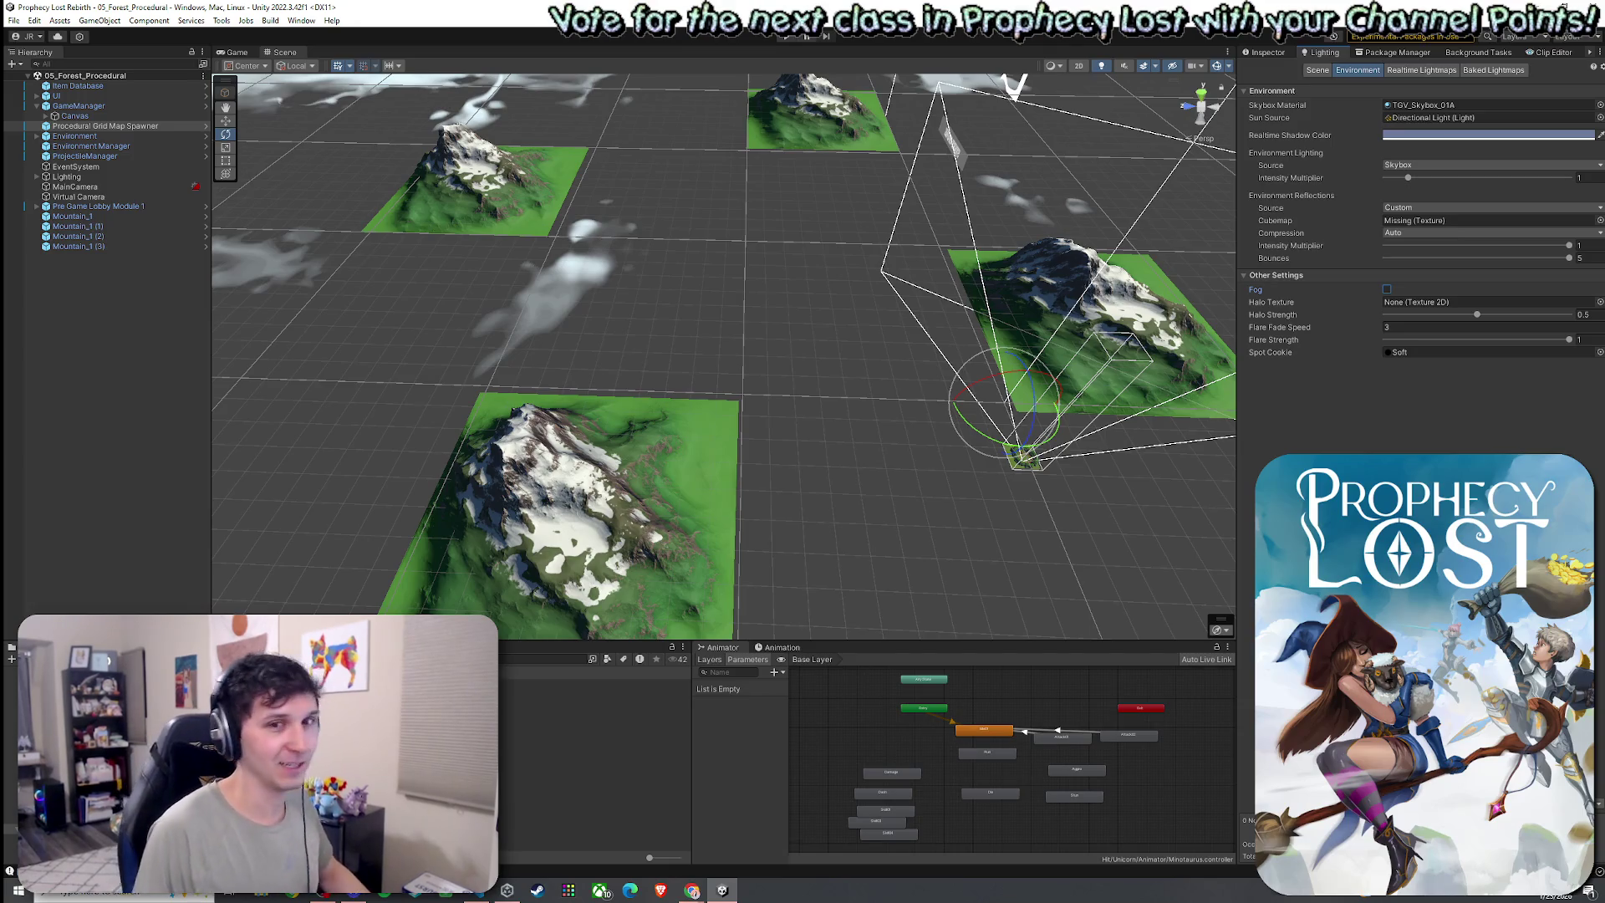
left_click(13, 20)
left_click(41, 83)
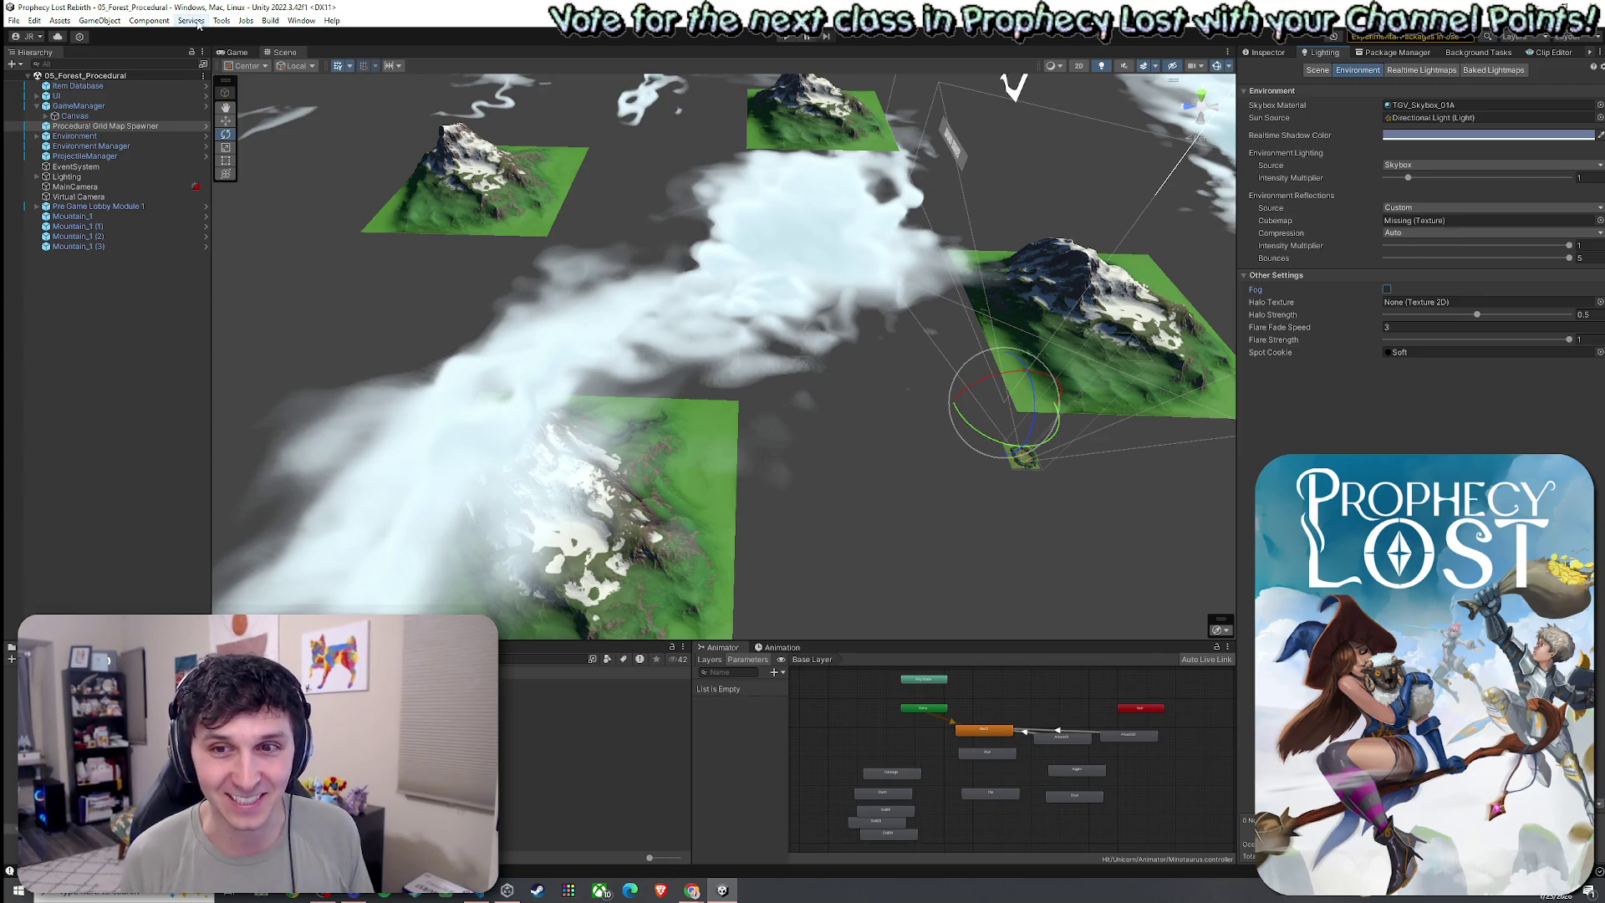
Bring up the File menu again after dismissing it once without choosing anything
left_click(14, 20)
key("Escape")
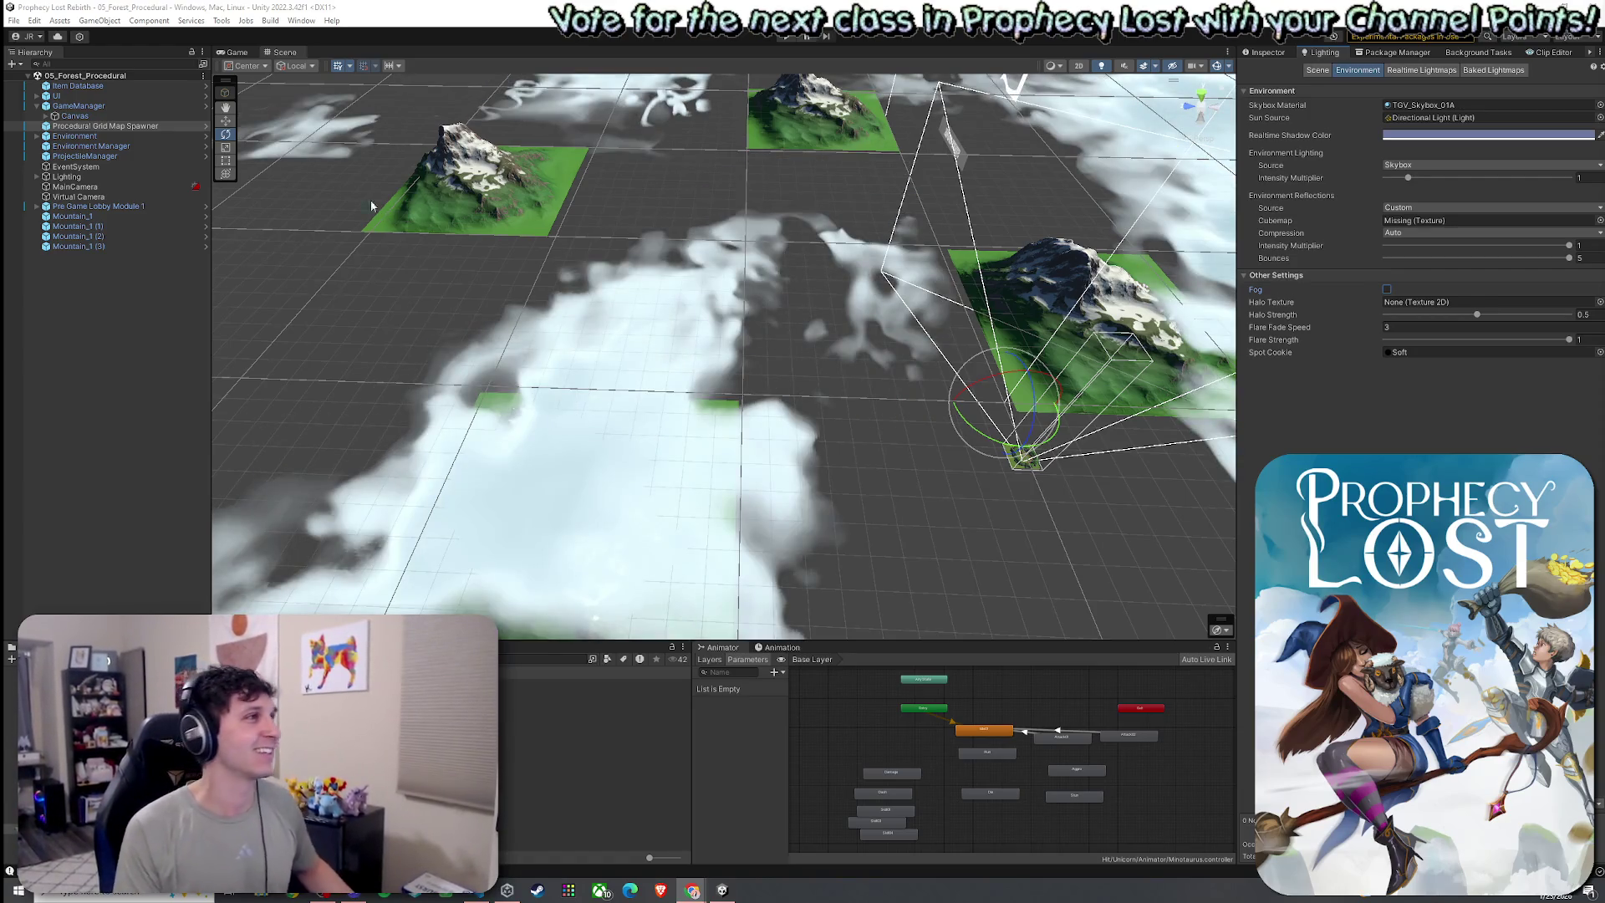
left_click(14, 20)
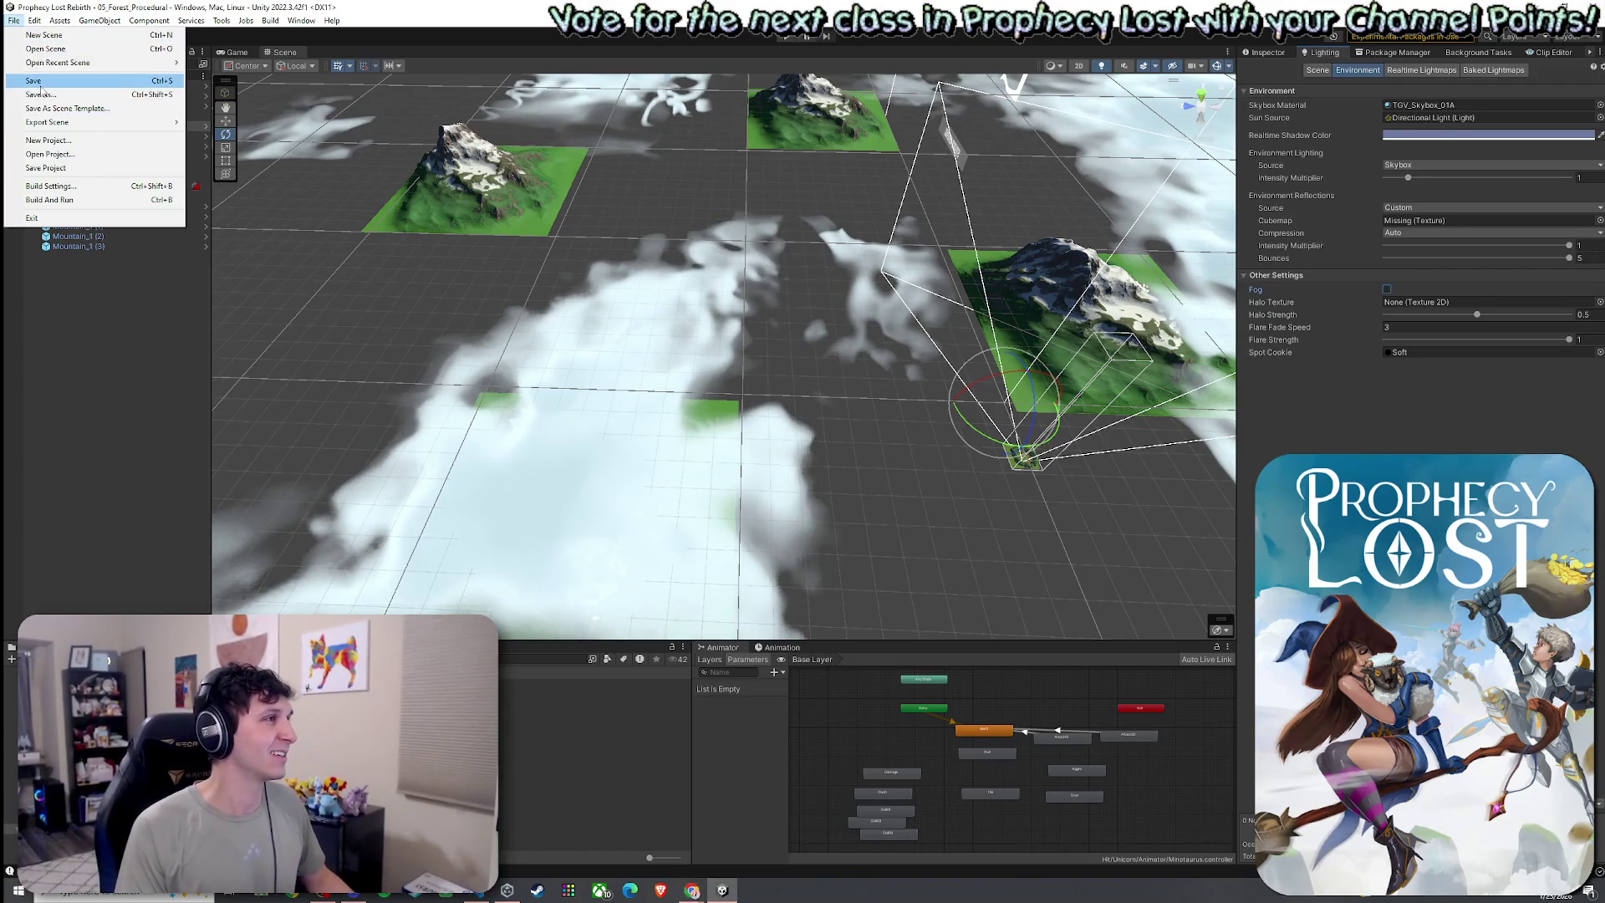
Save the 05_Forest_Procedural scene with its cloud-covered terrain grid
left_click(50, 83)
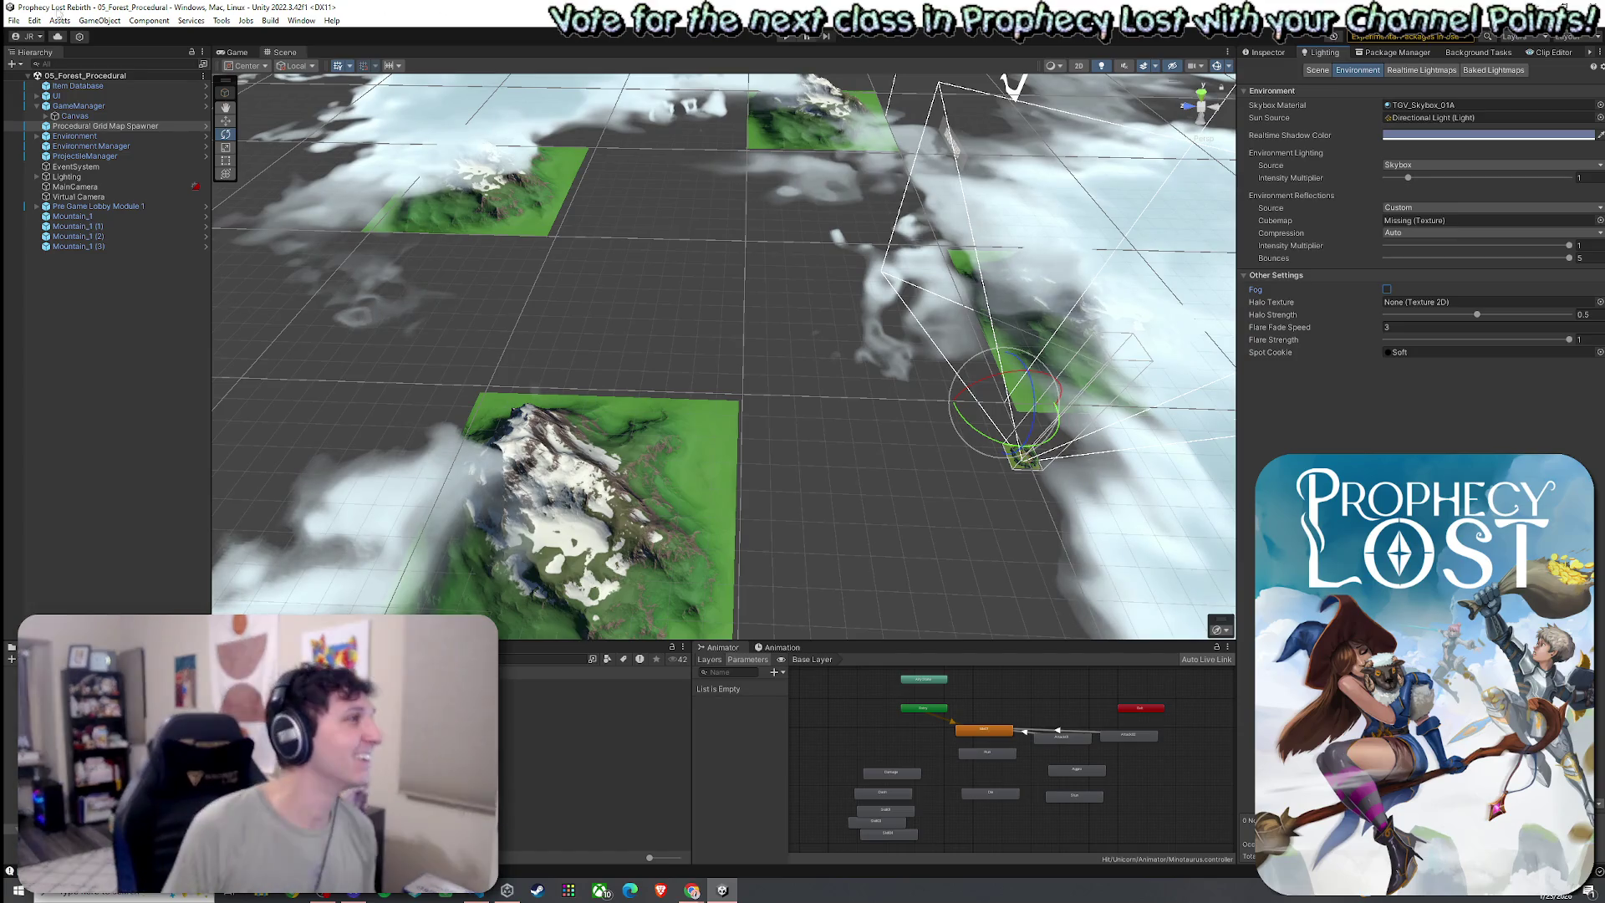
Save the terrain-and-clouds scene with File > Save, then bring the File menu up again
left_click(14, 20)
left_click(34, 81)
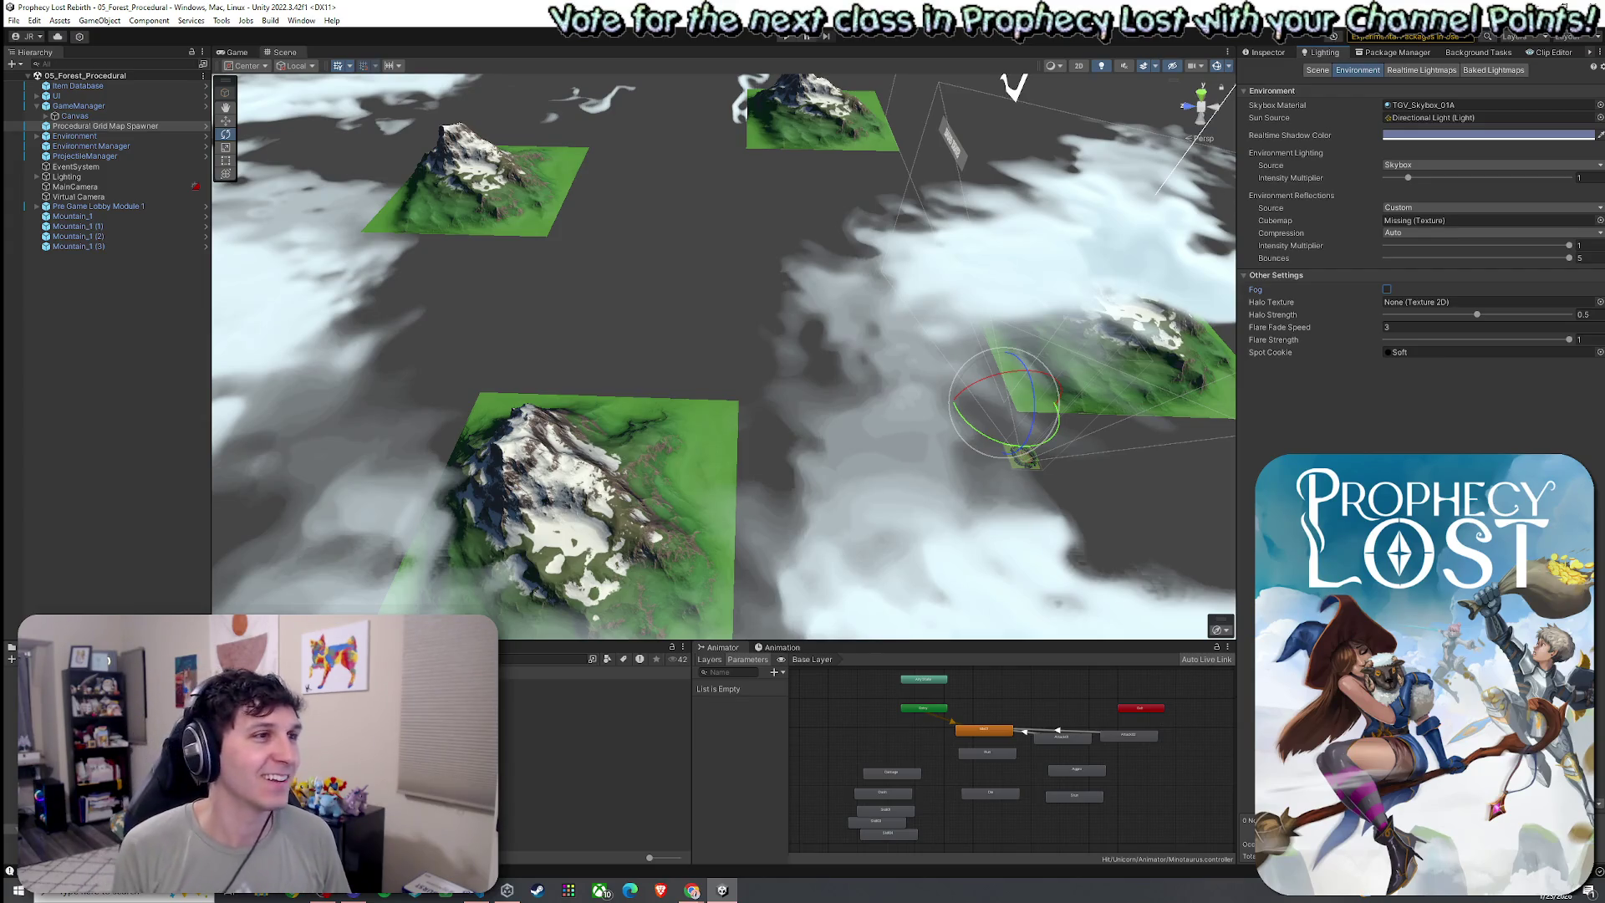
left_click(14, 20)
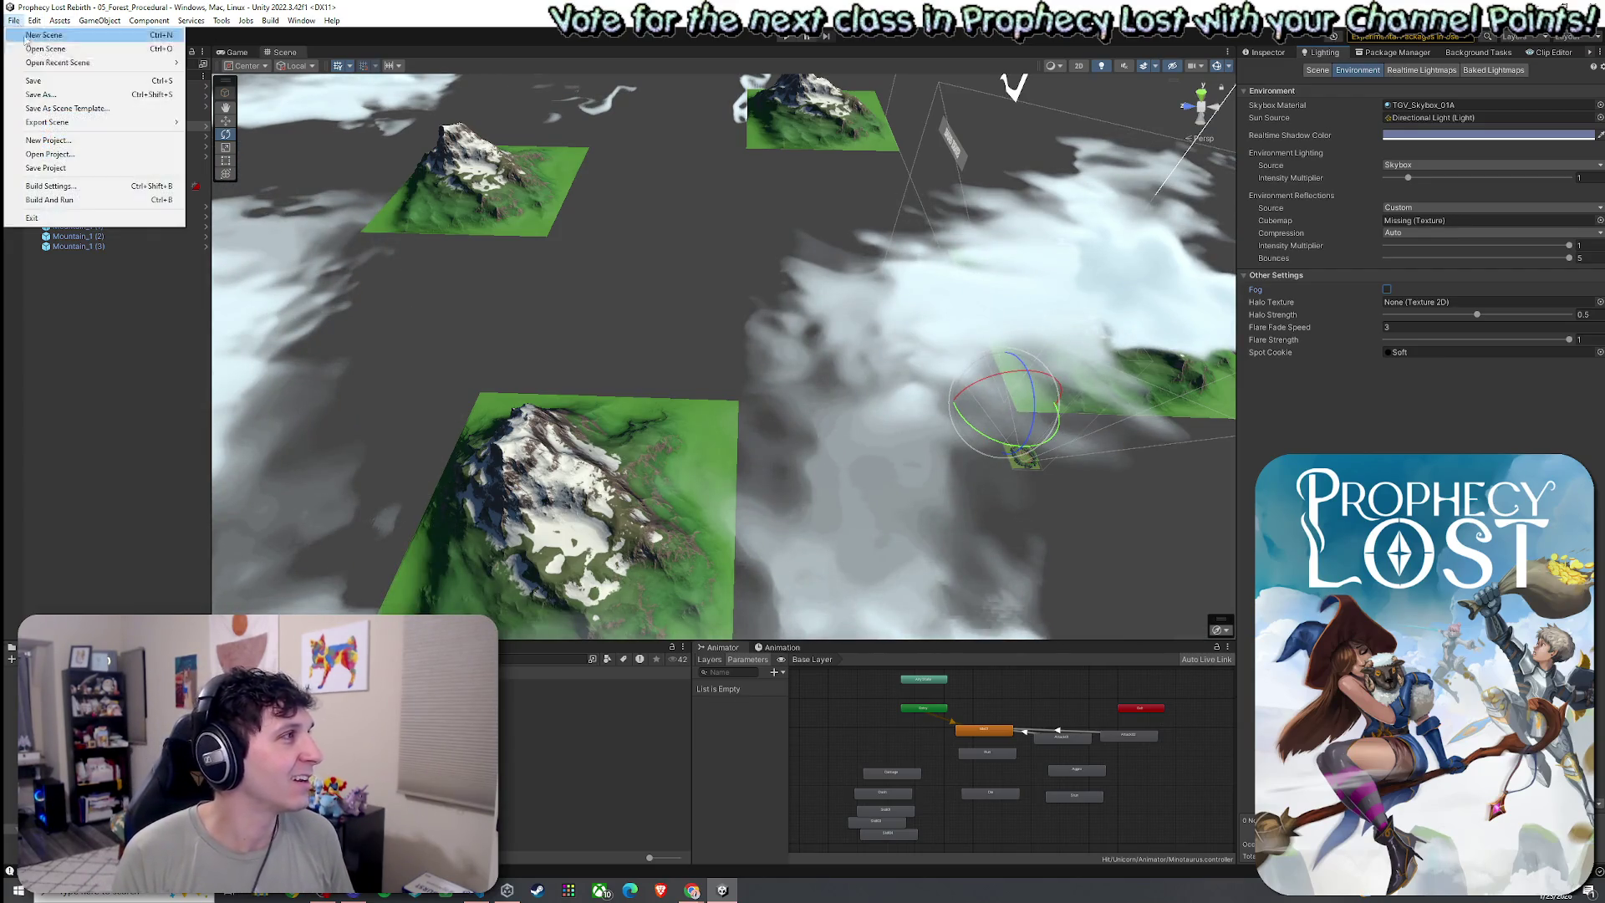
Dismiss the File menu, then save the scene with File > Save as the cloud bank rolls in
left_click(33, 81)
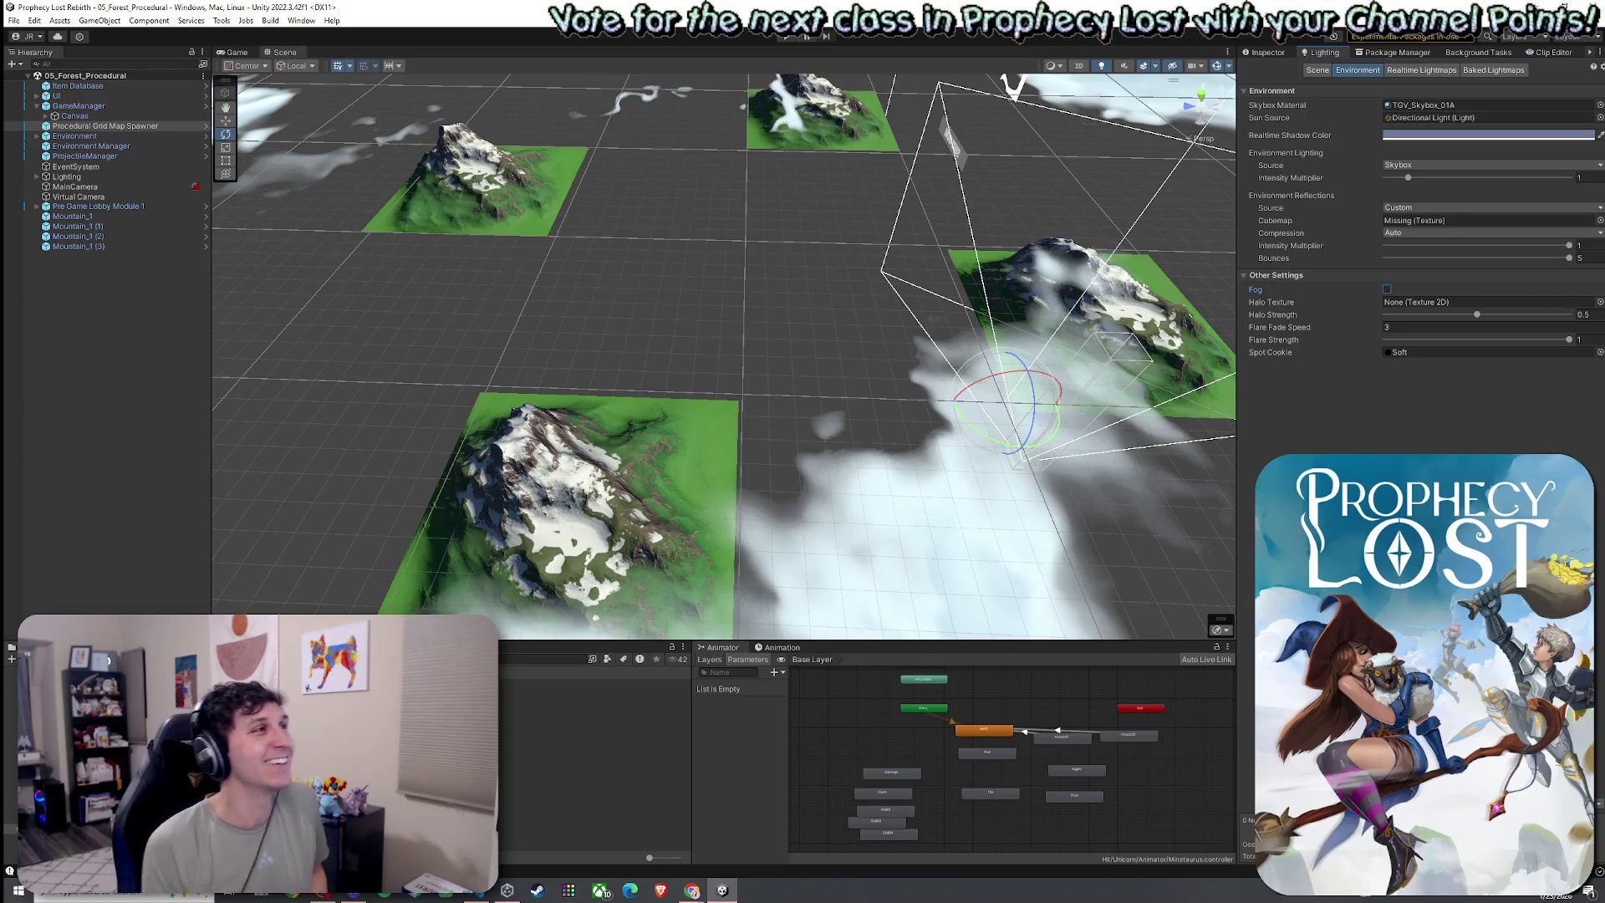
left_click(14, 20)
left_click(42, 82)
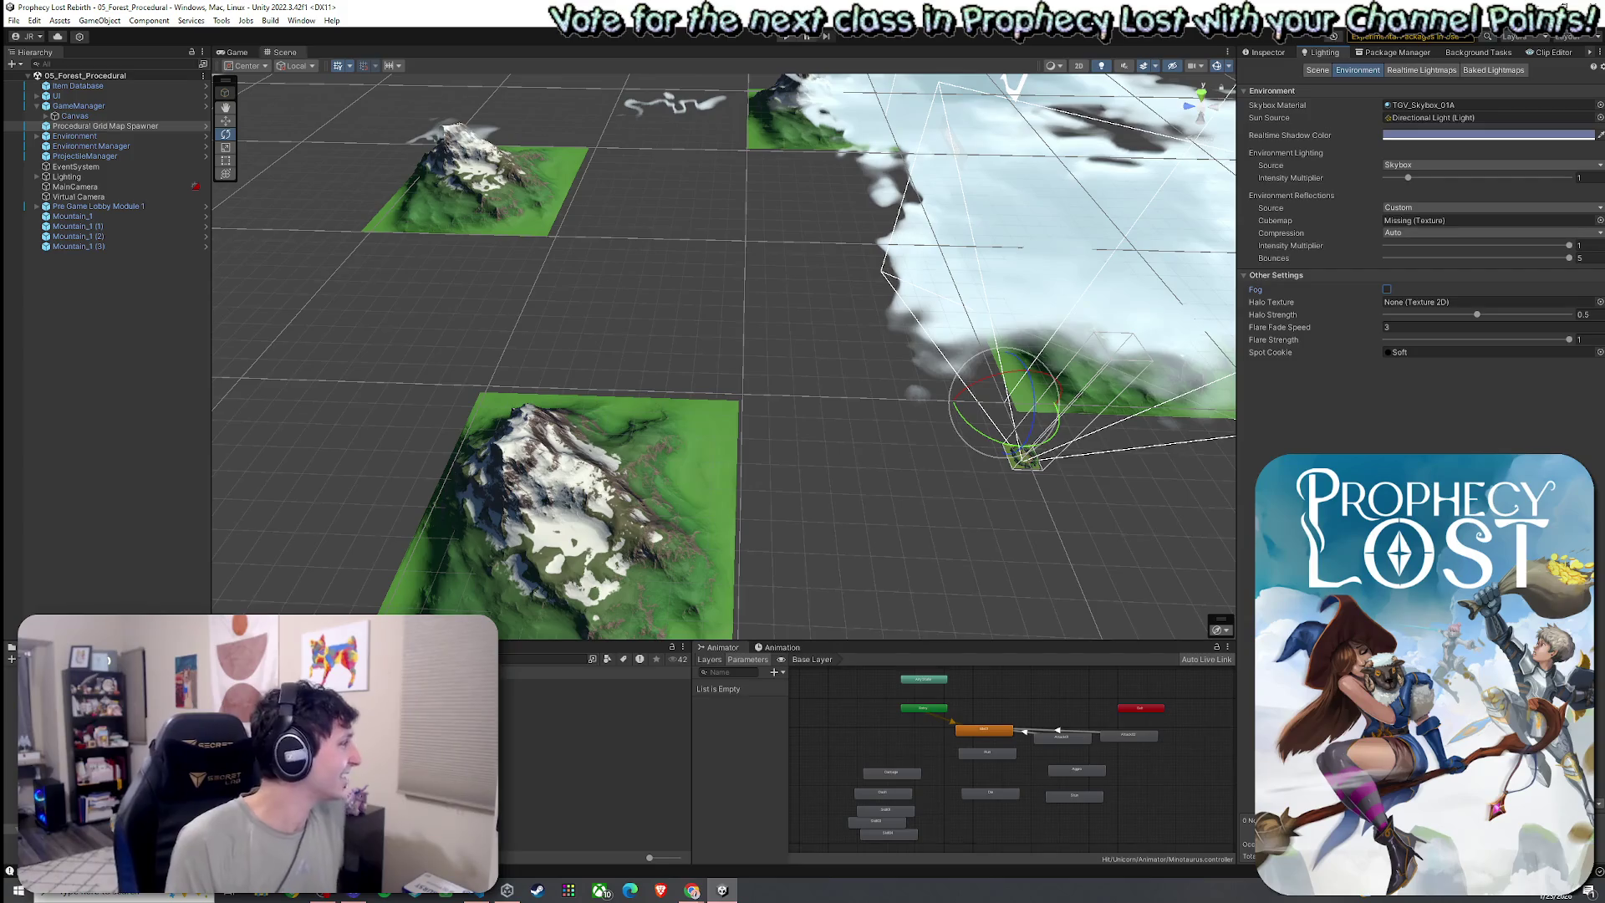